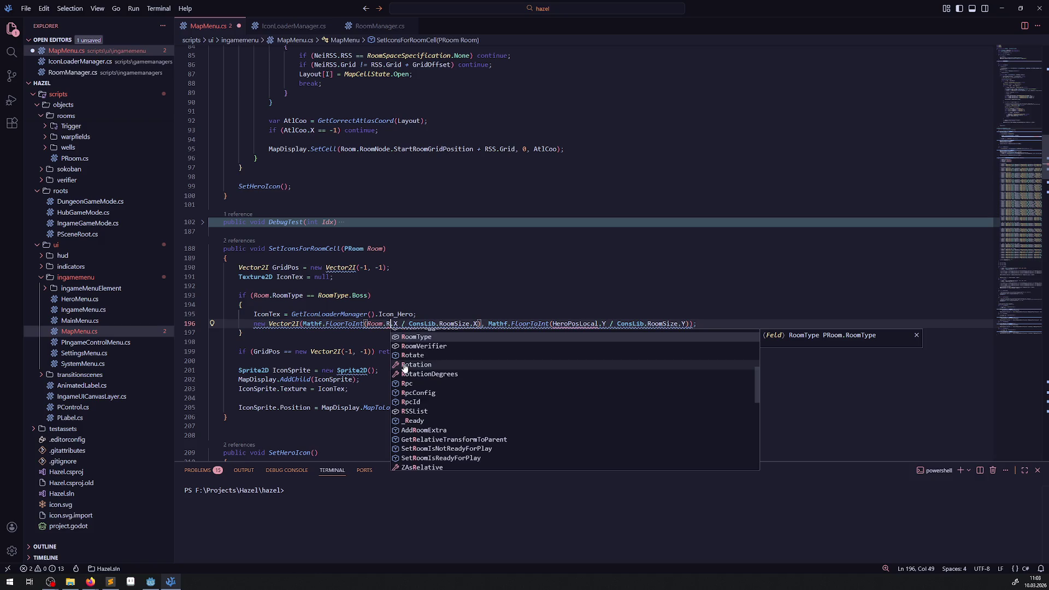
Make the X calculation on line 196 use Room.RoomNode.StartRoomGridPosition.
key("BackSpace")
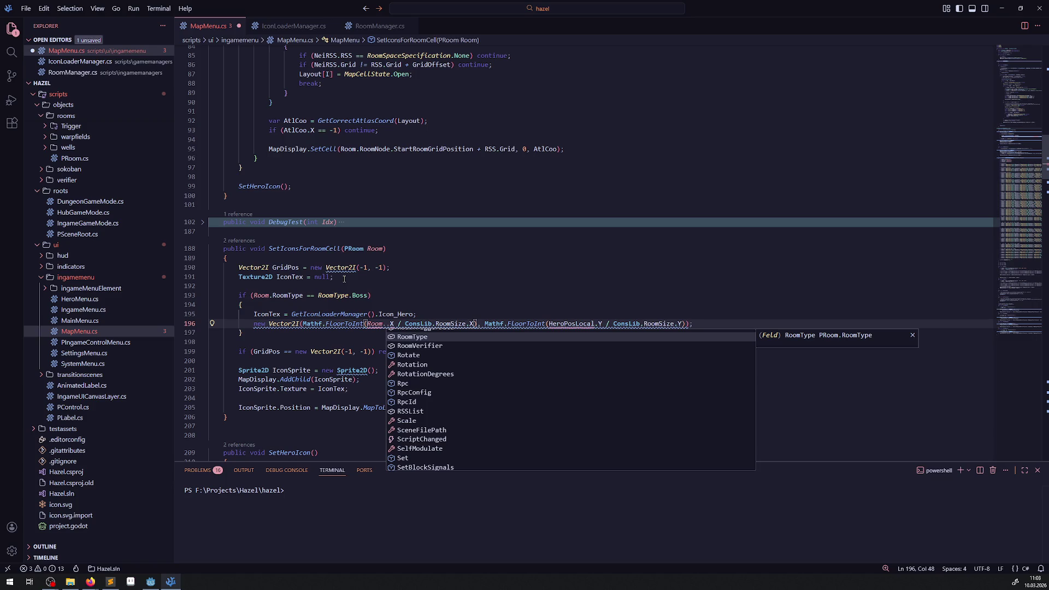
left_click(417, 338)
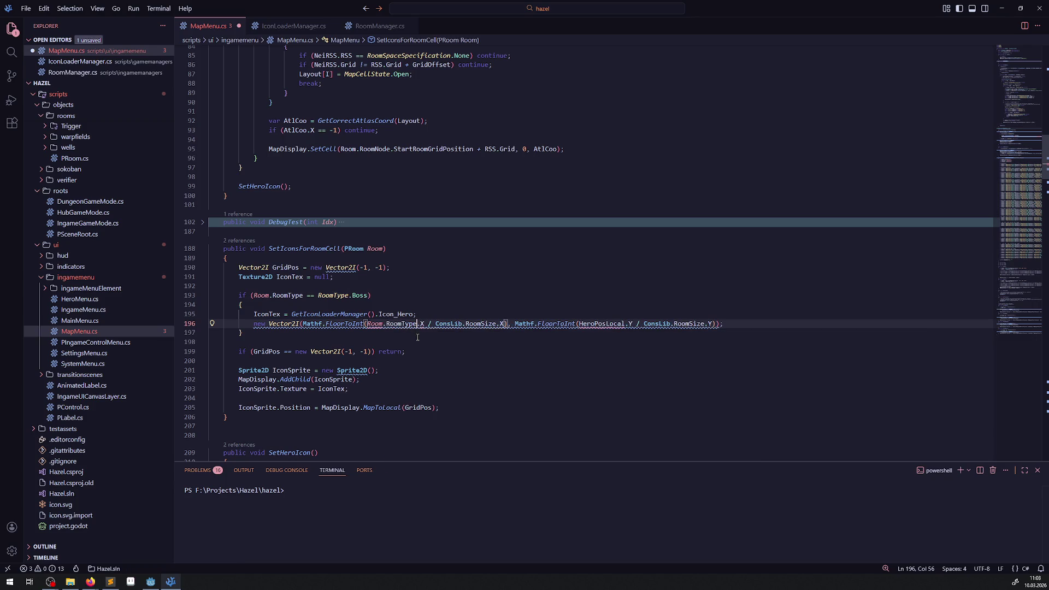
key("BackSpace")
key("BackSpace")
key("BackSpace")
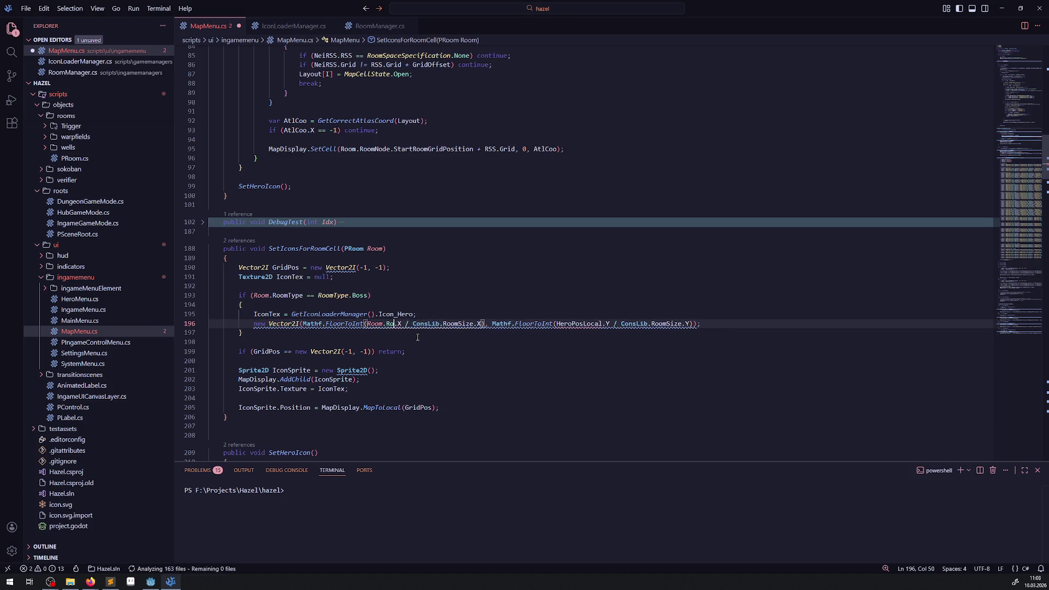
type("omNode.")
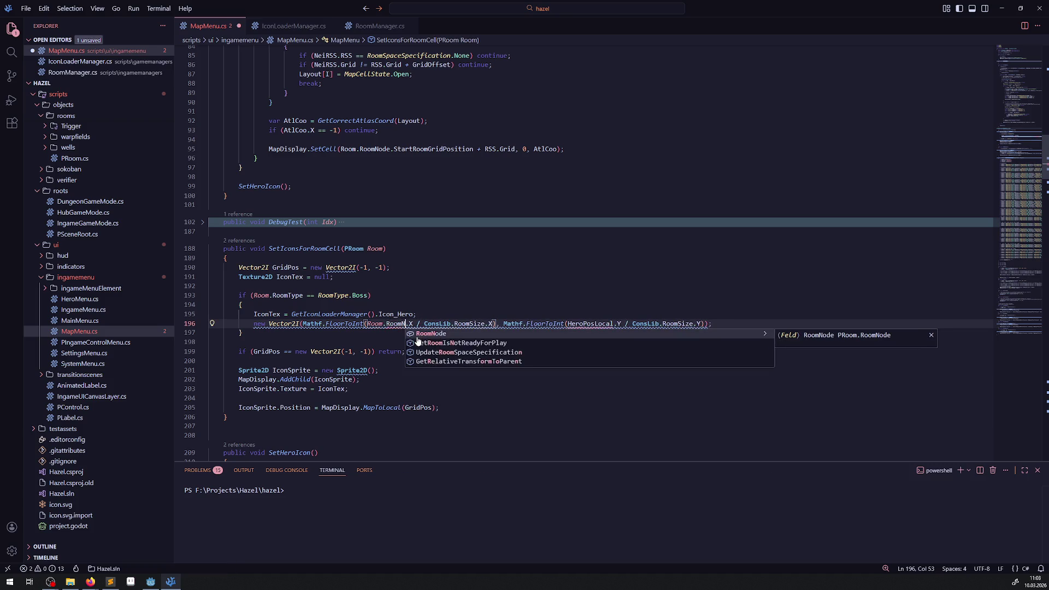
left_click(471, 436)
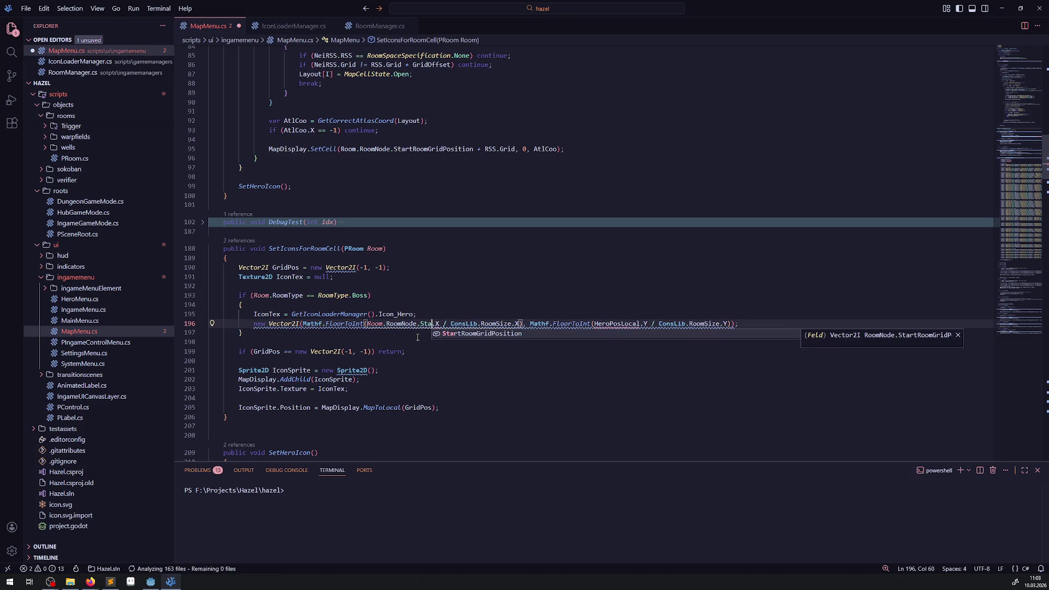
Replace HeroPosLocal in the Y calculation with the same room position expression and save.
left_click(488, 342)
left_click_drag(366, 324, 502, 323)
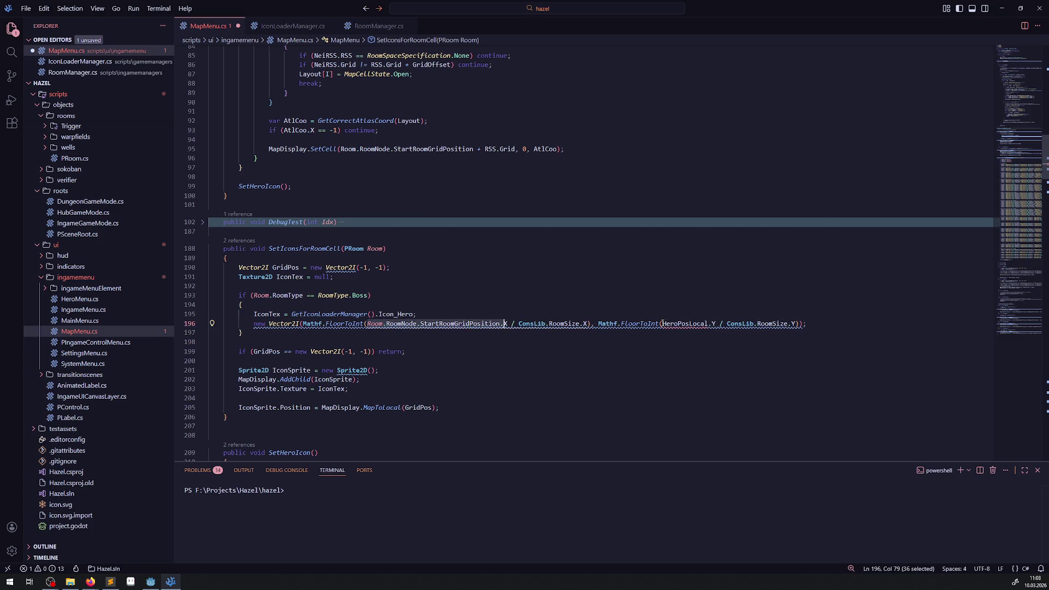
key("ctrl+c")
double_click(686, 323)
key("ctrl+v")
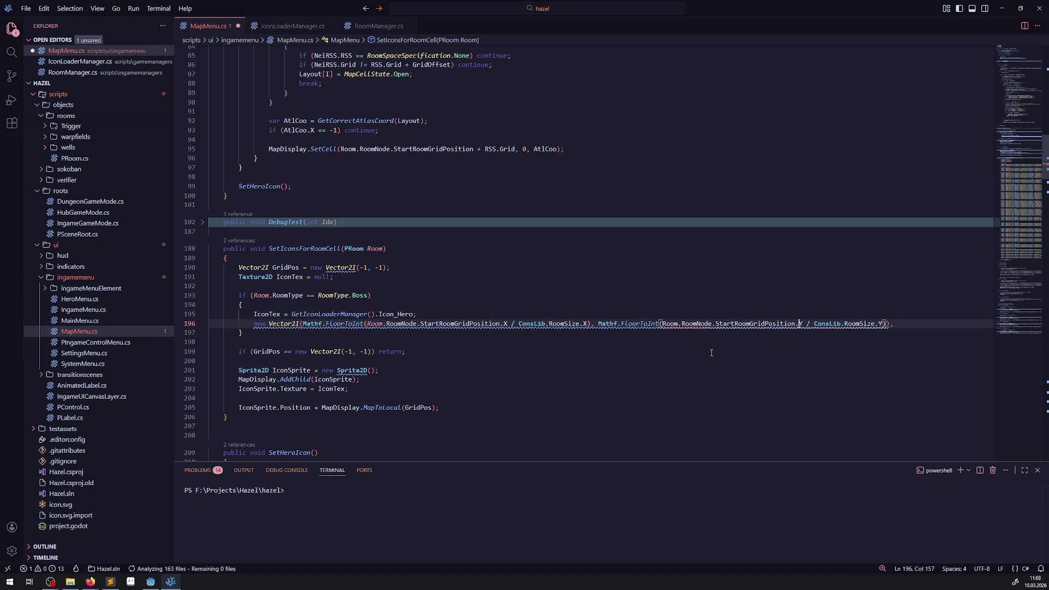
key("ctrl+s")
Assign the computed Vector2I to GridPos at the start of line 196.
left_click(656, 284)
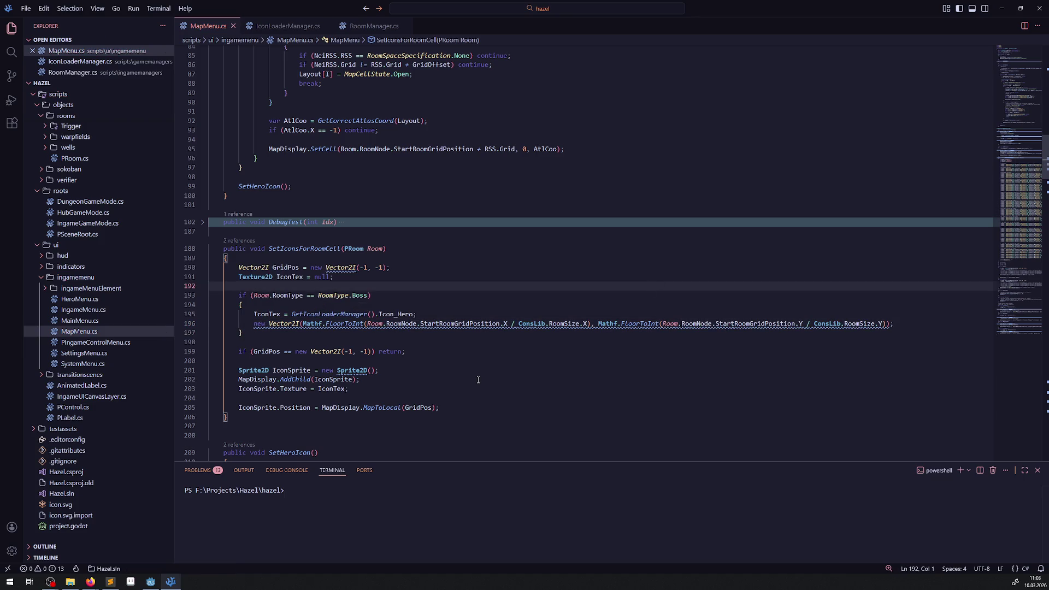
mouse_move(365, 322)
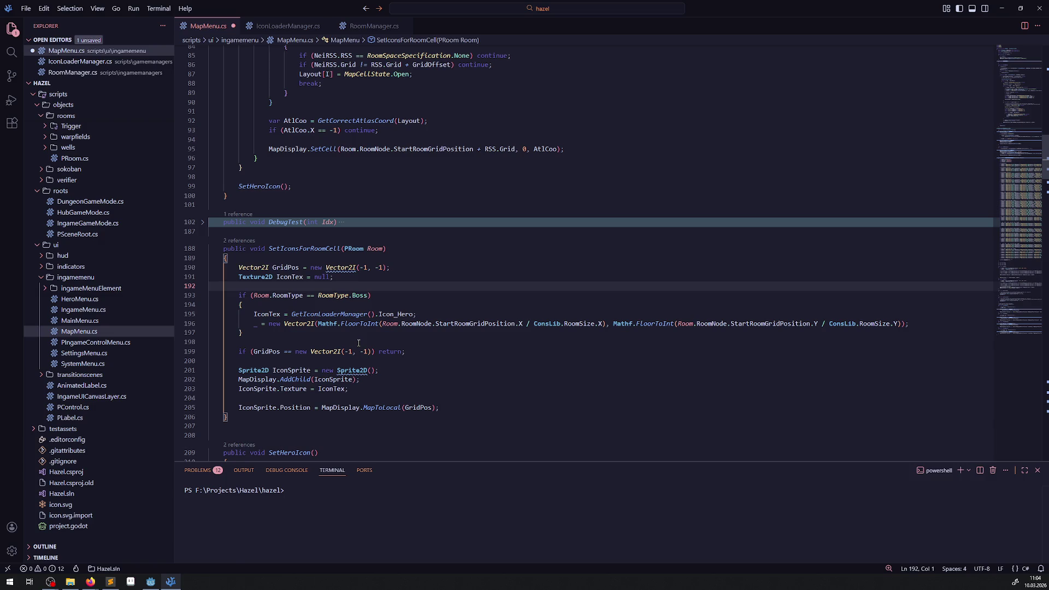
key("ctrl+z")
left_click(358, 343)
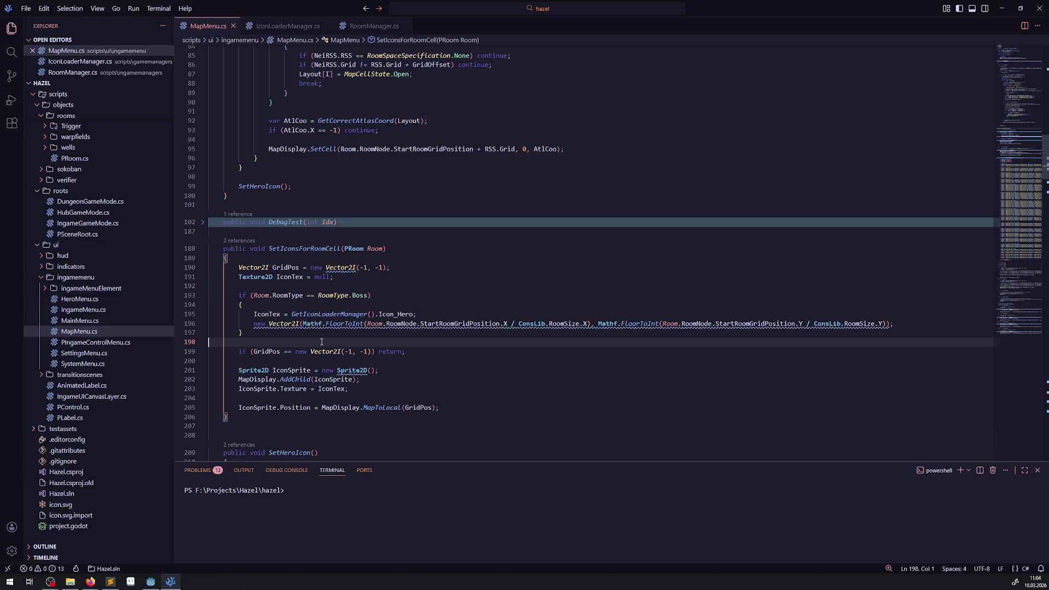
double_click(292, 268)
key("ctrl+c")
left_click(253, 323)
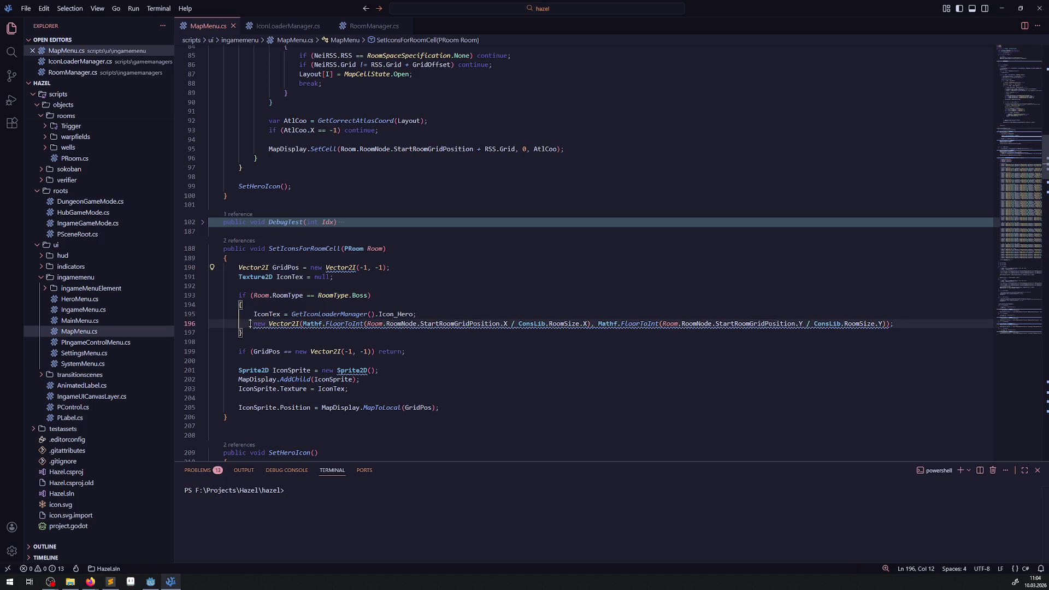
key("ctrl+v")
type("=")
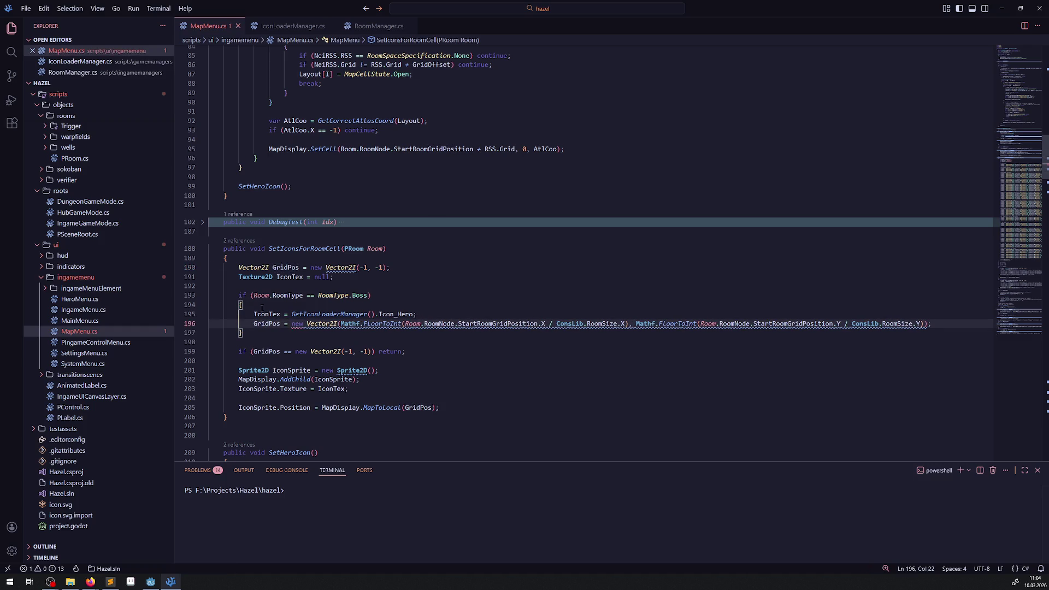
left_click(533, 284)
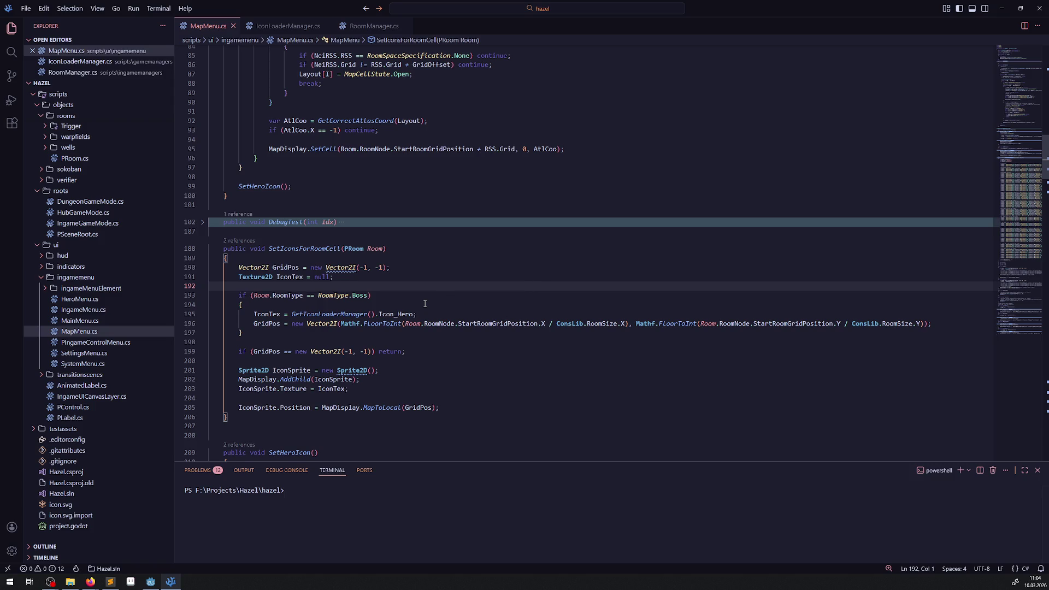
Stop the game that is running in the Godot editor.
left_click(151, 581)
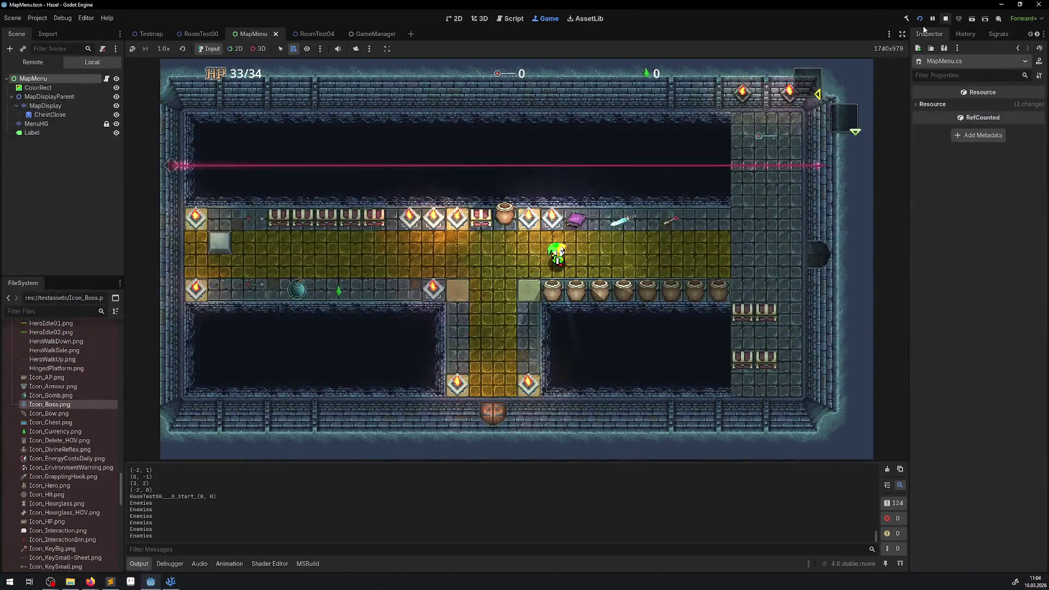
left_click(946, 19)
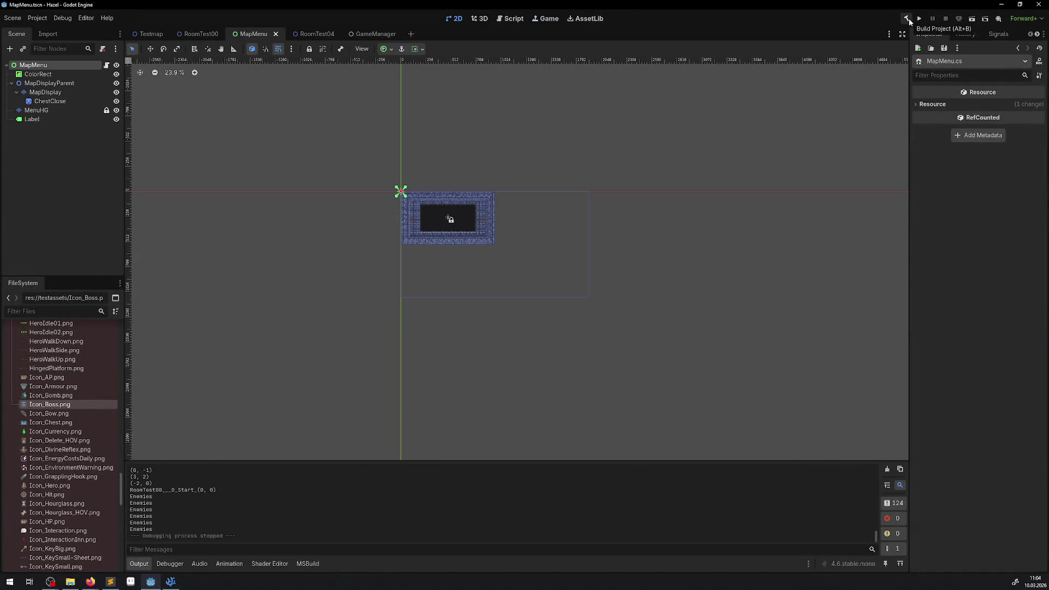
left_click(170, 581)
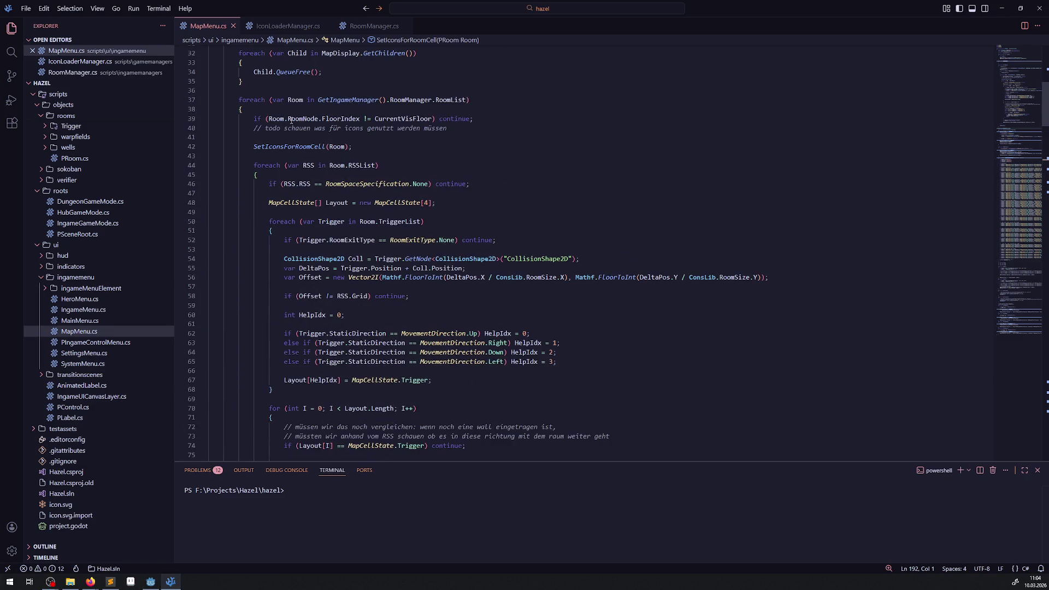
left_click(150, 581)
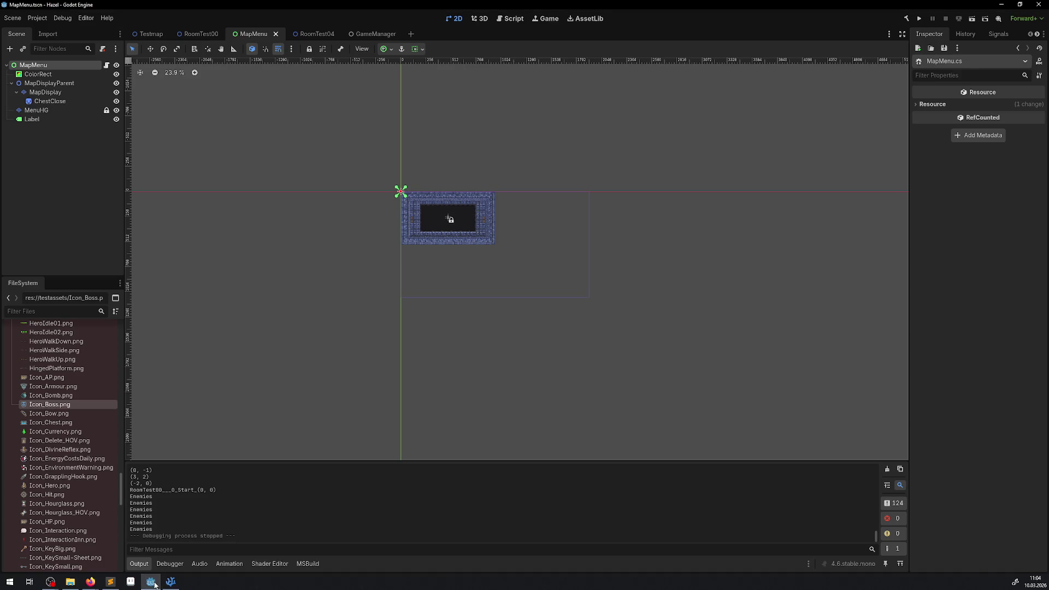
left_click(156, 581)
Rebuild and run the project, find the Icon_Boss.png load errors in Debugger > Errors, then stop.
mouse_move(341, 118)
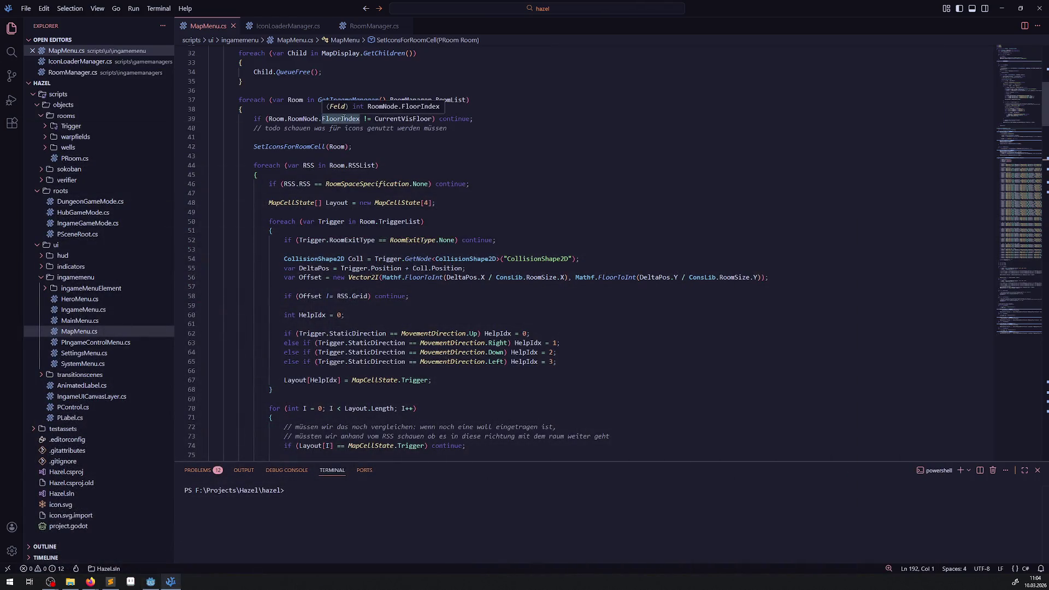
mouse_move(403, 120)
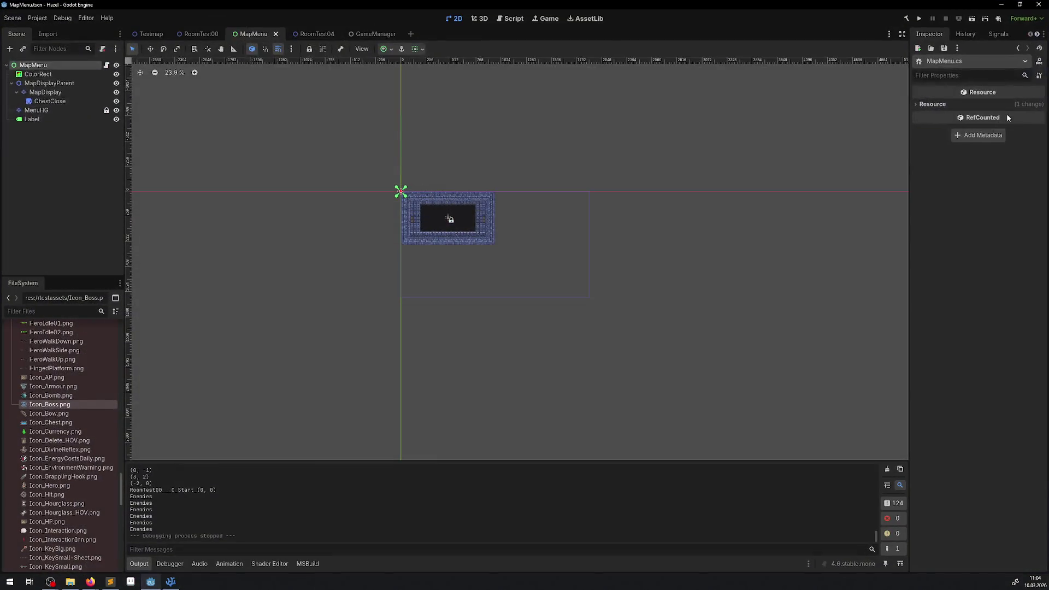
left_click(151, 582)
left_click(906, 18)
left_click(904, 21)
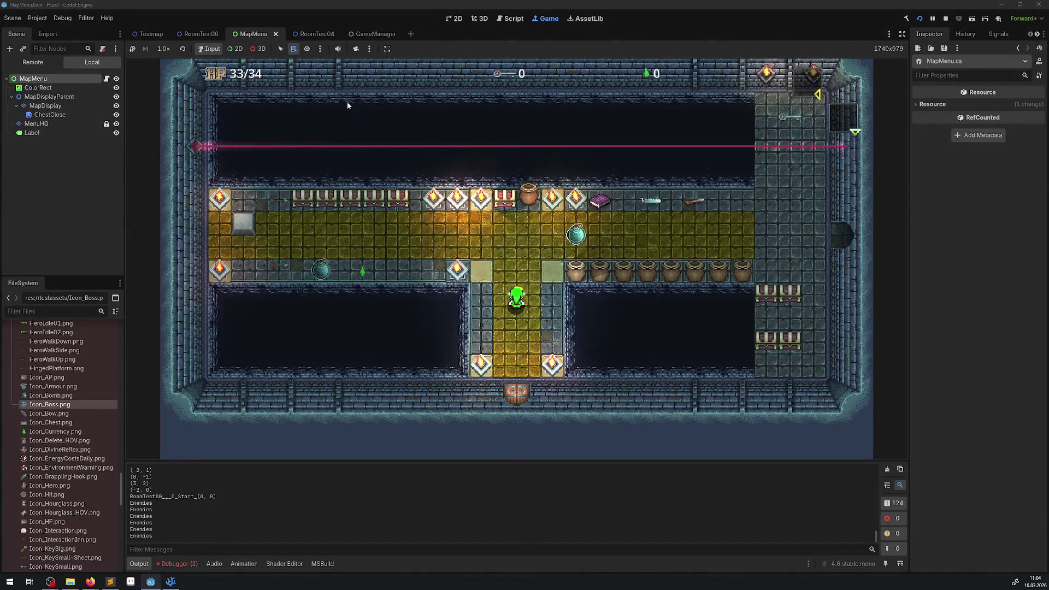
left_click(184, 564)
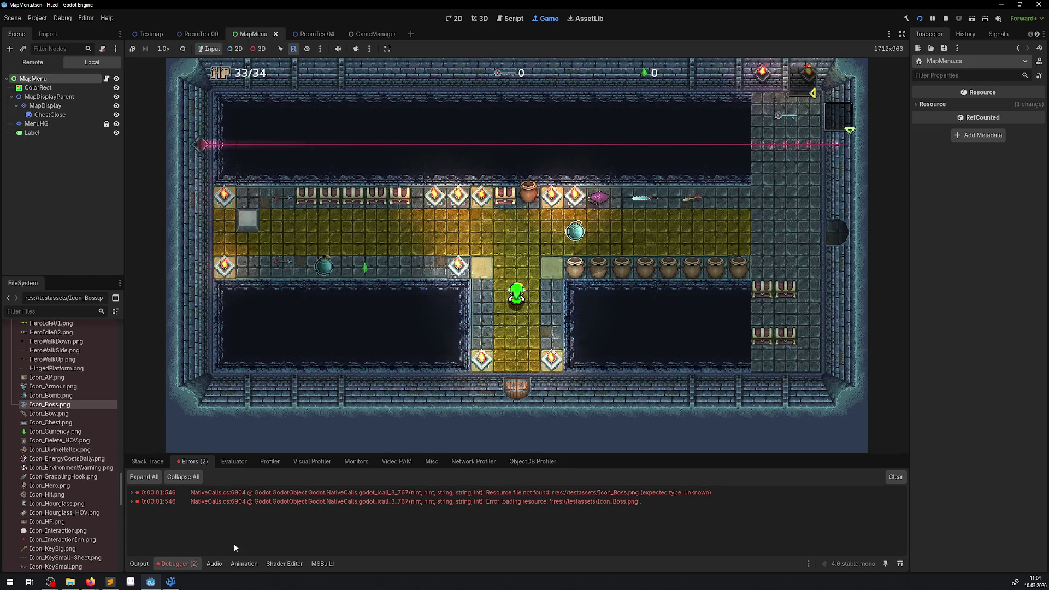
key("F8")
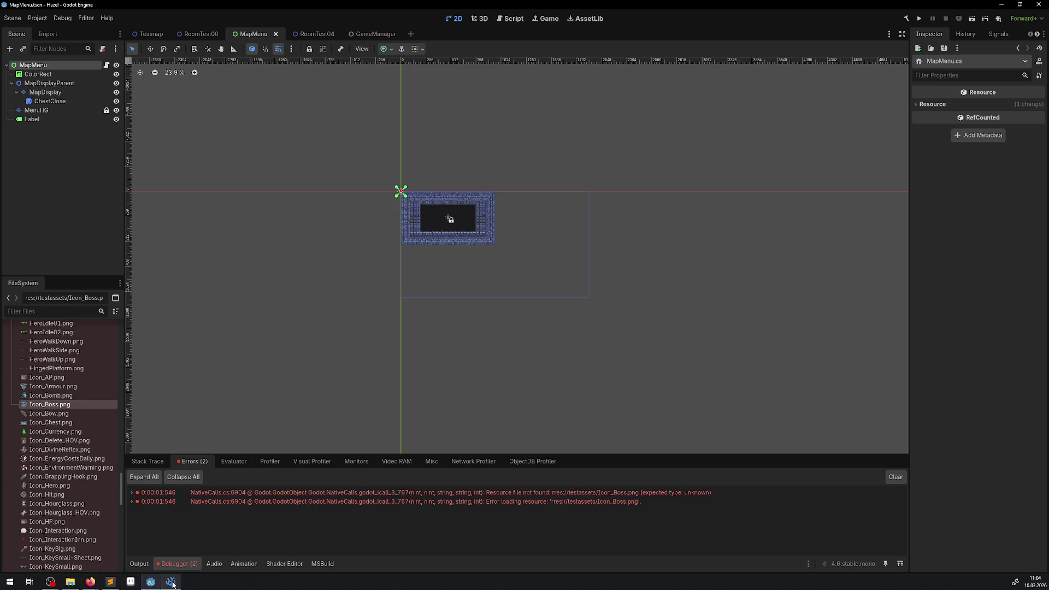
left_click(170, 582)
Correct 'rres://' to 'res://' in IconLoaderManager.cs's Icon_Boss.png path, save, and rebuild in Godot.
left_click(311, 27)
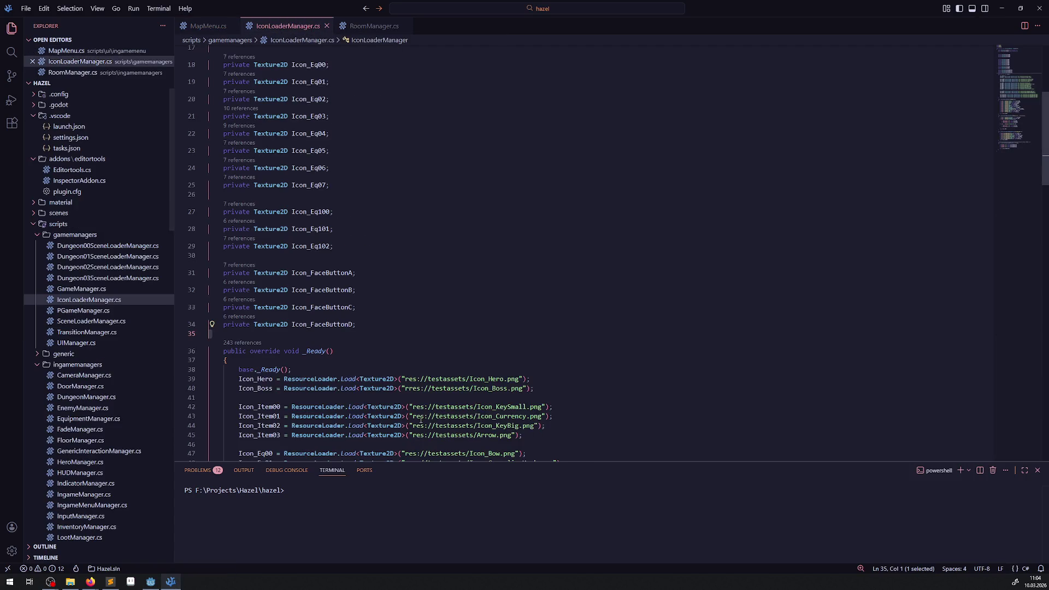
double_click(418, 388)
type("res")
left_click(450, 272)
key("ctrl+s")
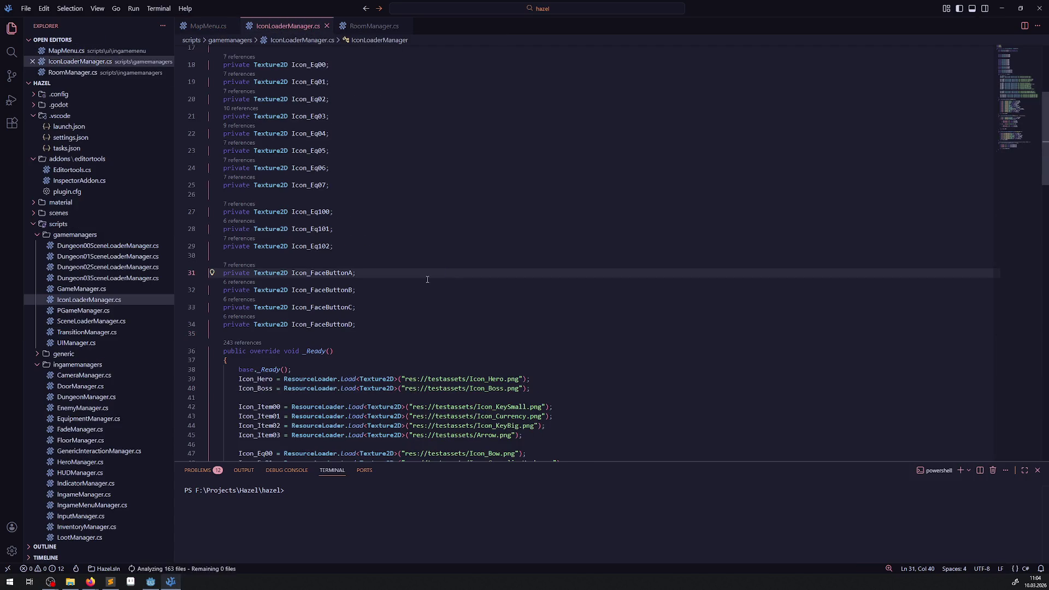
key("alt+Tab")
left_click(907, 19)
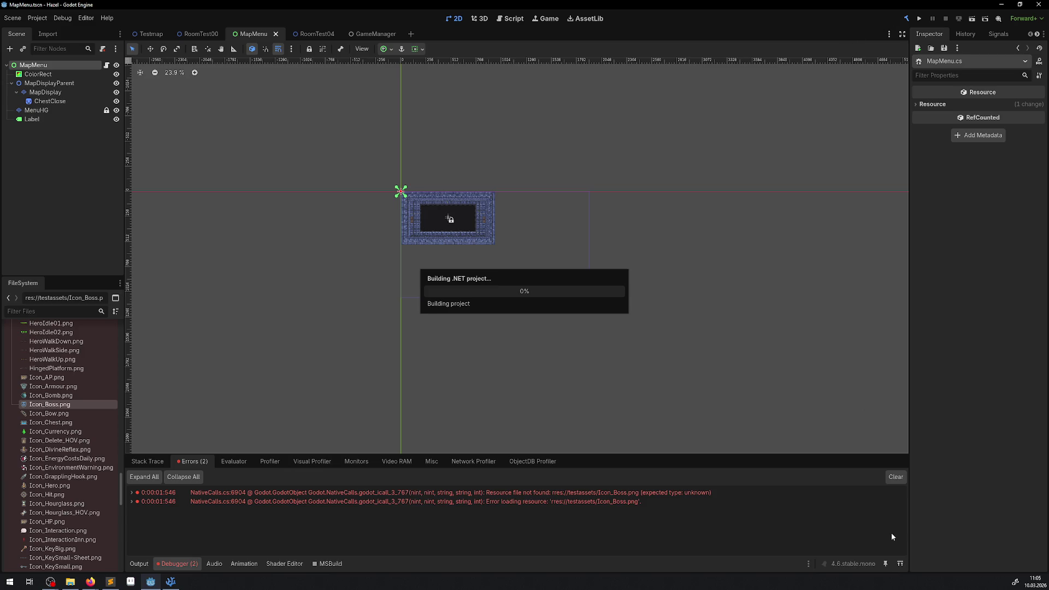
Clear old errors, run the game, check the dungeon map shows no errors, then stop.
left_click(896, 477)
left_click(919, 19)
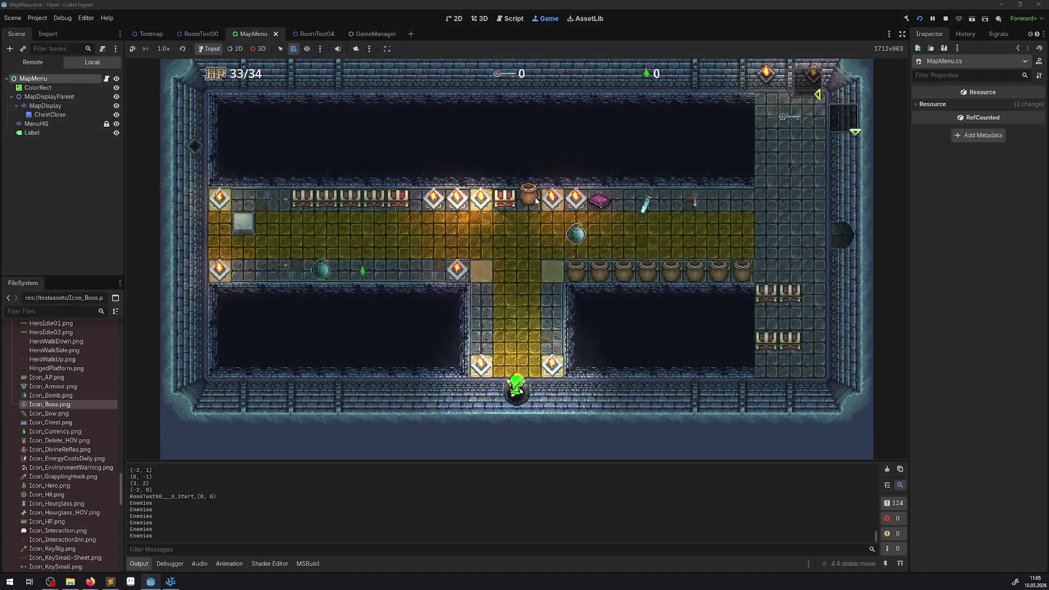
key("m")
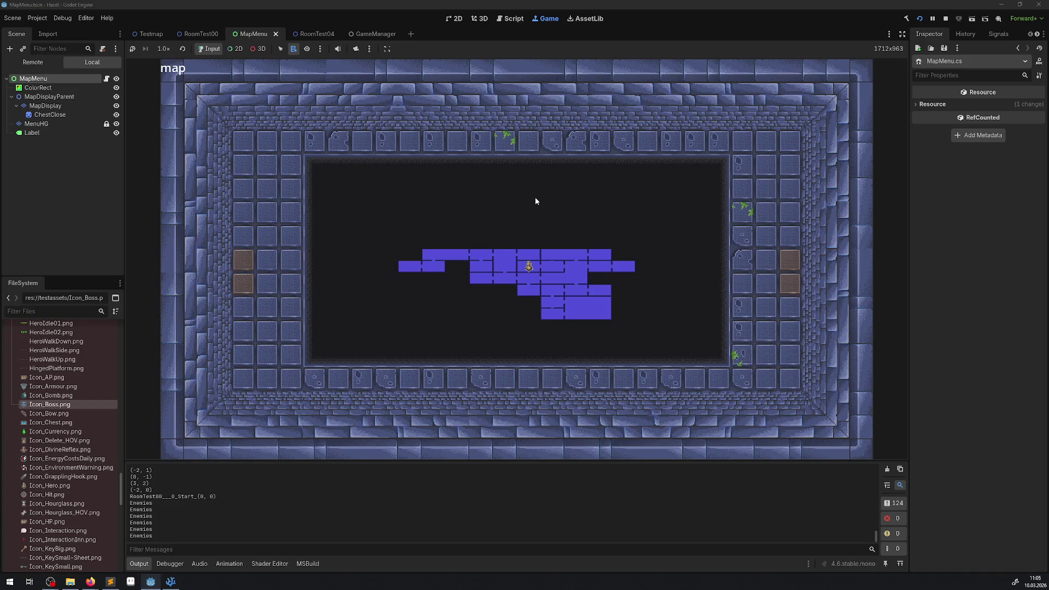
key("Down")
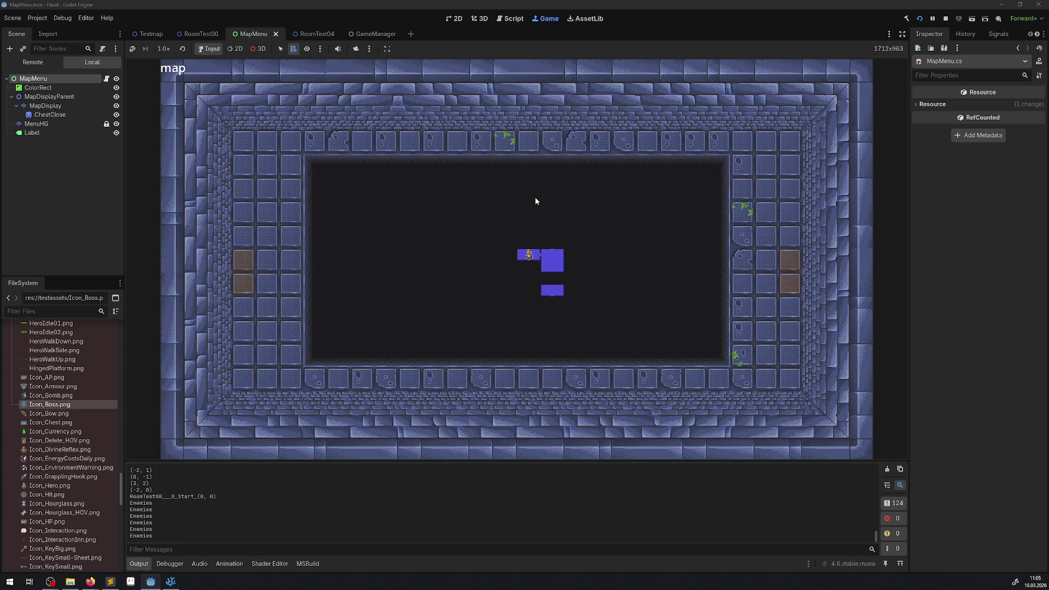
left_click(945, 18)
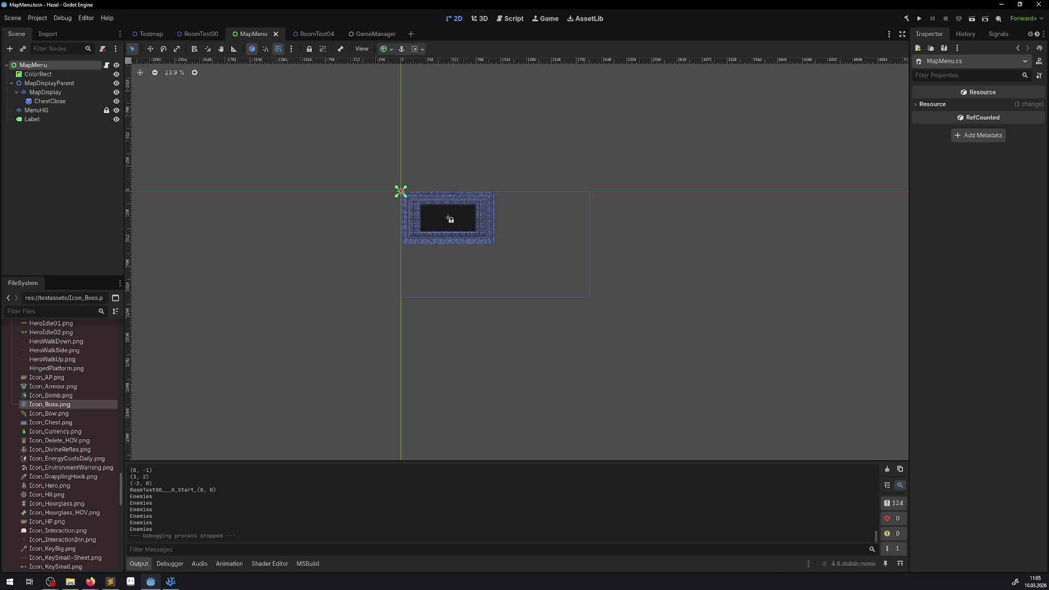
Open MapMenu.cs and locate the SetIconsForRoomCell method.
left_click(171, 582)
scroll(358, 323, "down", 10)
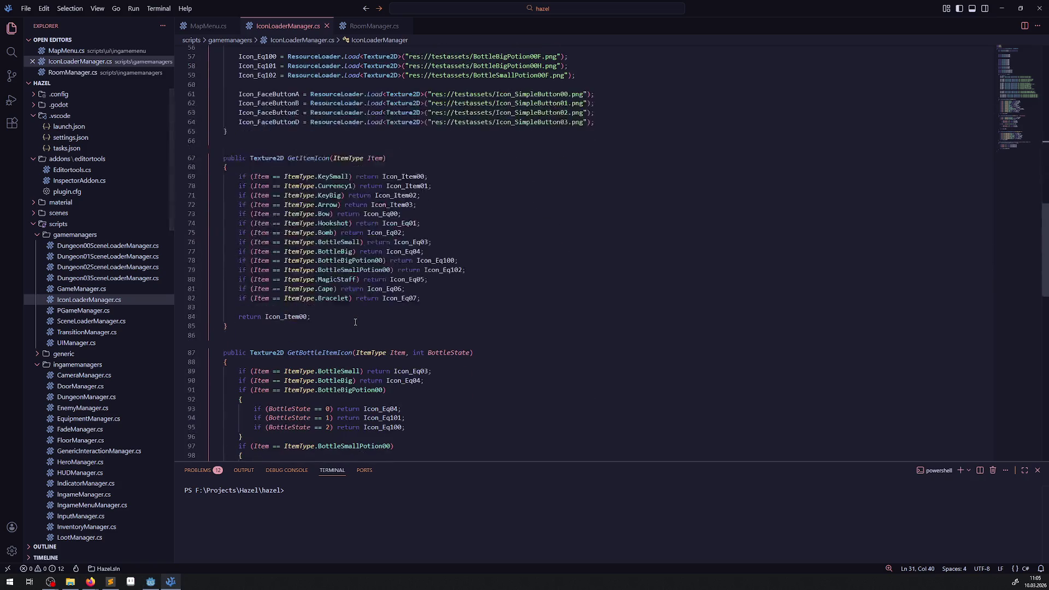
scroll(358, 322, "down", 5)
scroll(334, 246, "up", 20)
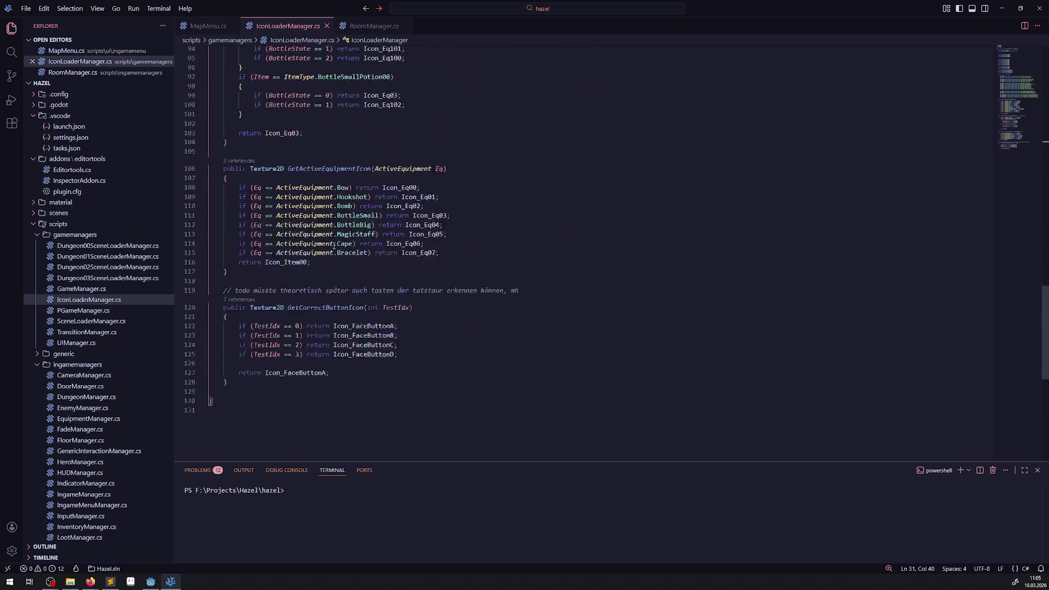
scroll(339, 248, "down", 5)
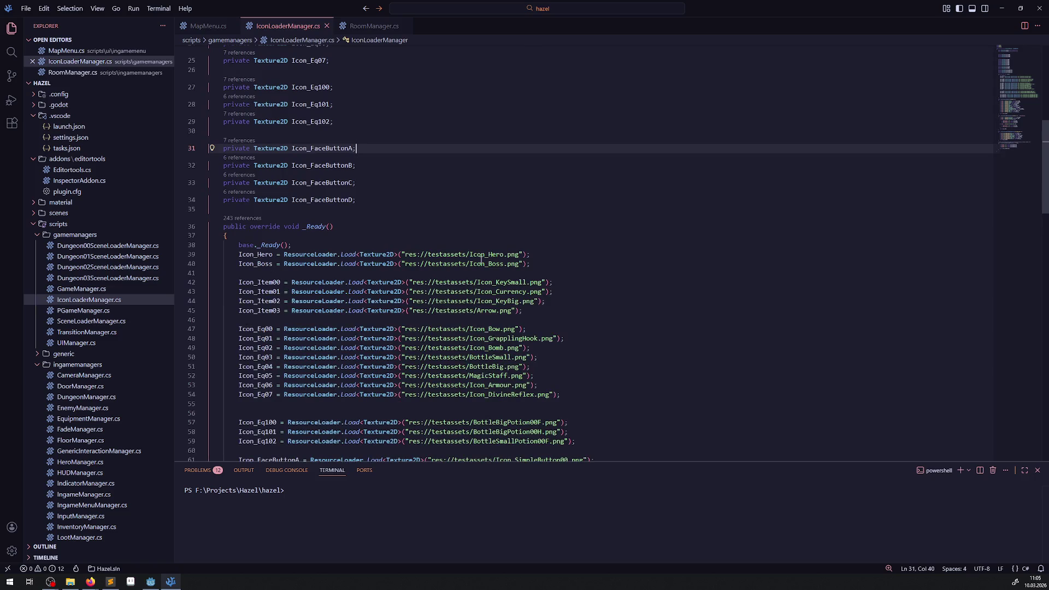
left_click(208, 26)
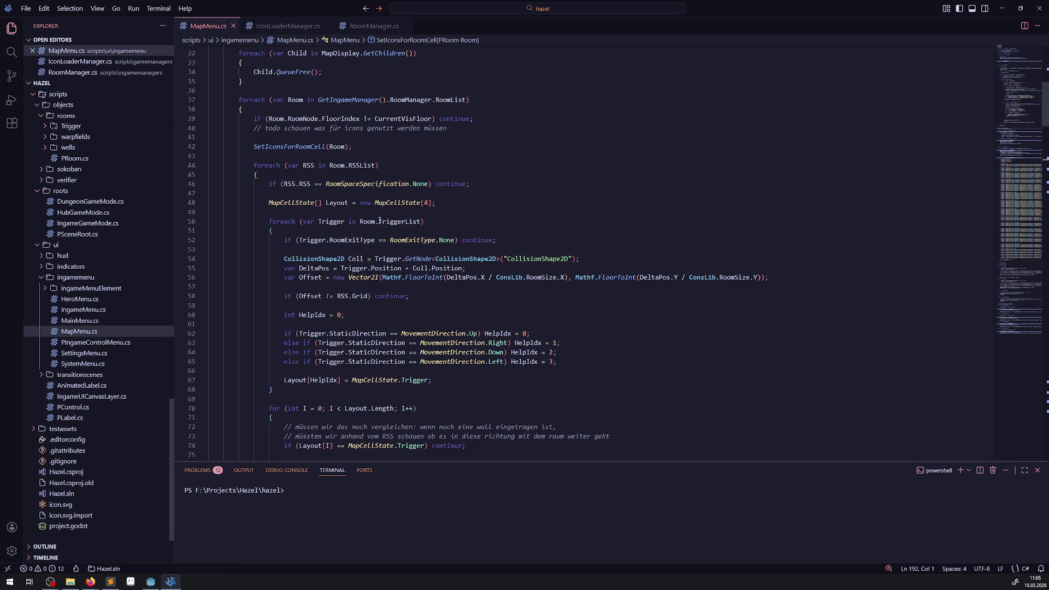
double_click(286, 145)
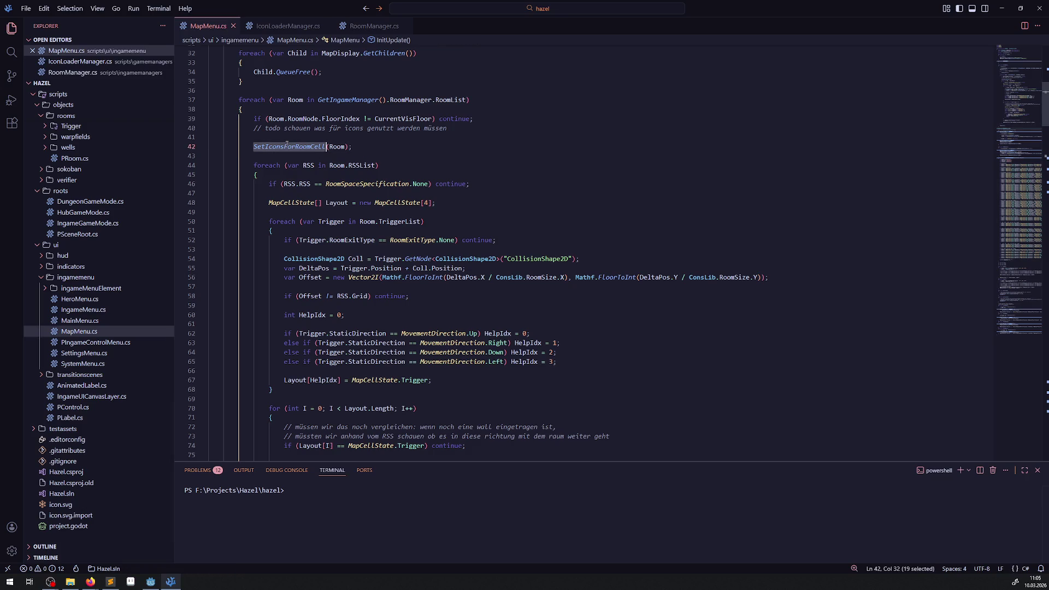
scroll(363, 221, "up", 5)
scroll(362, 221, "down", 18)
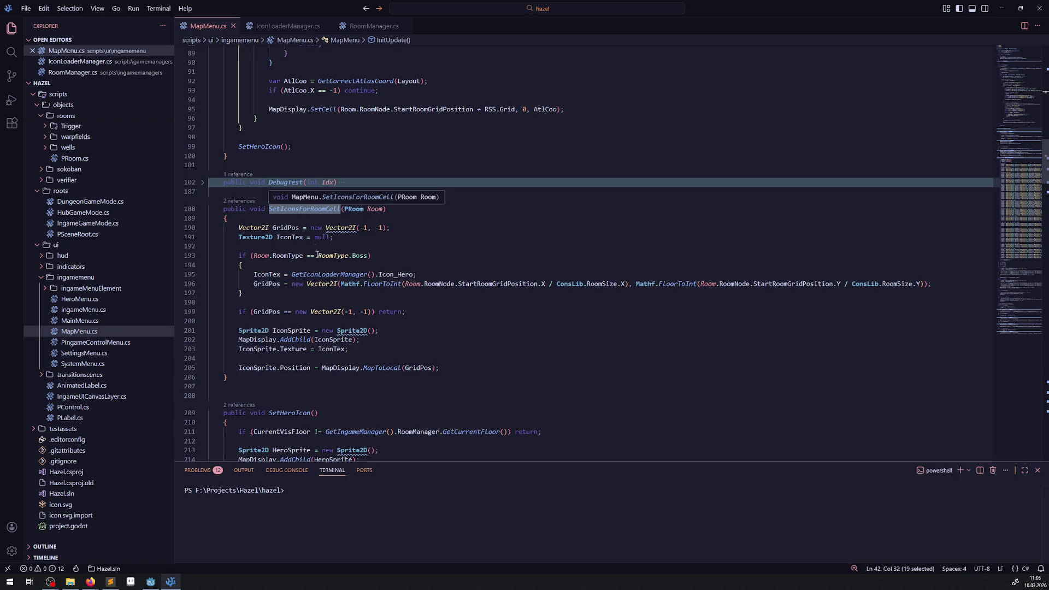
Change Icon_Hero to Icon_Boss on line 195 and save MapMenu.cs.
left_click(410, 311)
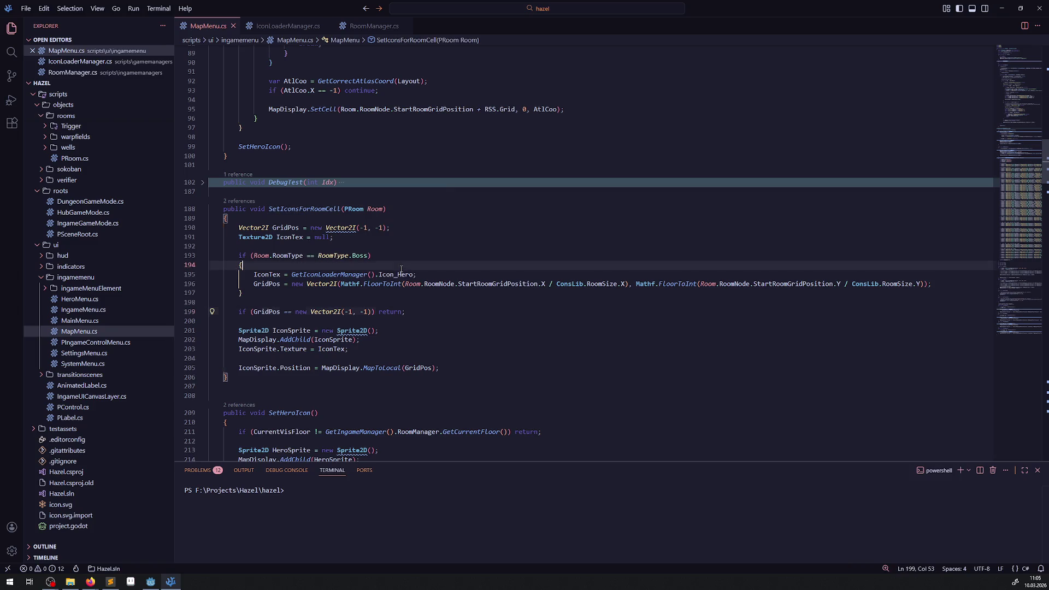
left_click_drag(395, 274, 414, 275)
type("Boss")
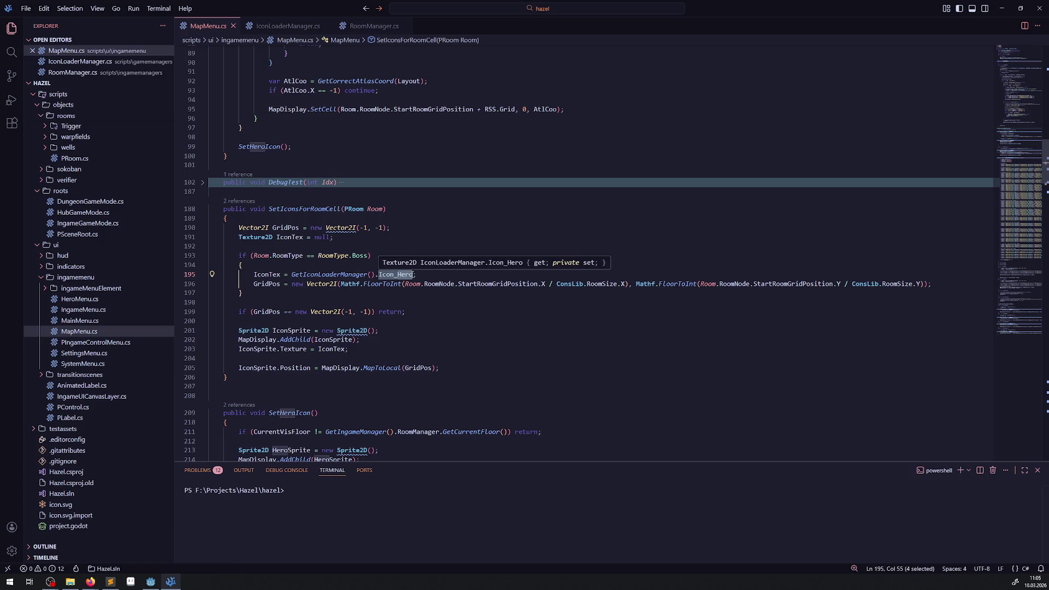
left_click(445, 233)
key("ctrl+s")
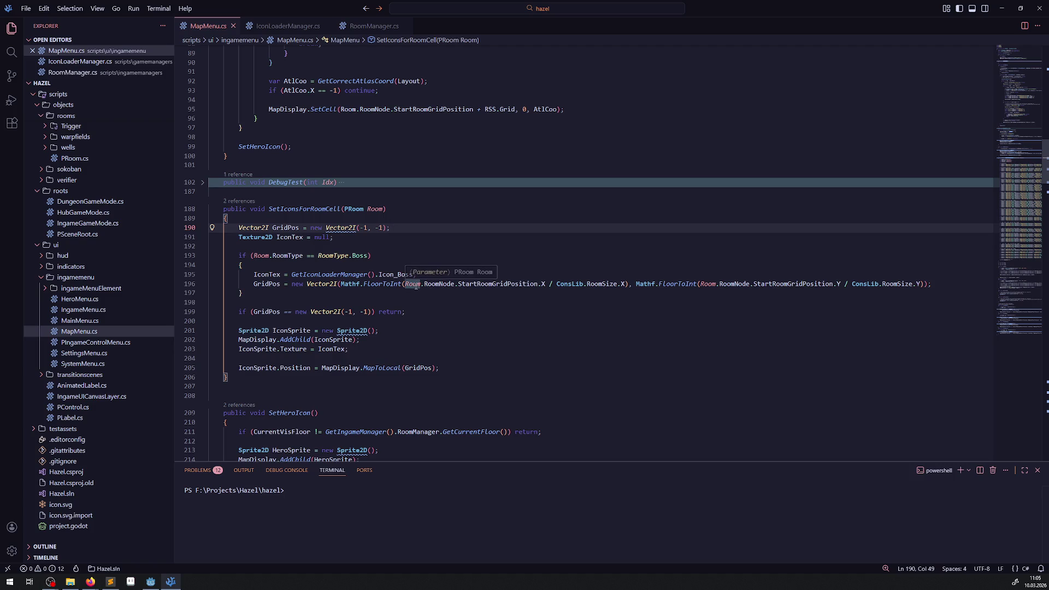
Rebuild the project and run the game, leaving the map screen for gameplay.
left_click(157, 586)
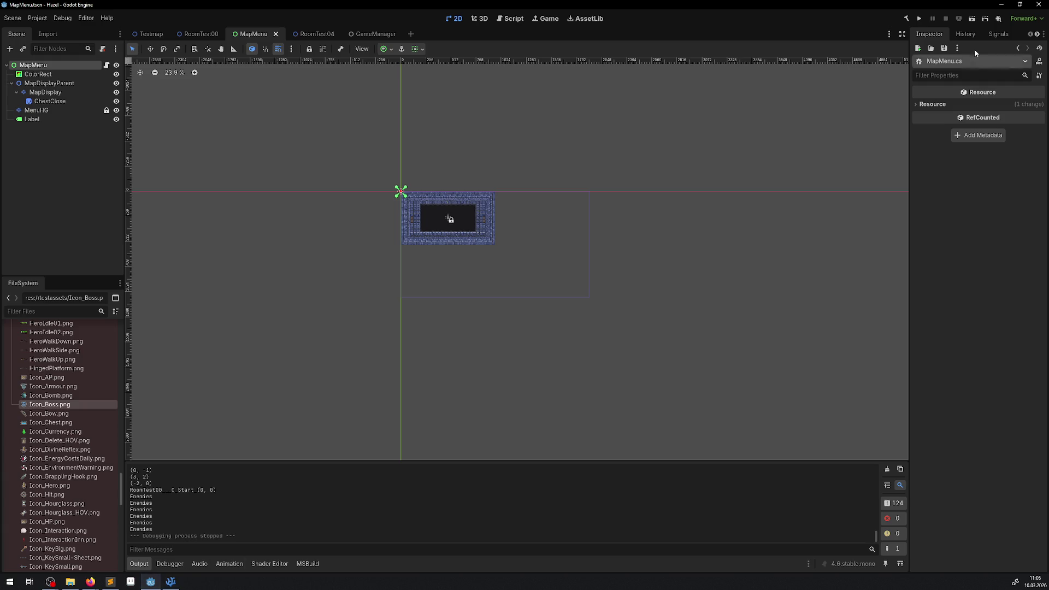
left_click(904, 19)
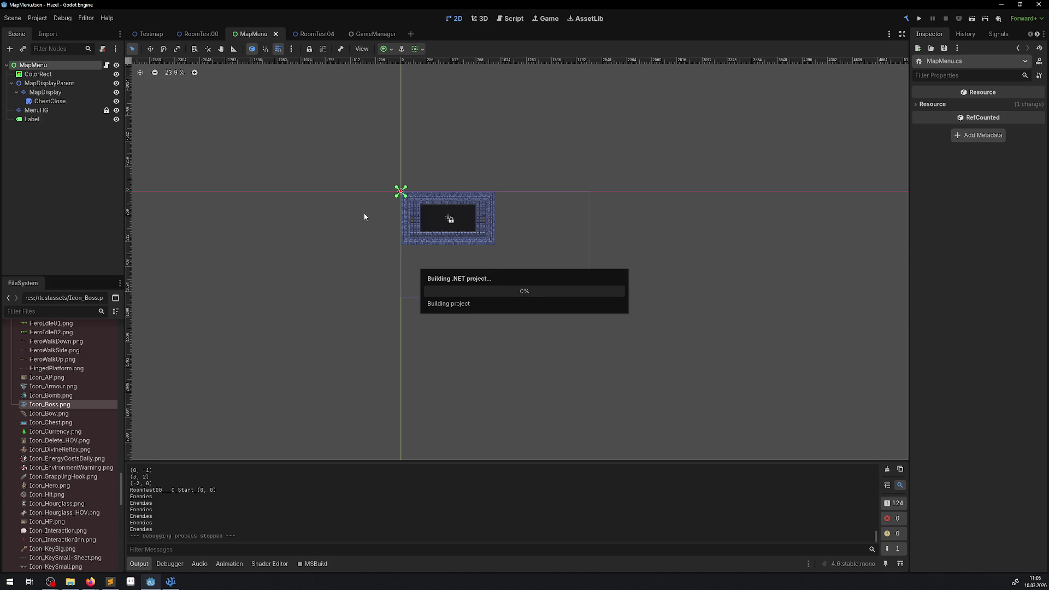
left_click(919, 18)
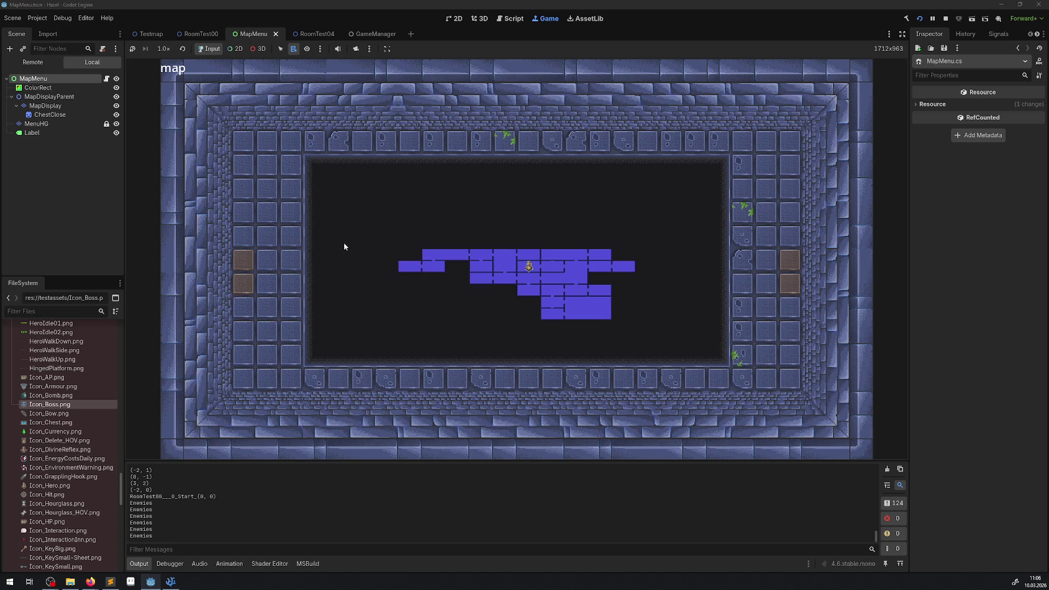
left_click(503, 271)
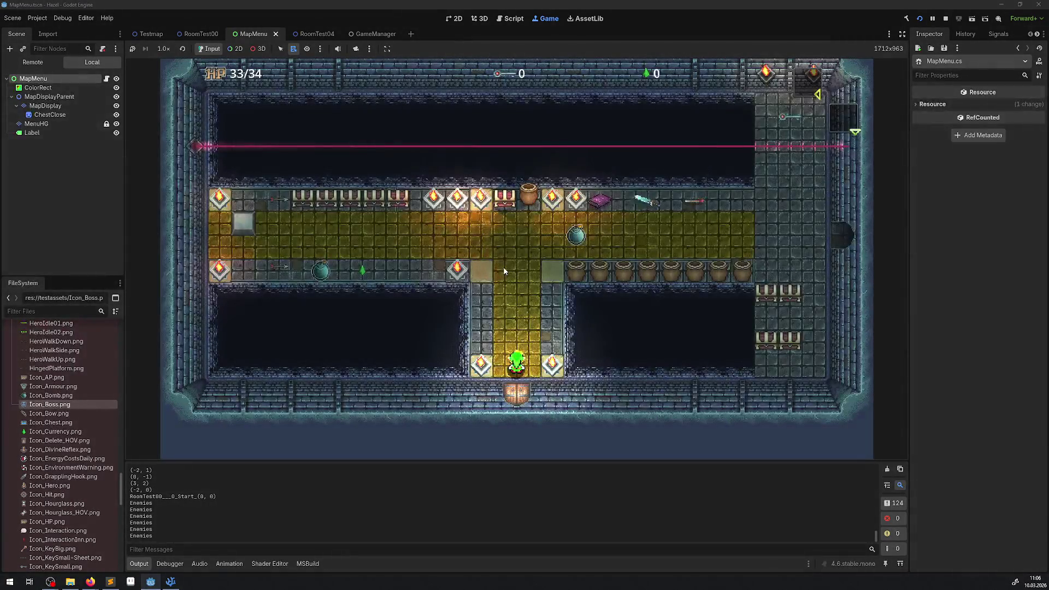
Walk the hero through the yellow hall into the puzzle room and check the in-game map.
key("Up")
key("Right")
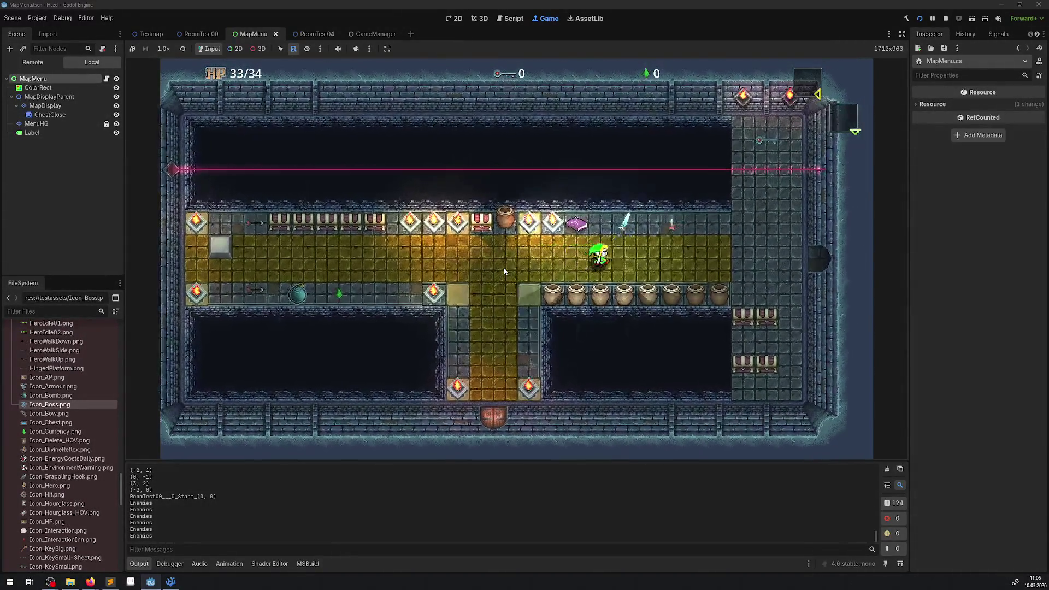
key("Right")
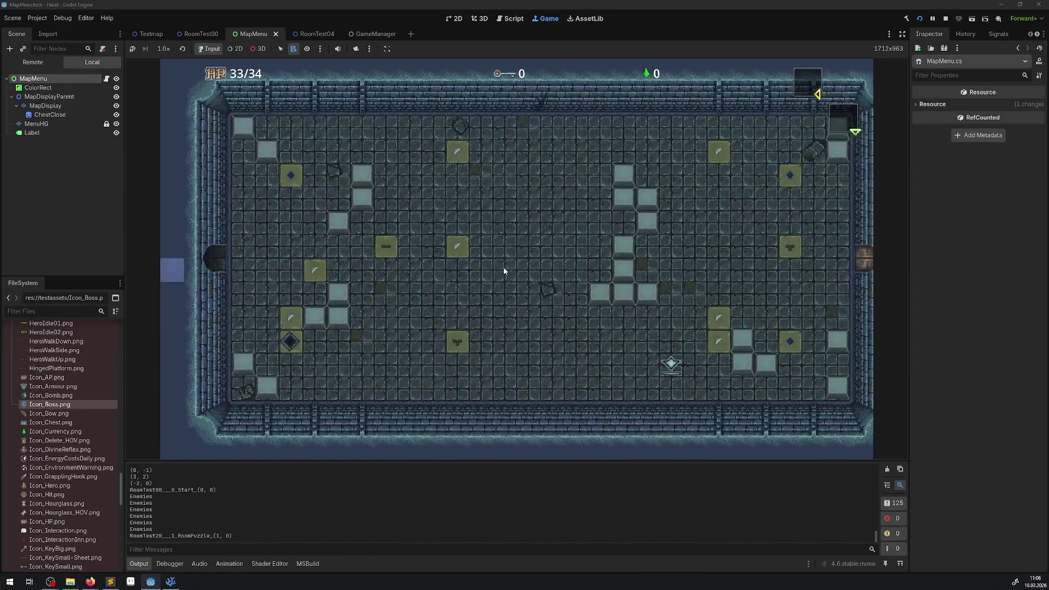
key("Left")
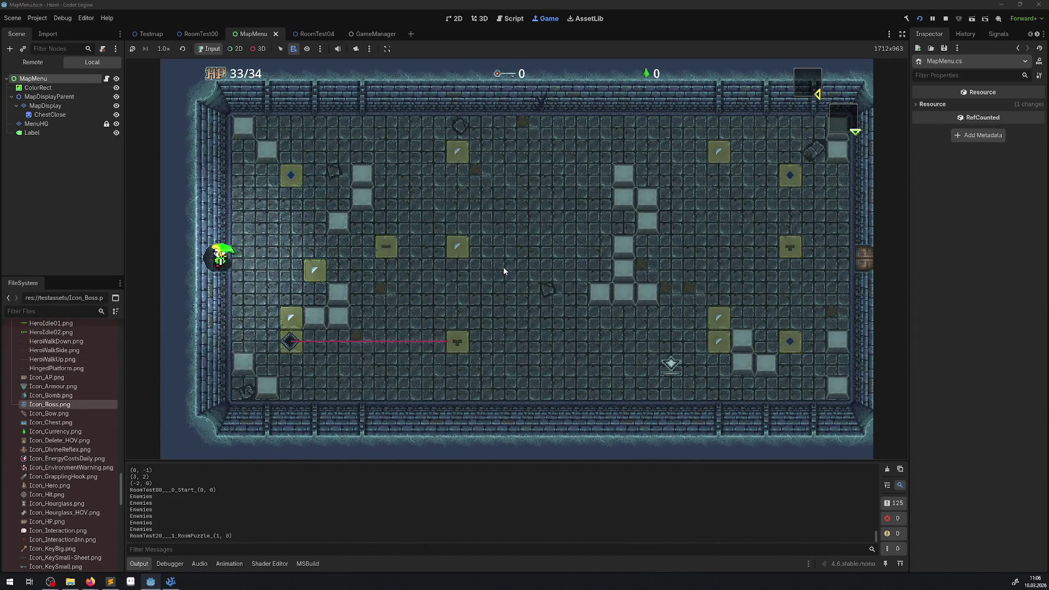
key("Left")
key("Right")
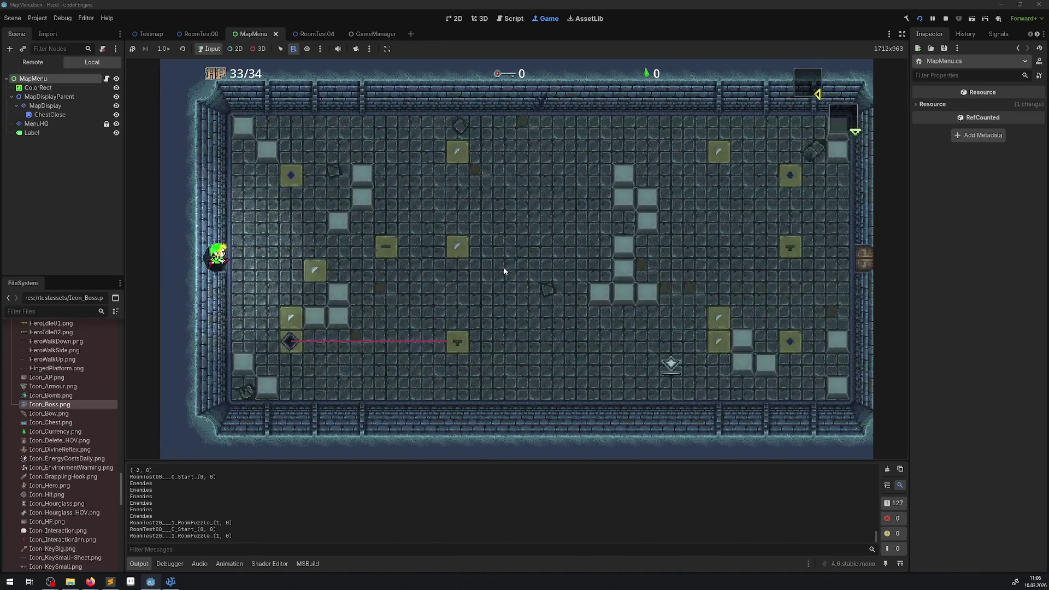
key("Right")
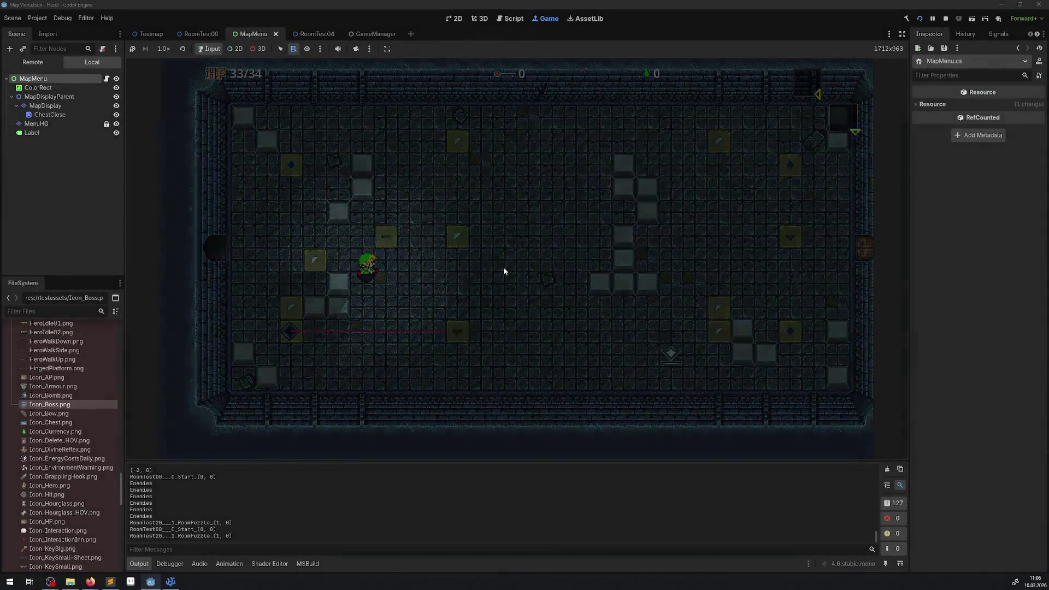
key("m")
key("Left")
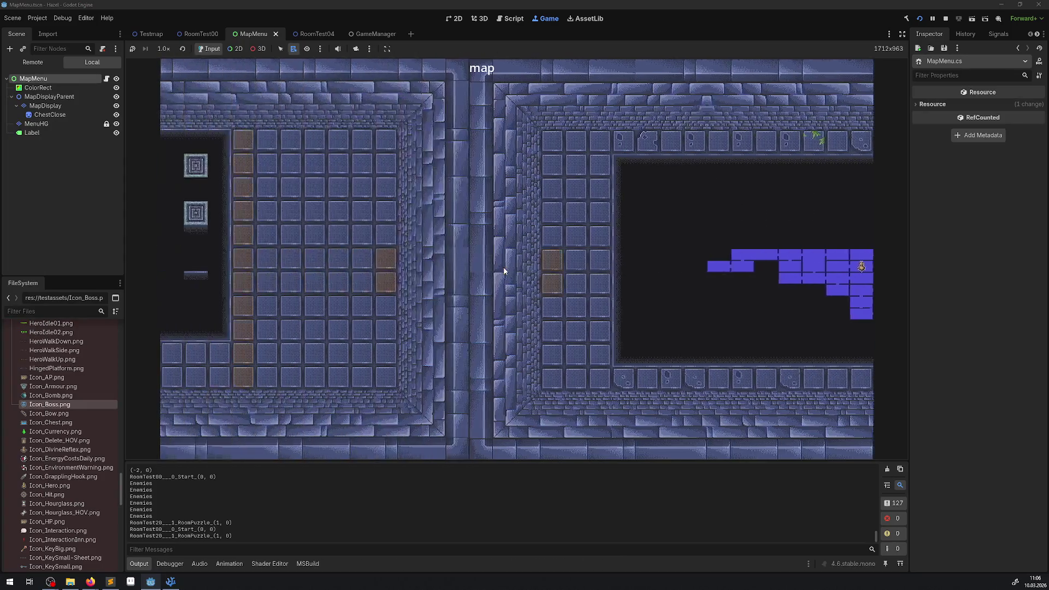
key("Escape")
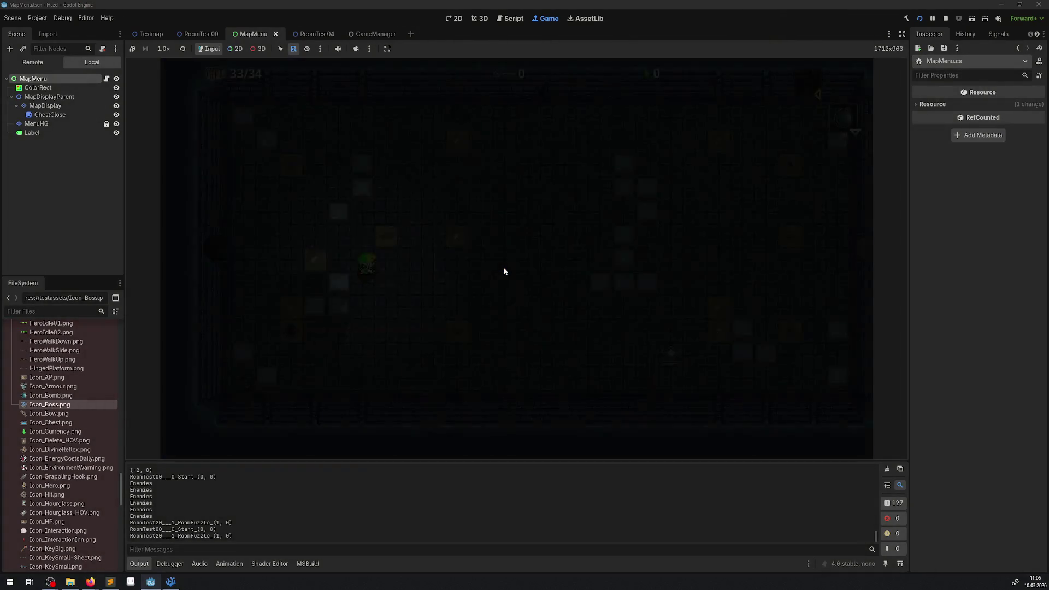
Move the hero through the next rooms, view the map page for the boss icon, then stop.
key("Right")
key("Up")
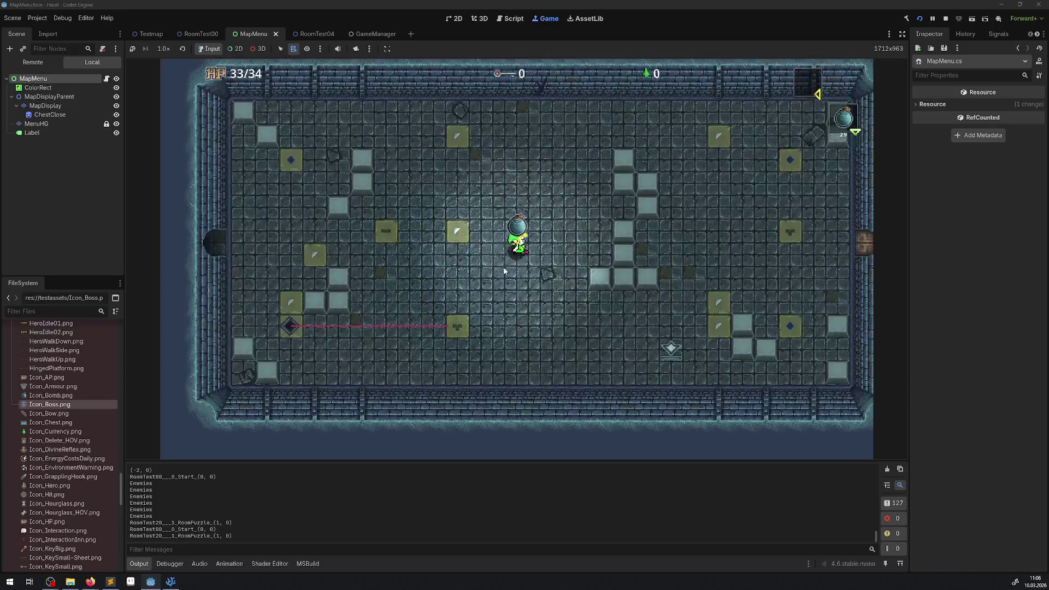
key("Down")
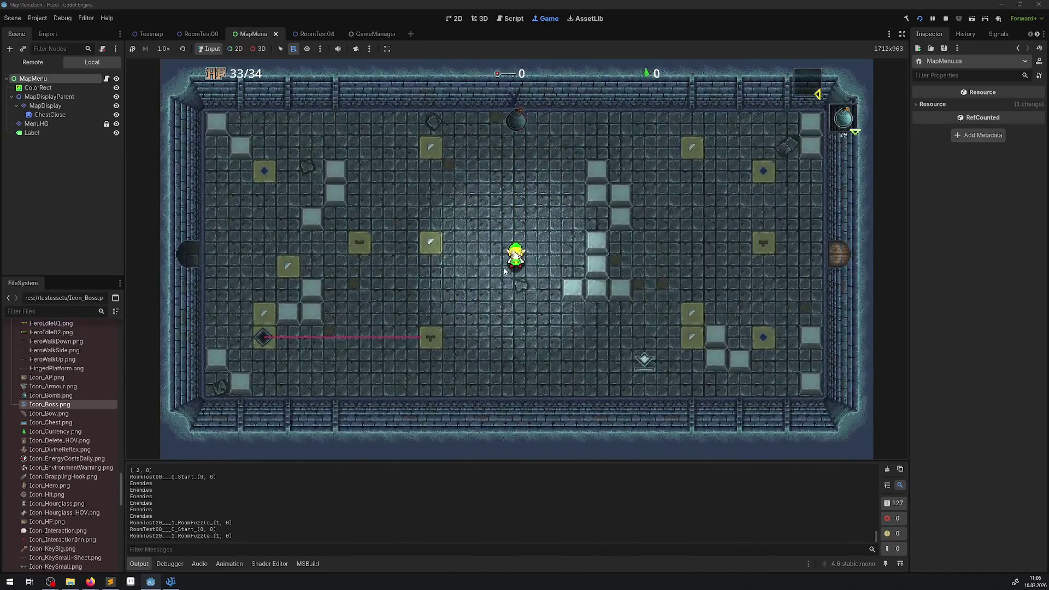
key("Up")
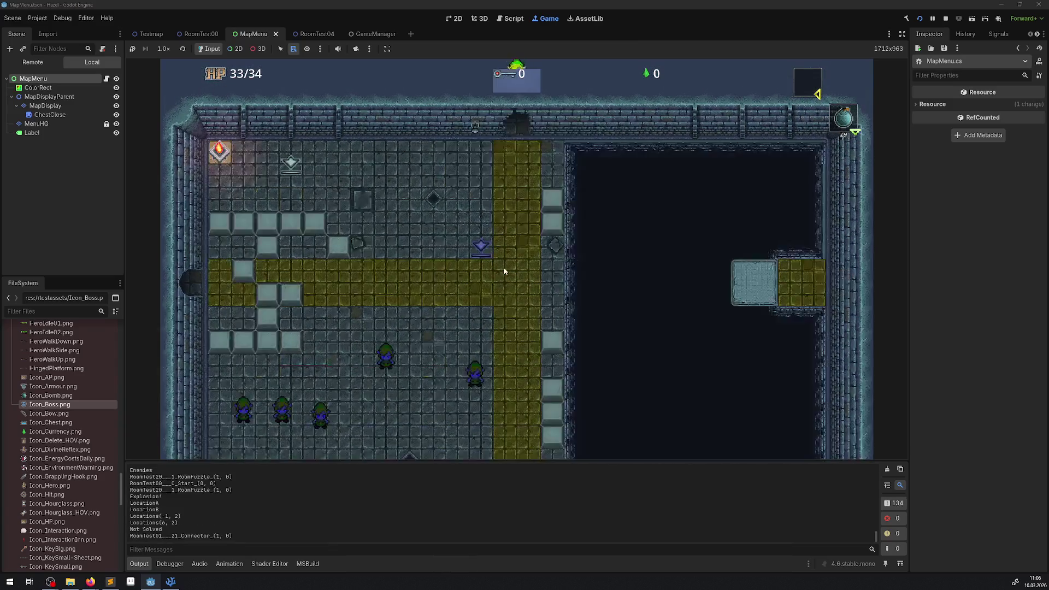
key("Down")
key("Left")
key("Down")
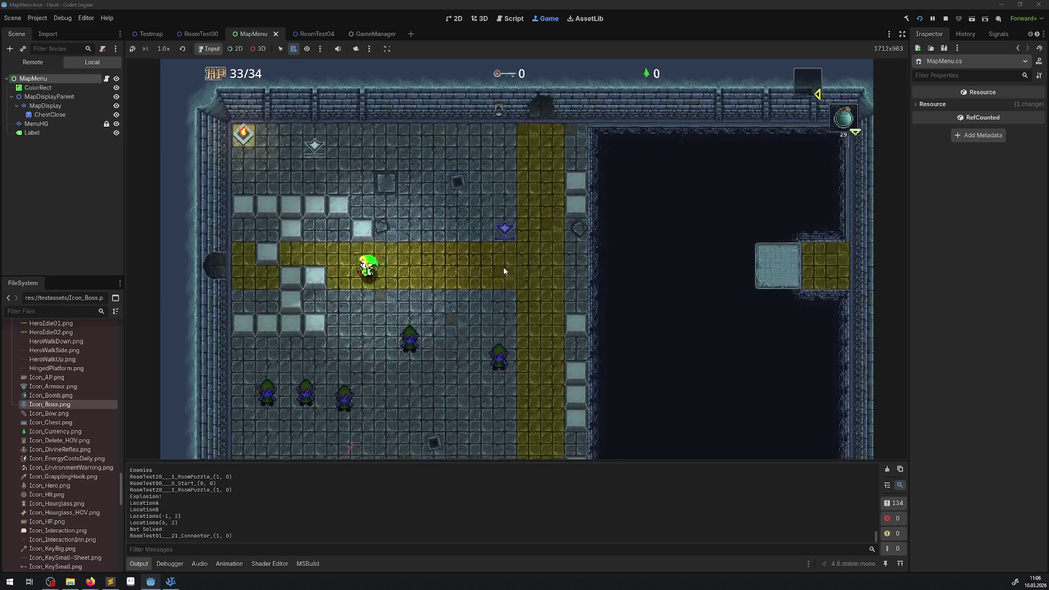
key("Left")
key("Up")
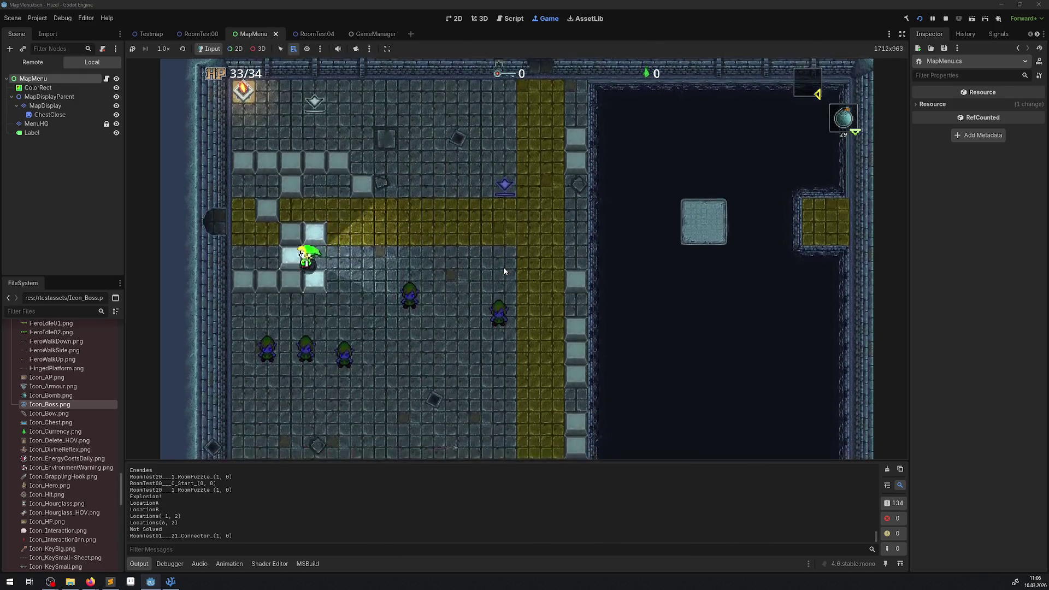
key("Left")
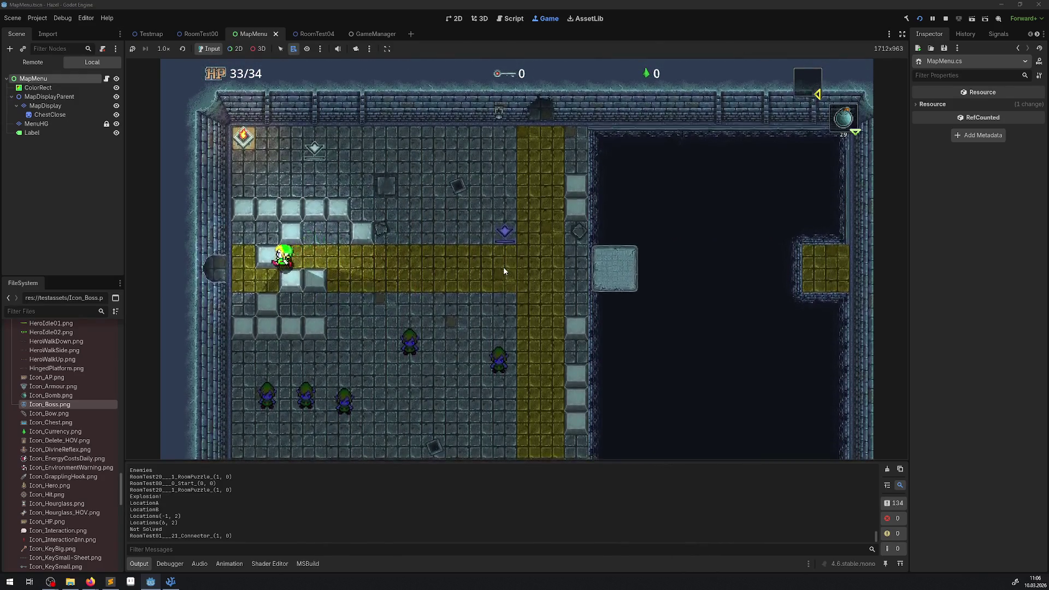
key("Down")
key("Left")
key("Left")
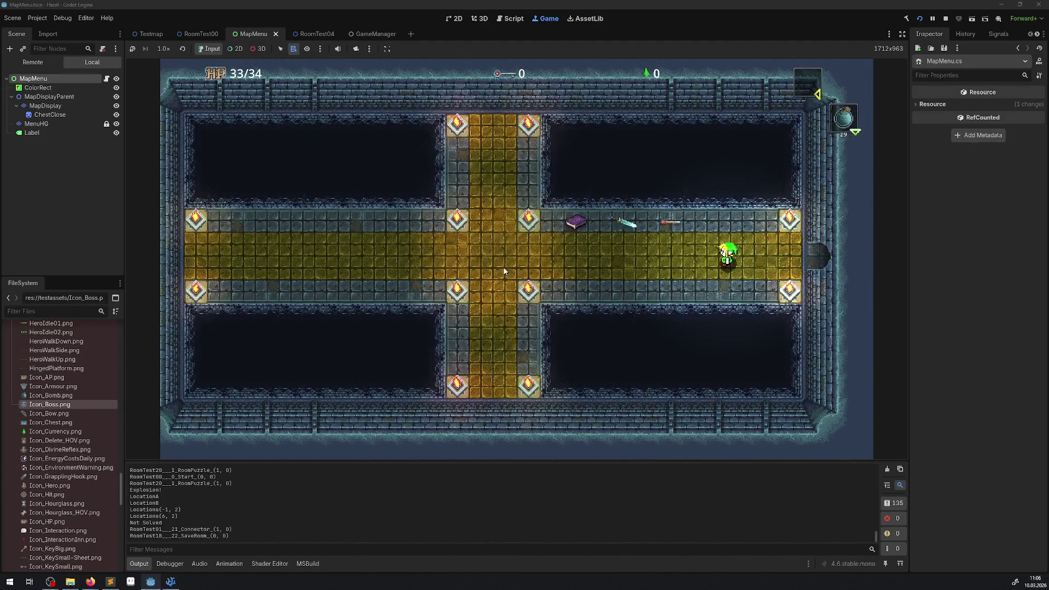
key("Escape")
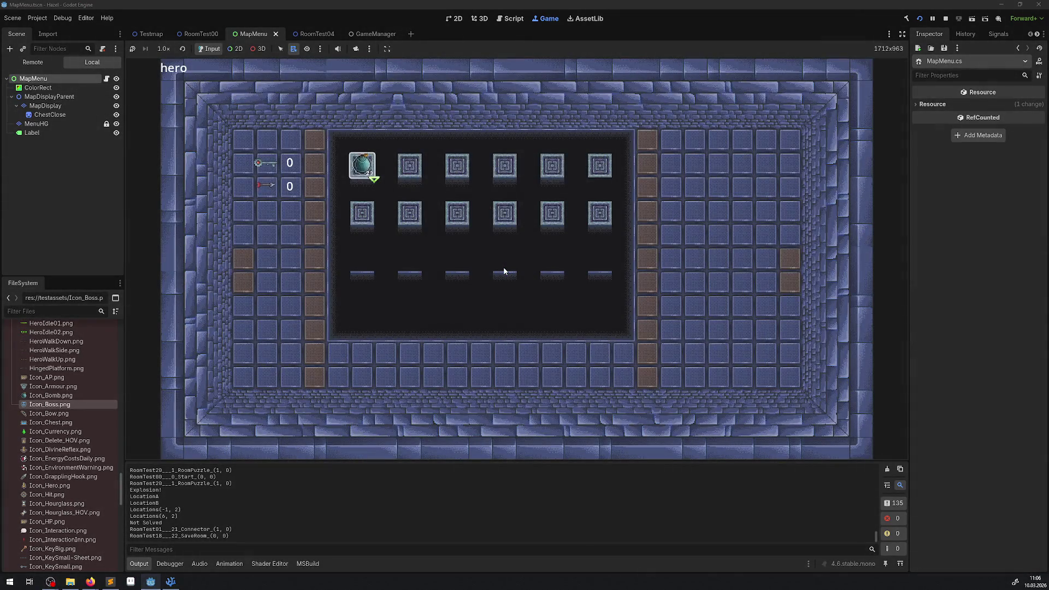
key("e")
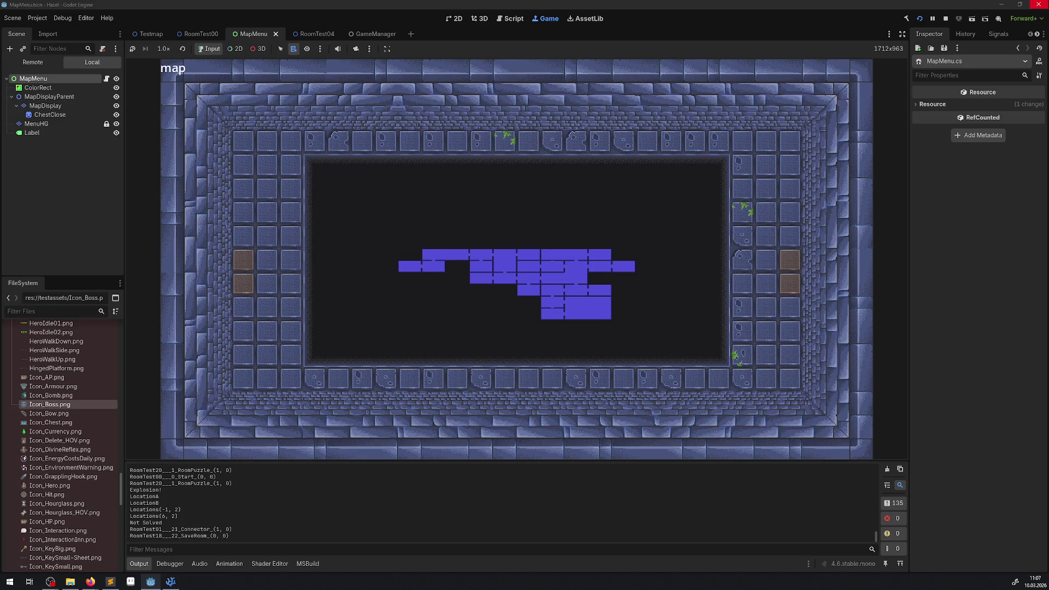
left_click(944, 20)
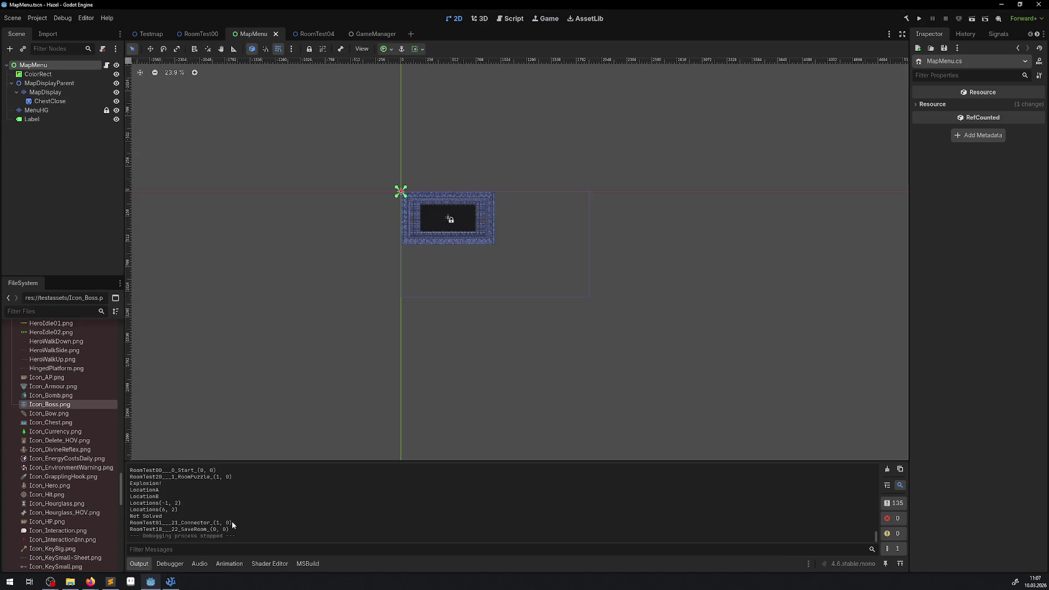
In MapMenu.cs, inspect SetIconsForRoomCell, the InitUpdate method and its RoomList loop.
left_click(171, 581)
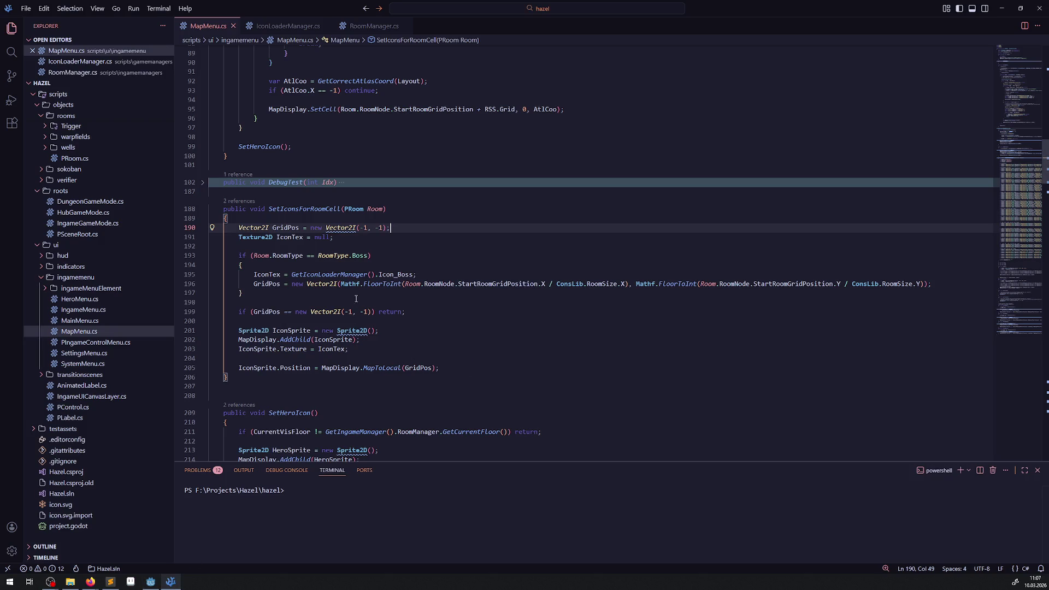
double_click(303, 209)
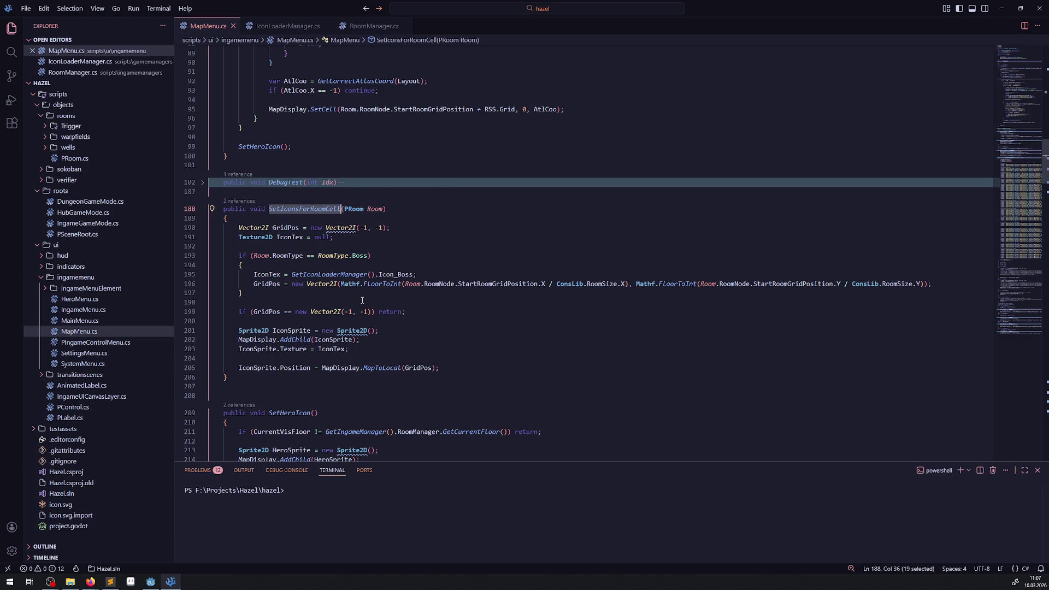
scroll(416, 301, "up", 20)
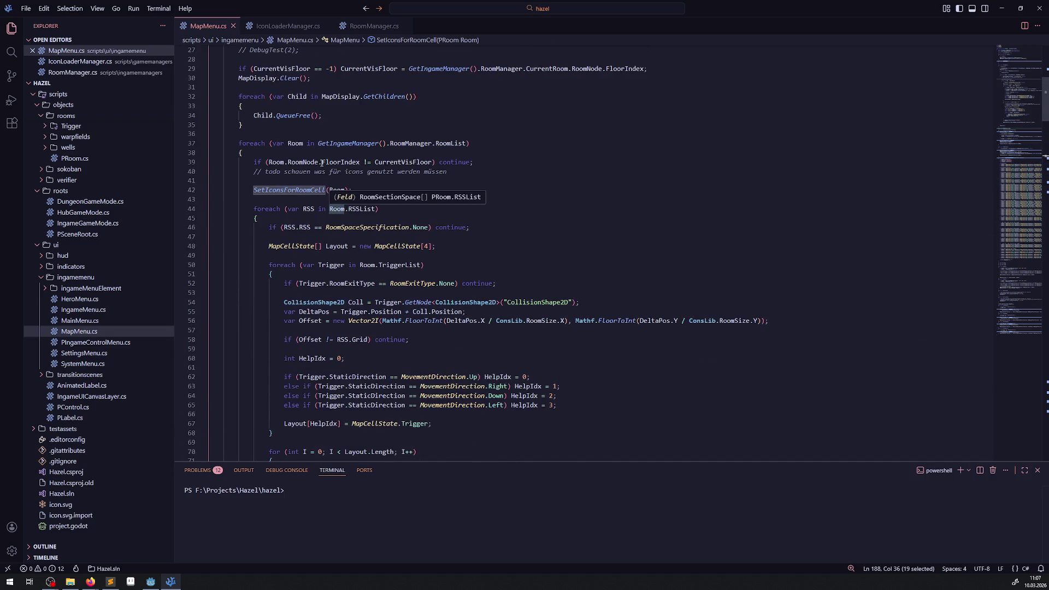
scroll(387, 219, "up", 3)
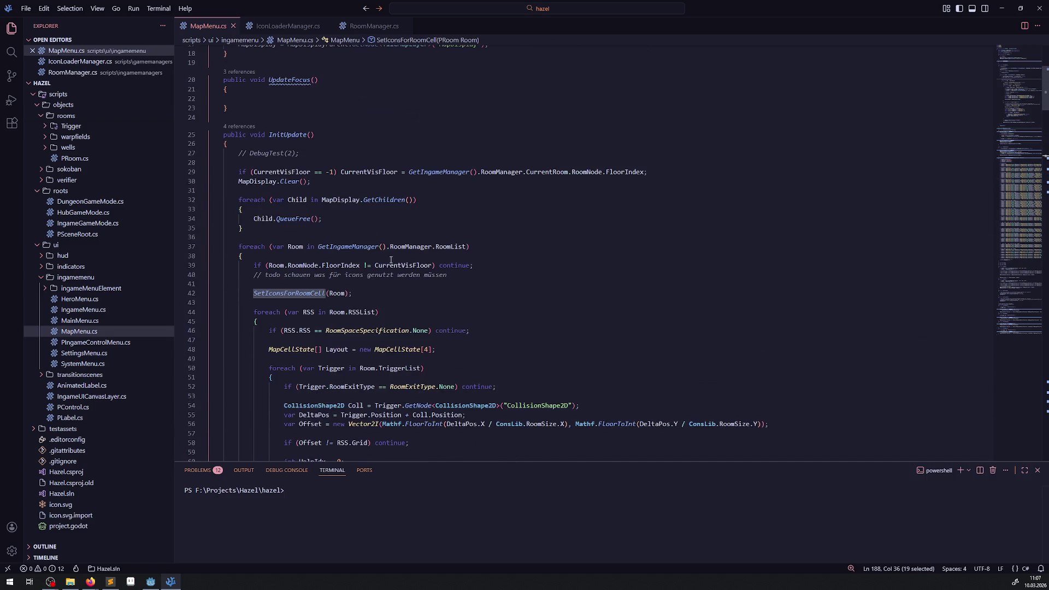
double_click(289, 136)
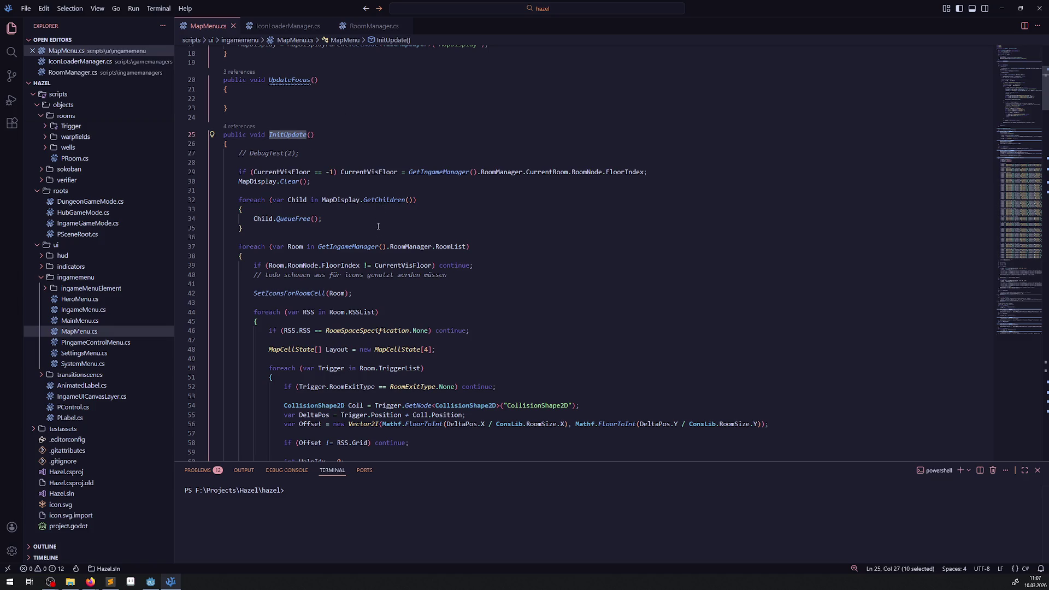
double_click(449, 248)
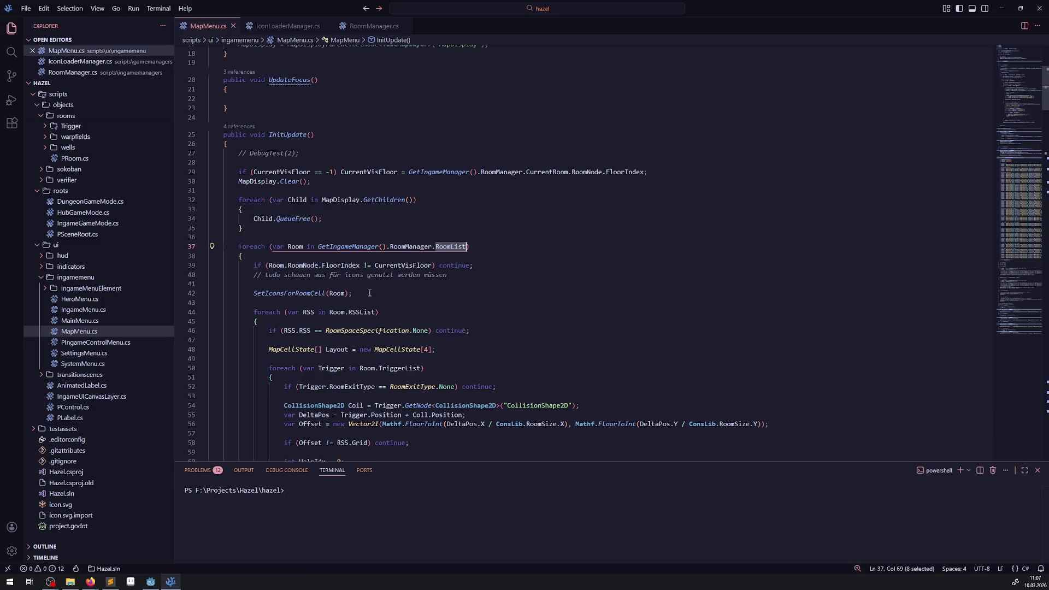
Replace CurrentRoom.RoomNode.FloorIndex on line 29 with GetCurrentFloor() and save MapMenu.cs.
left_click_drag(486, 267, 170, 266)
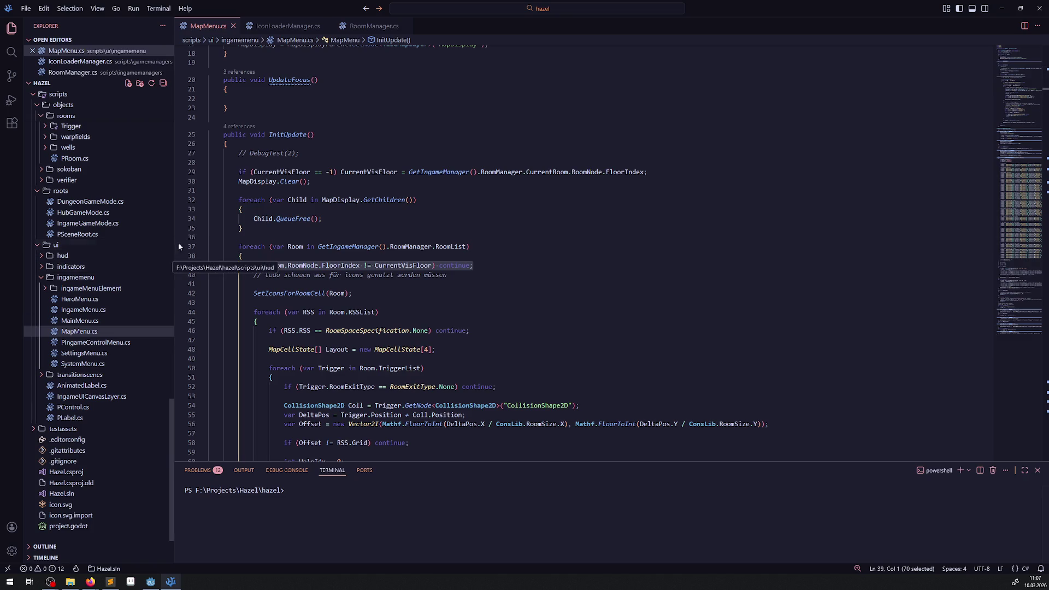
mouse_move(571, 173)
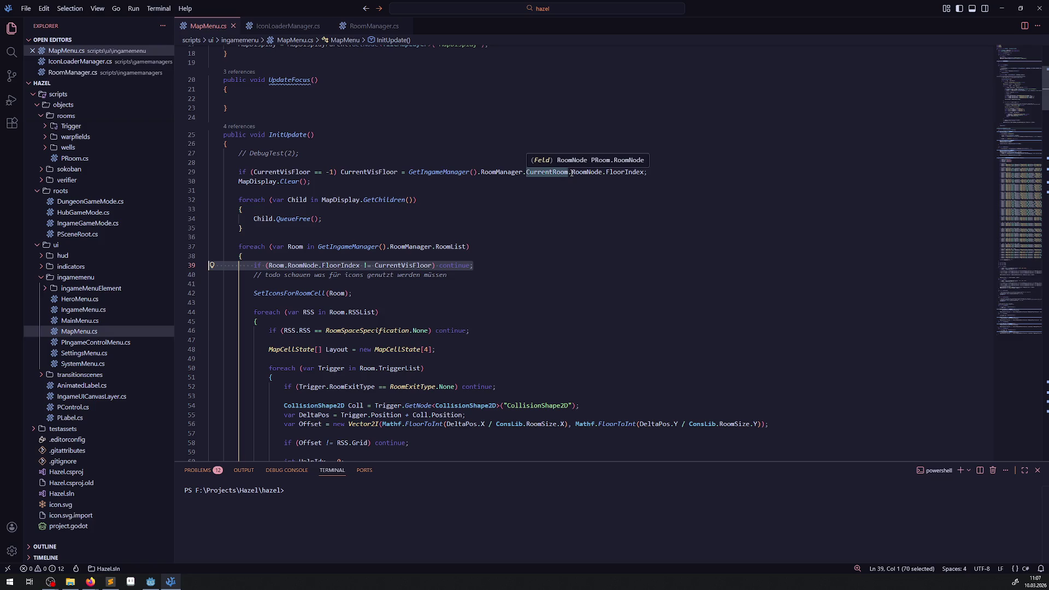
left_click_drag(526, 173, 645, 173)
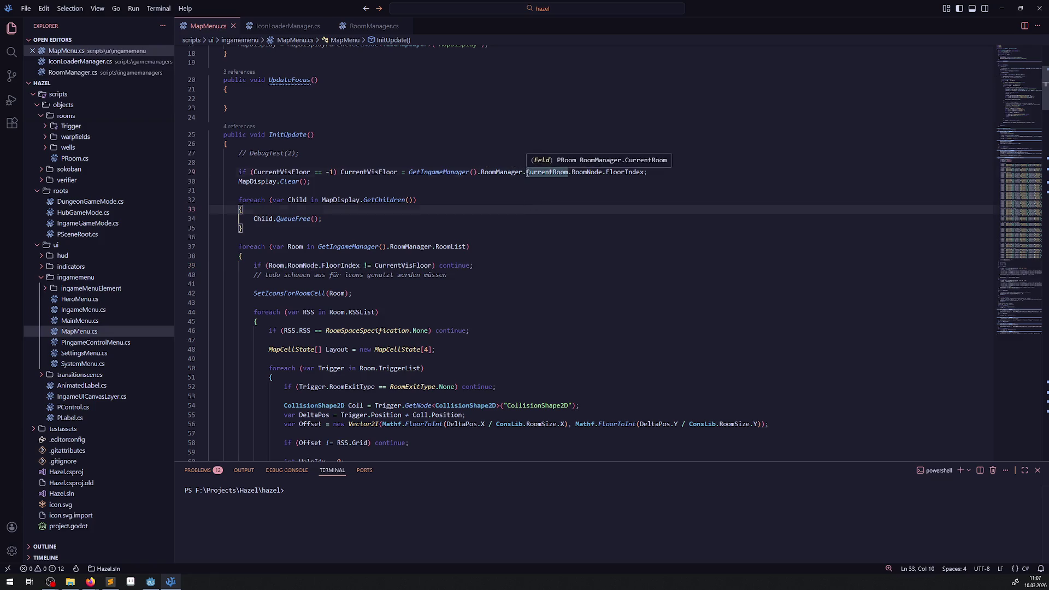
key("BackSpace")
type("GetFlo")
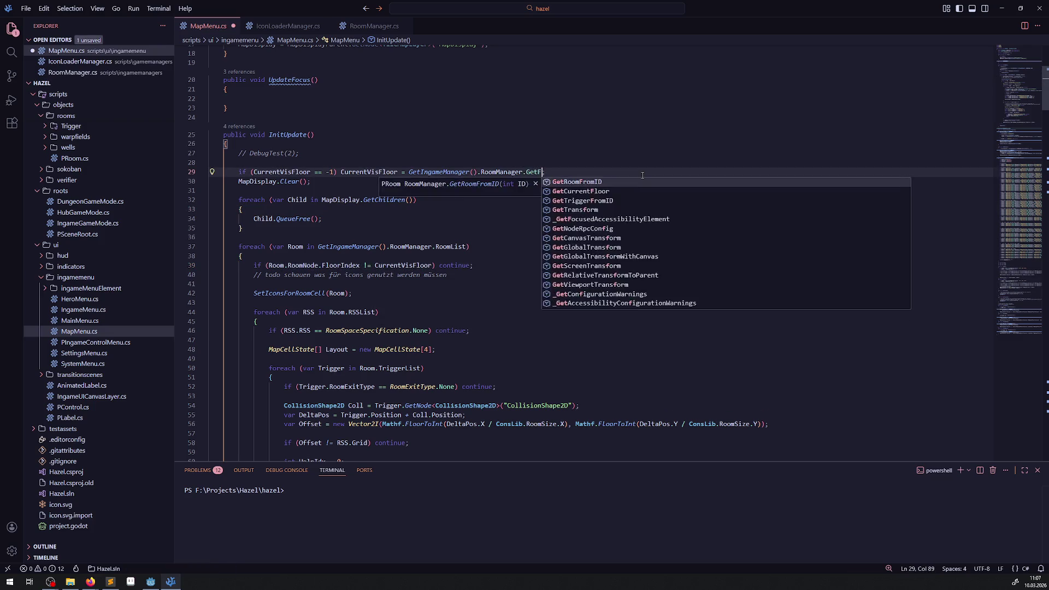
key("Tab")
type(";")
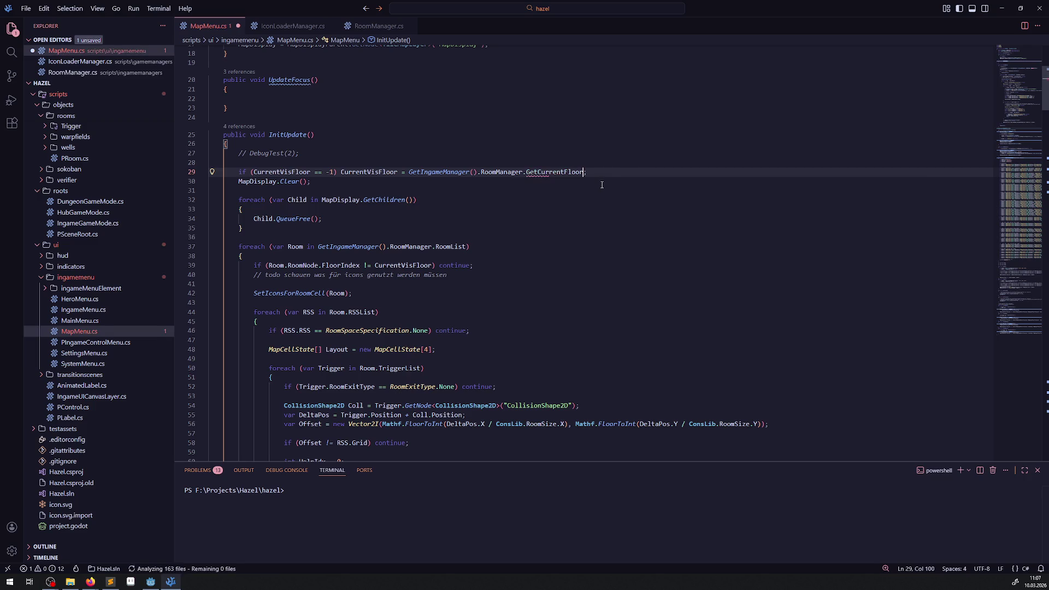
type("()")
key("ctrl+s")
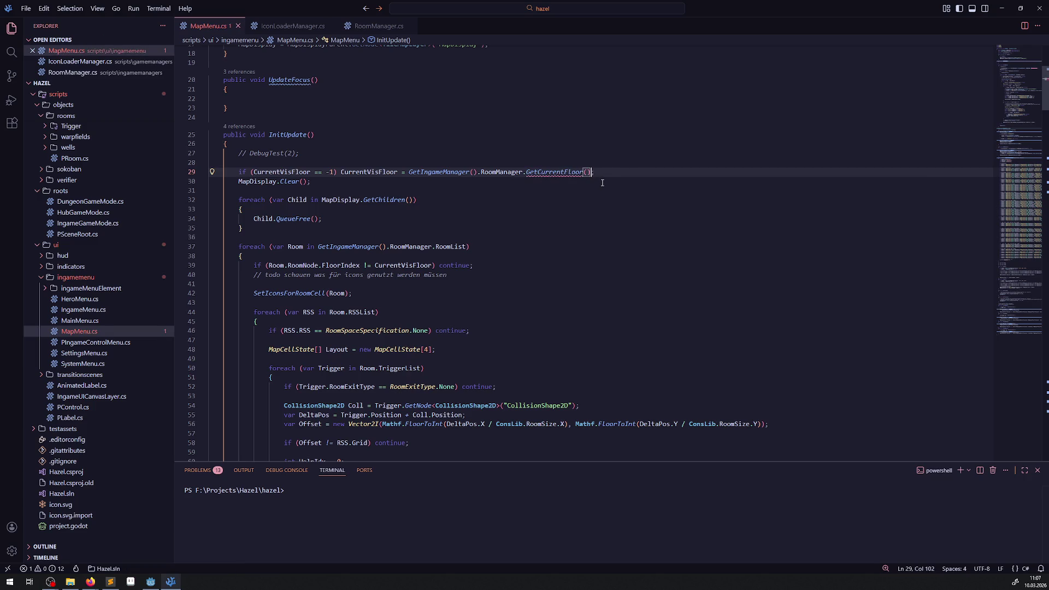
left_click(598, 232)
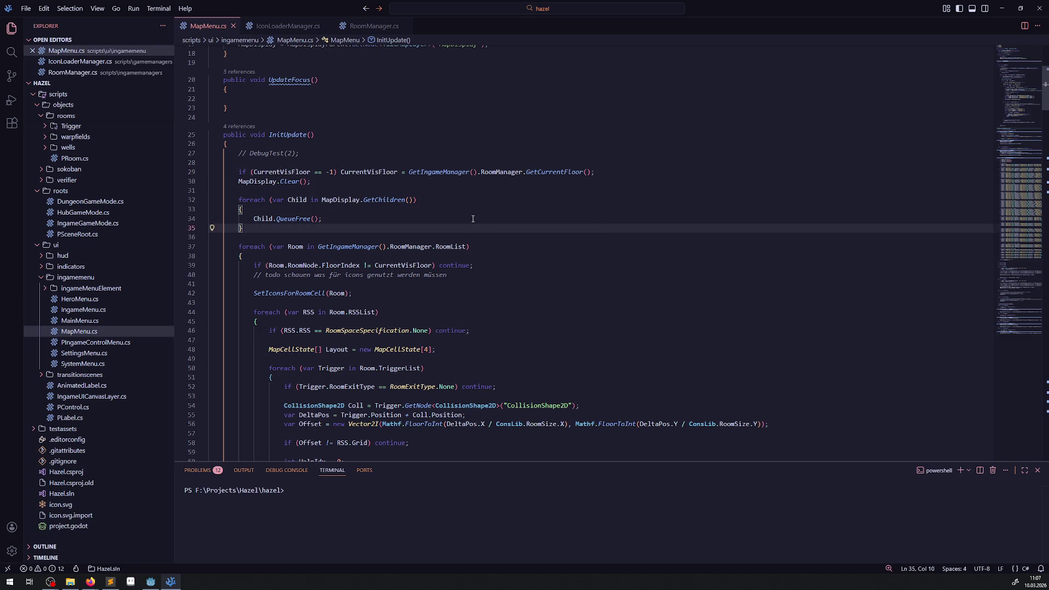
double_click(293, 294)
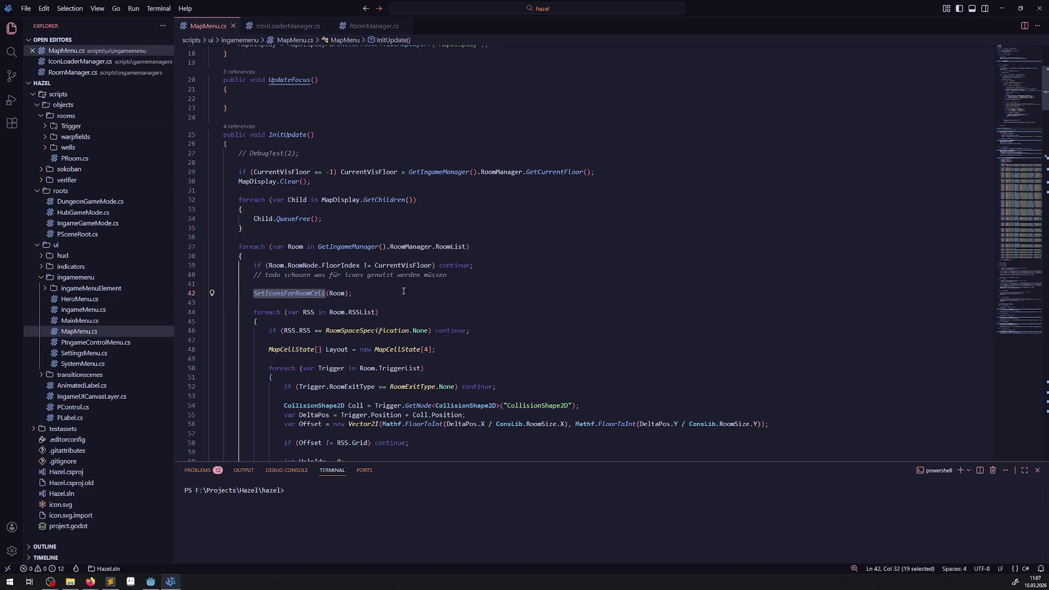
left_click(202, 312)
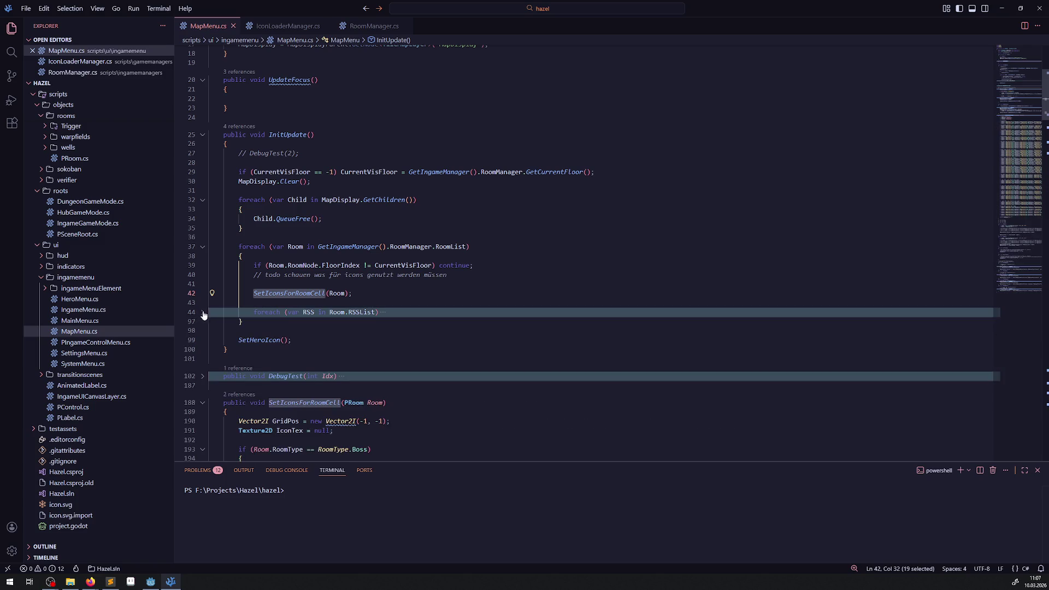
scroll(328, 328, "down", 3)
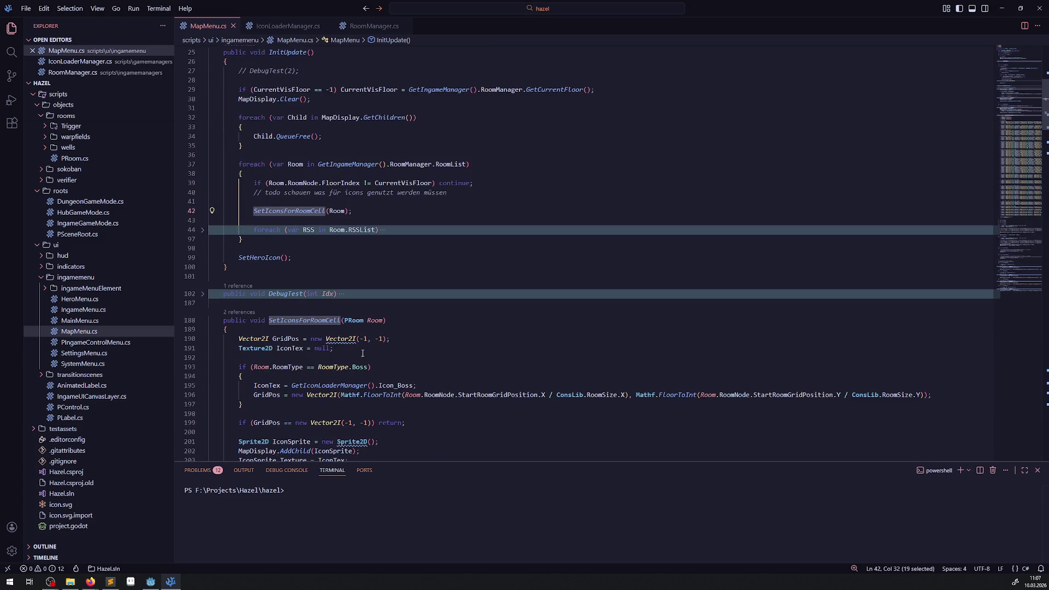
left_click_drag(362, 354, 186, 340)
scroll(366, 370, "down", 2)
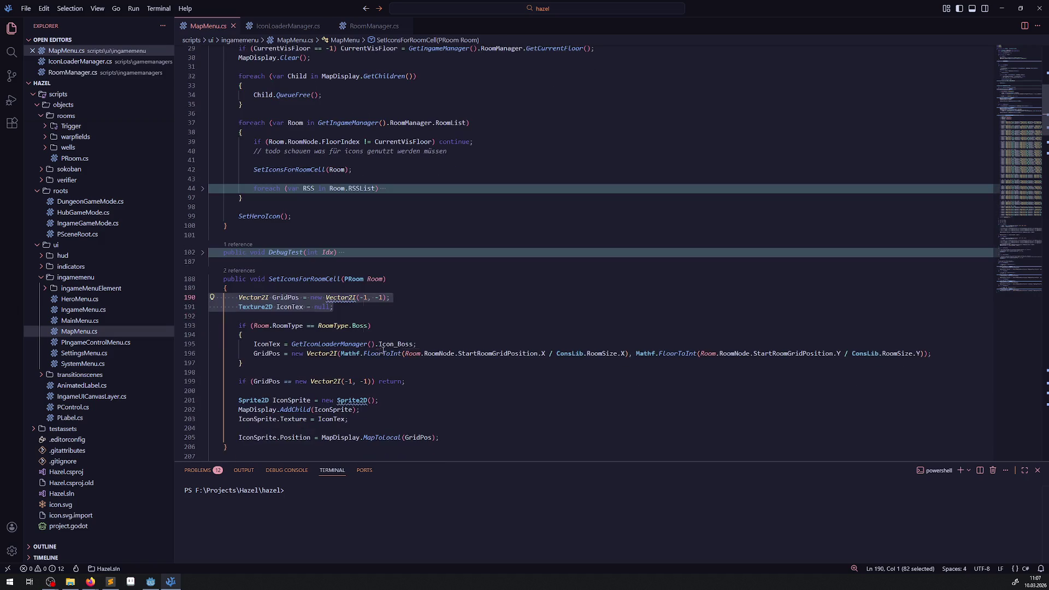
left_click(467, 244)
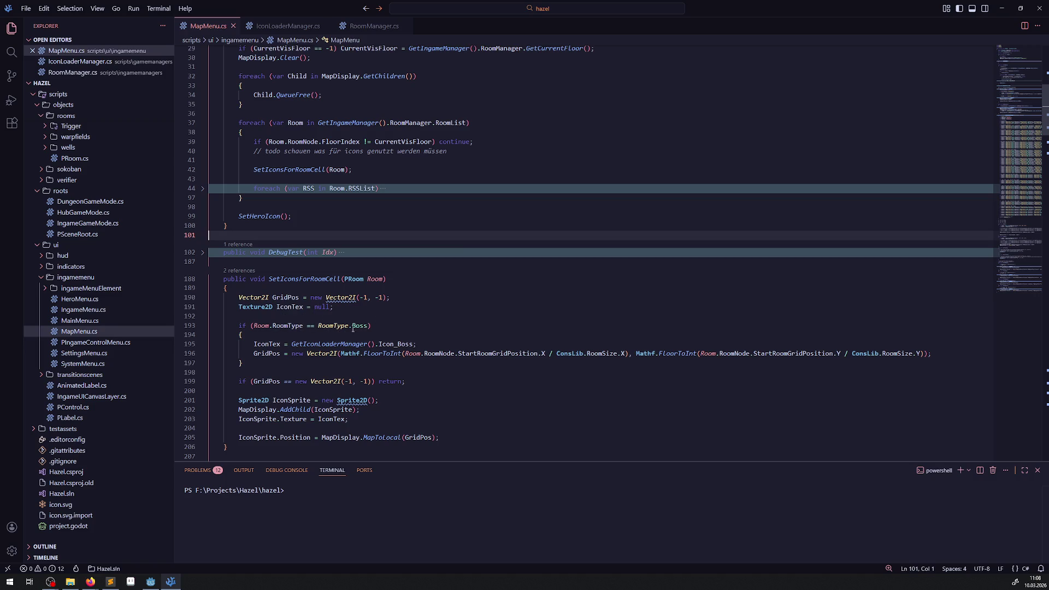
double_click(296, 326)
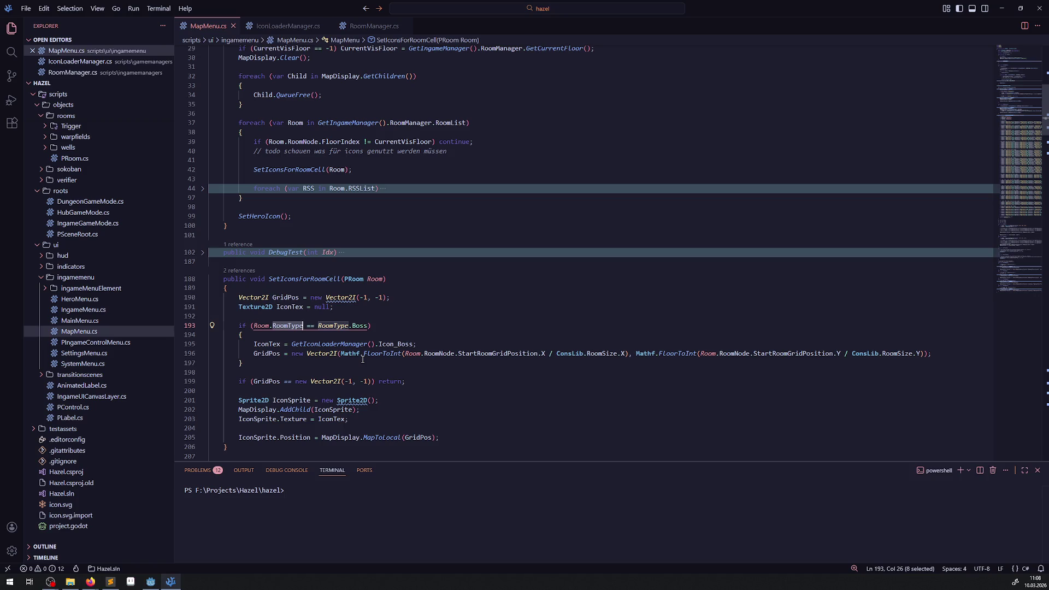
double_click(372, 437)
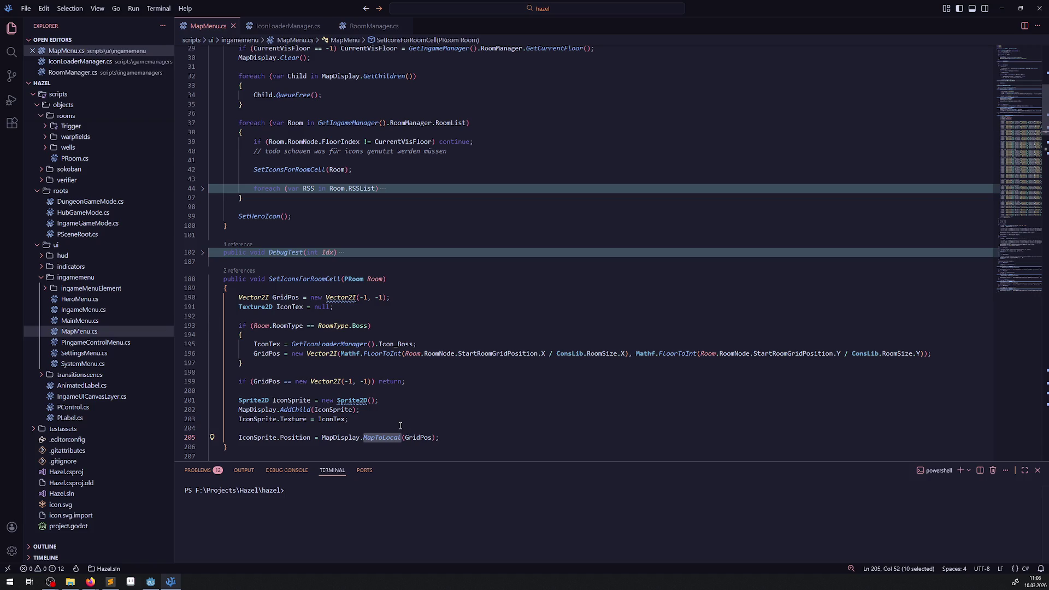
scroll(418, 392, "down", 2)
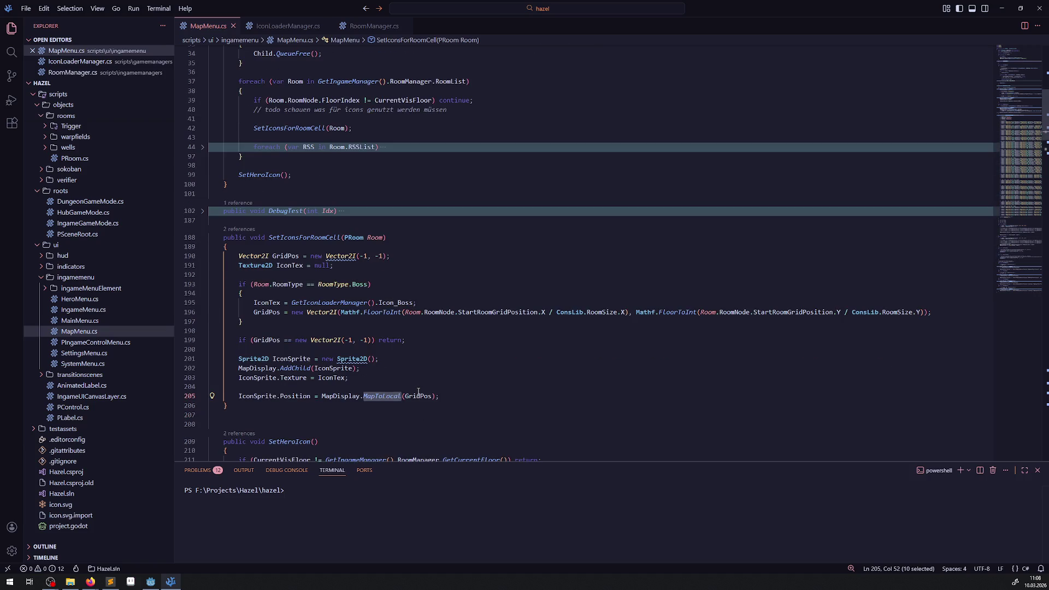
double_click(418, 396)
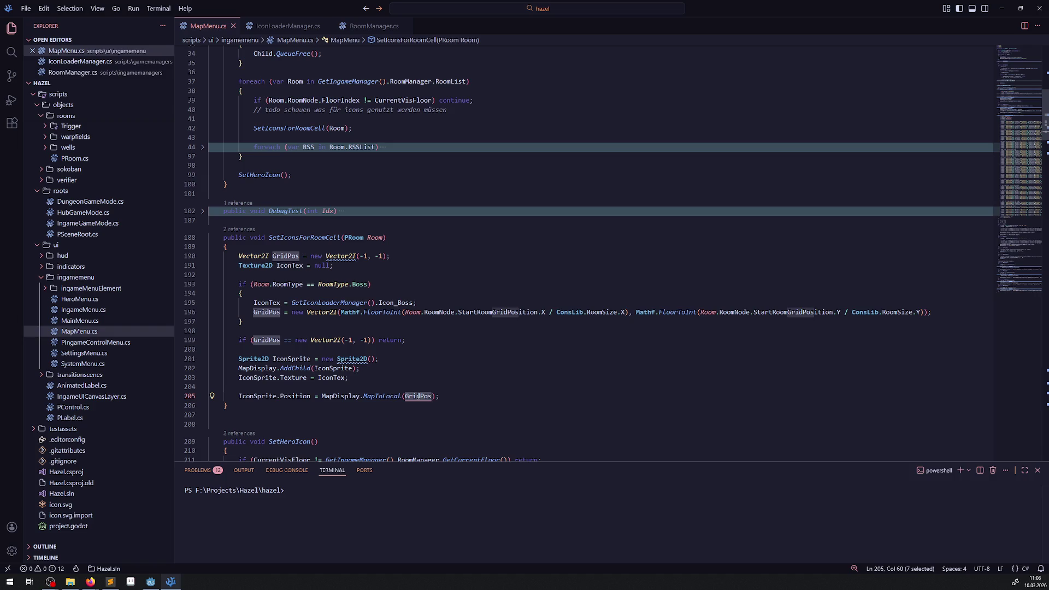
mouse_move(416, 393)
scroll(339, 333, "down", 2)
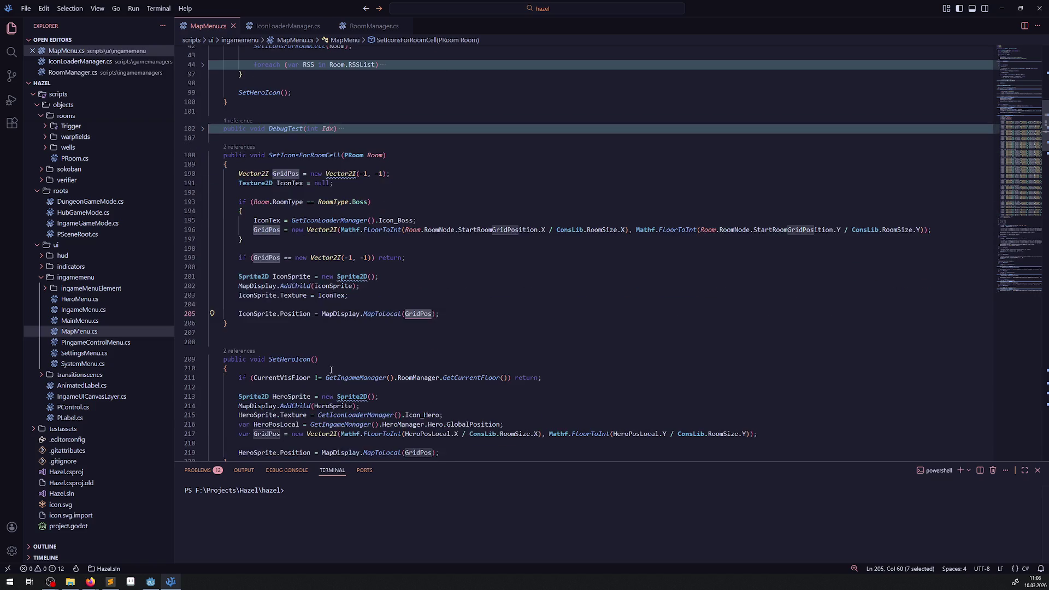
scroll(306, 301, "down", 1)
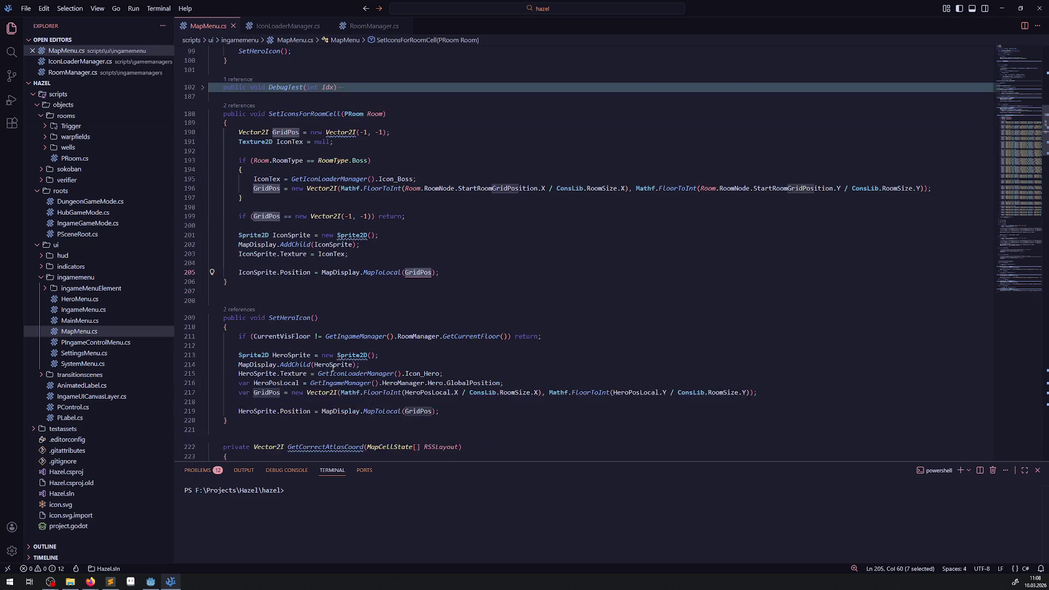
double_click(257, 273)
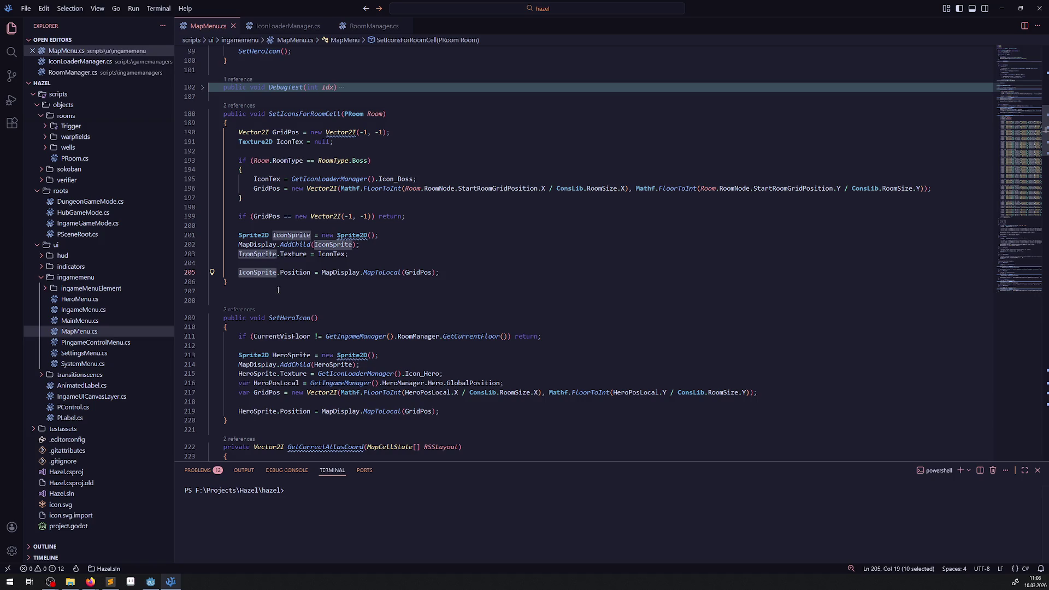
double_click(271, 411)
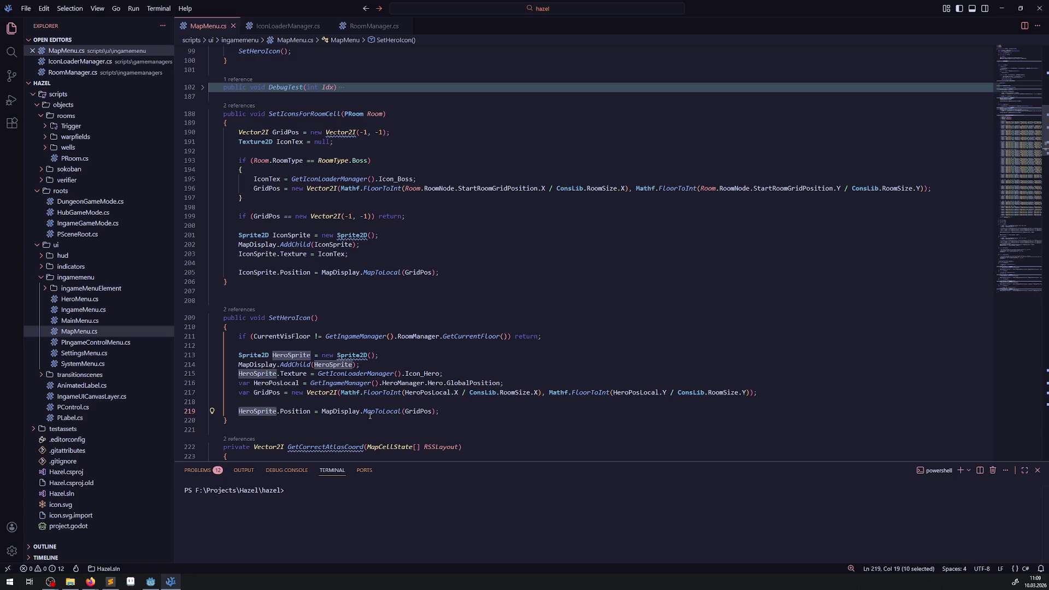
double_click(340, 412)
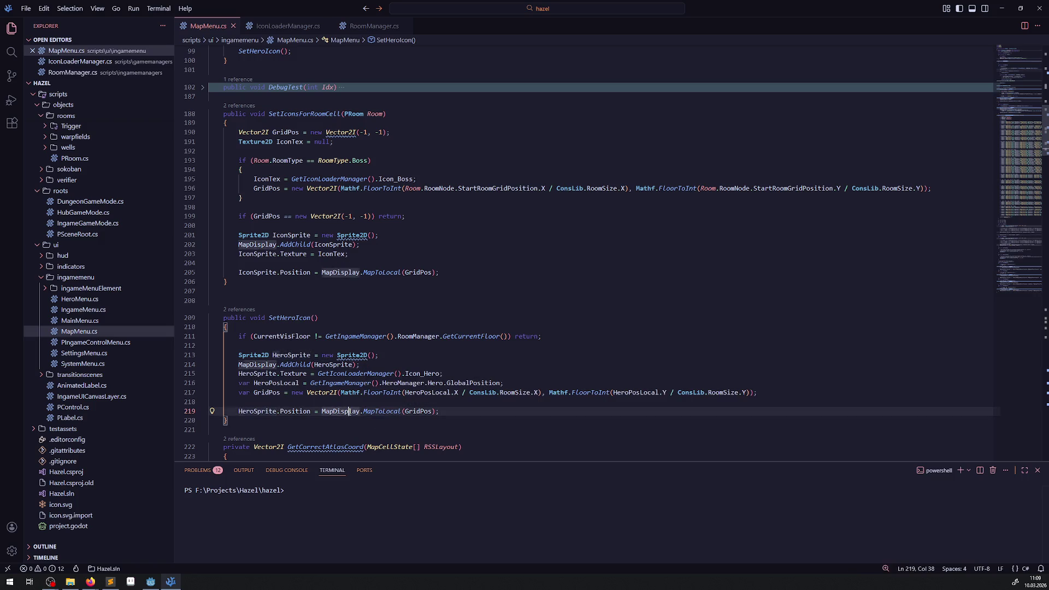
double_click(420, 411)
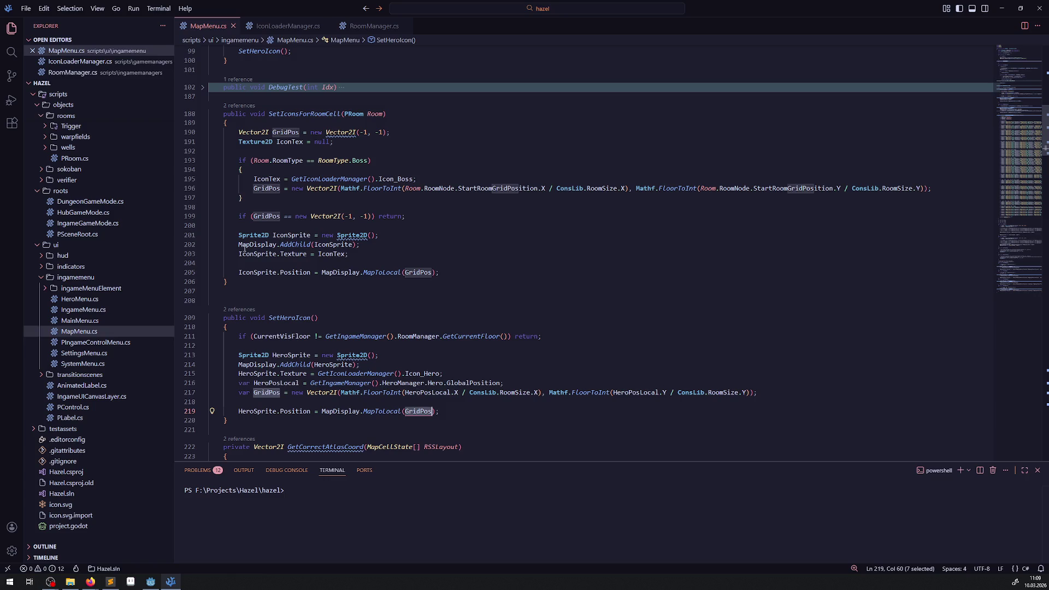
double_click(287, 236)
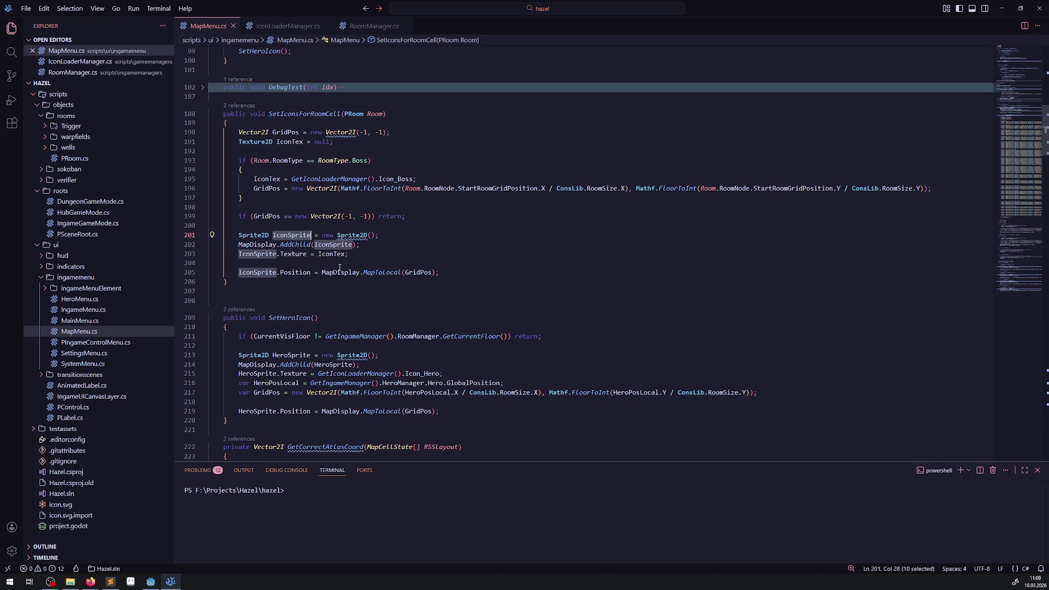
scroll(340, 269, "up", 1)
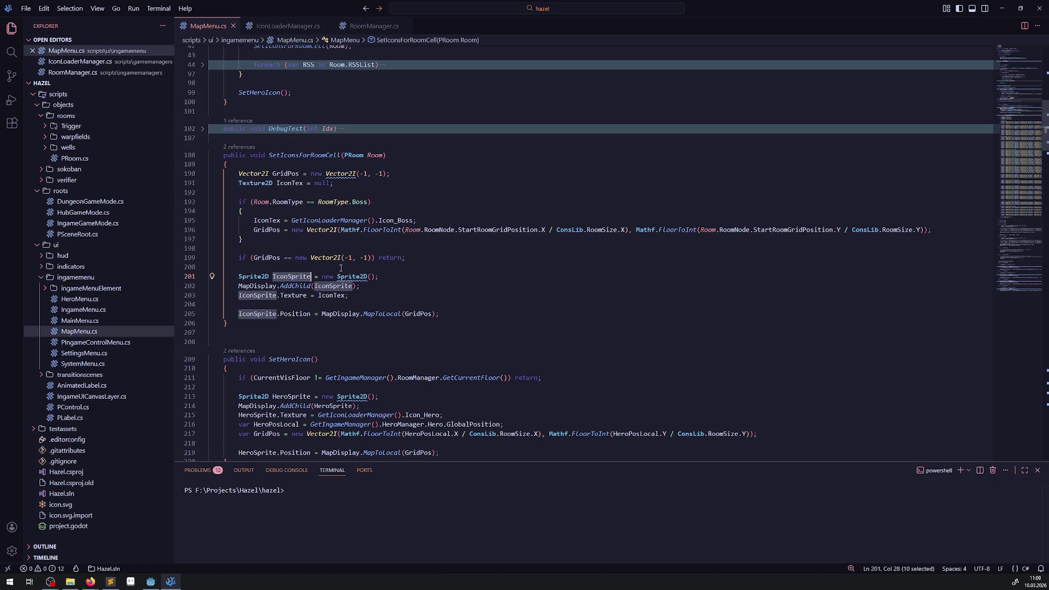
scroll(346, 270, "up", 1)
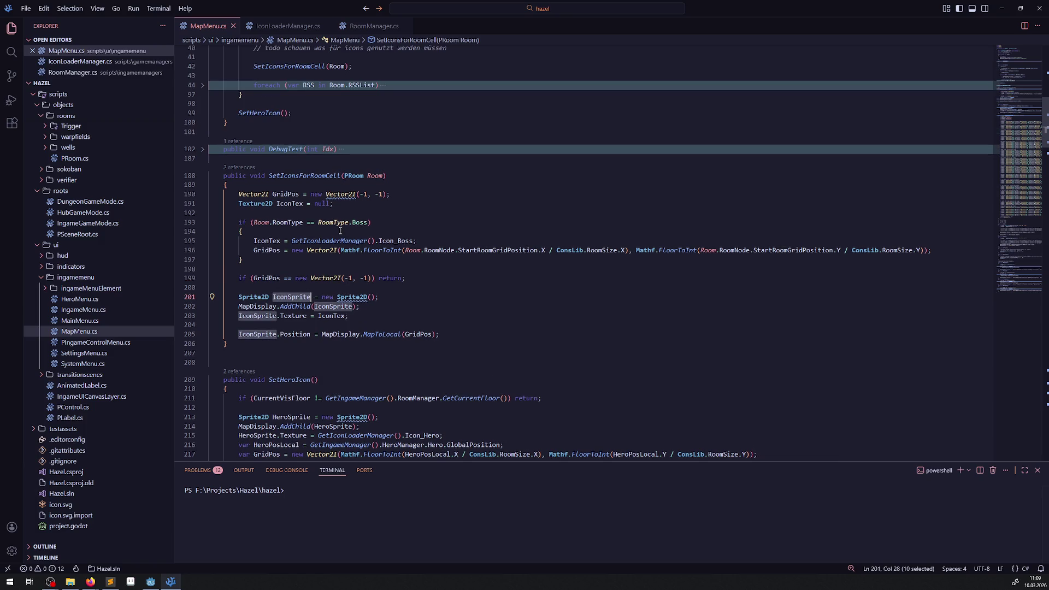
double_click(269, 249)
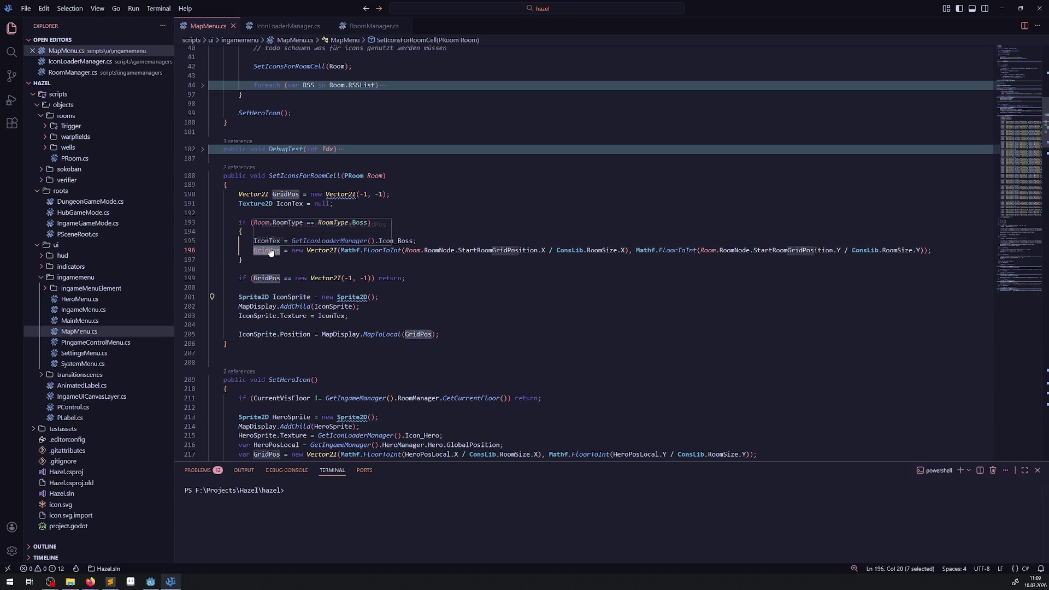
left_click(934, 250)
Add GD.Print("BOSS" + GridPos) after the boss GridPos line, save, and build in Godot.
key("Return")
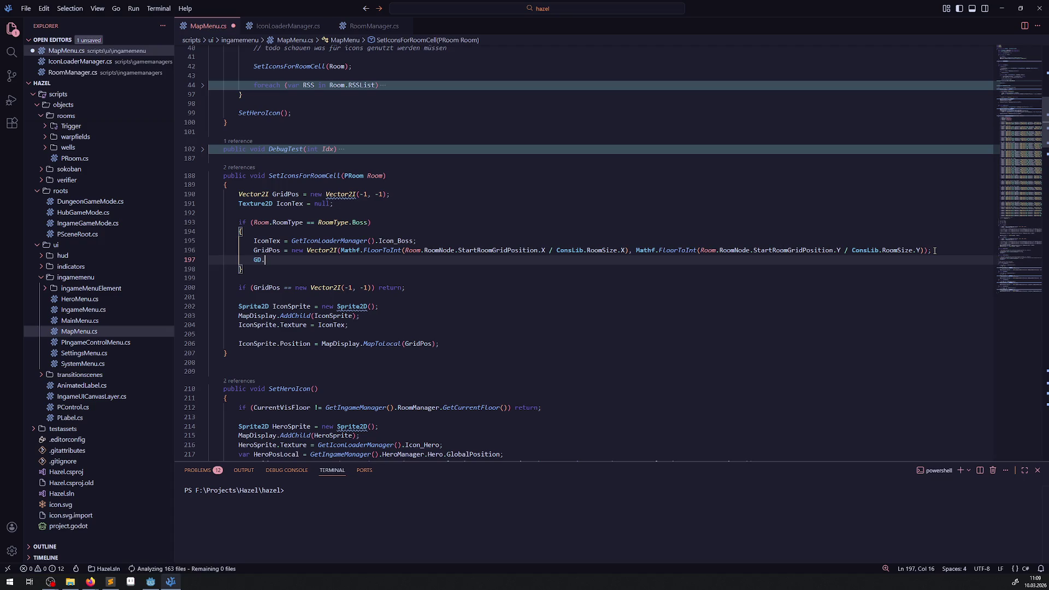
type("GD.Print(")
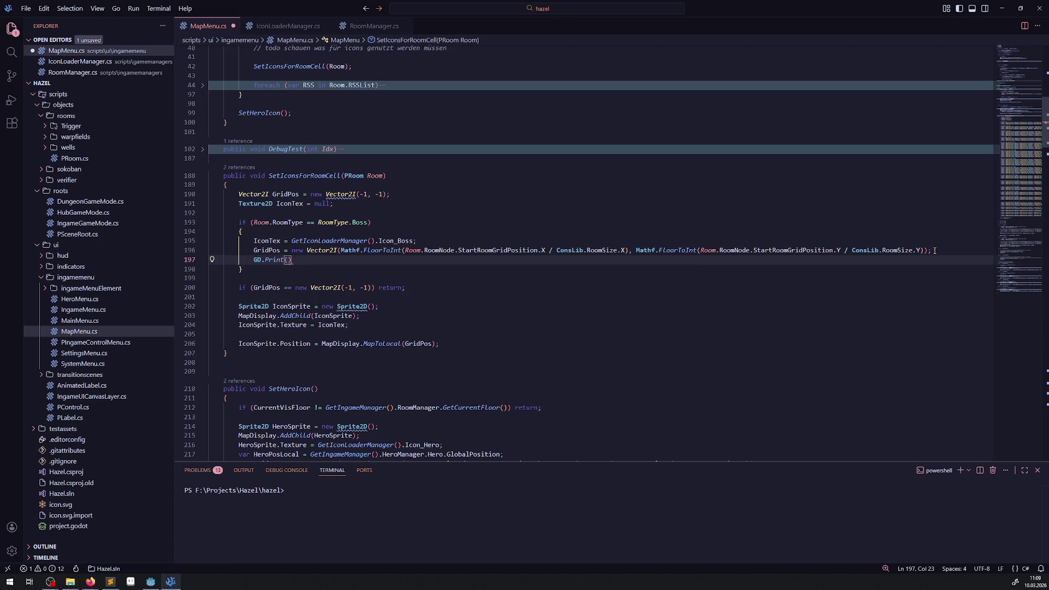
type("GridPos")
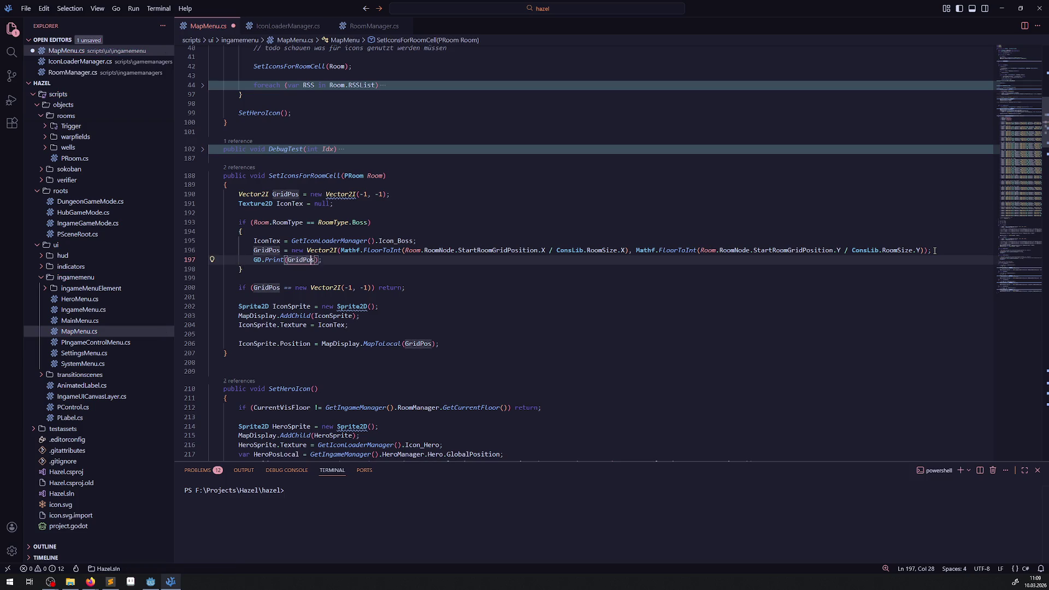
type("\"BOSS")
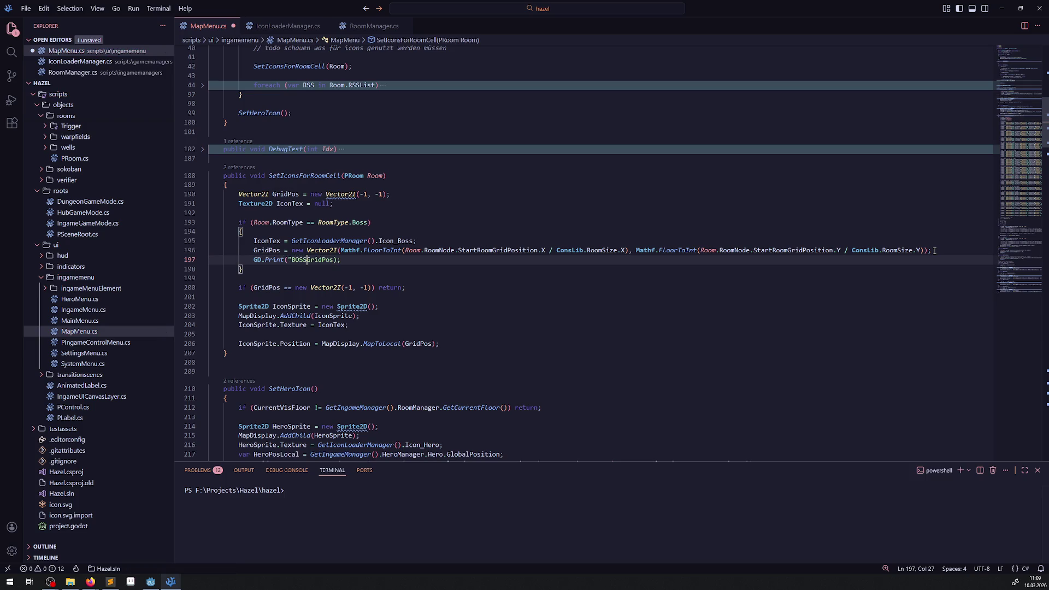
type("\" +")
key("ctrl+s")
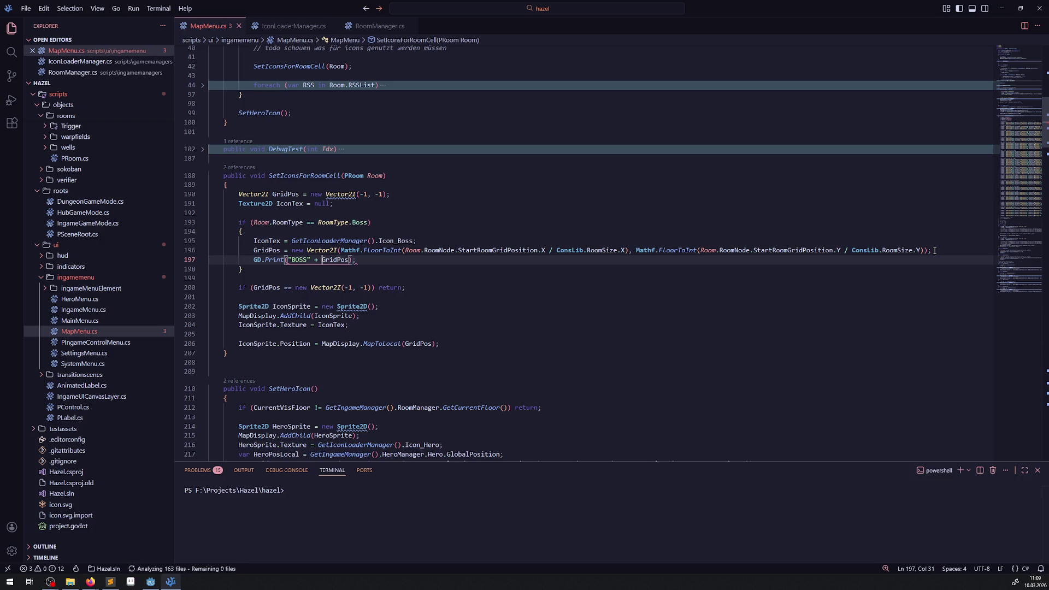
left_click(150, 581)
key("alt+b")
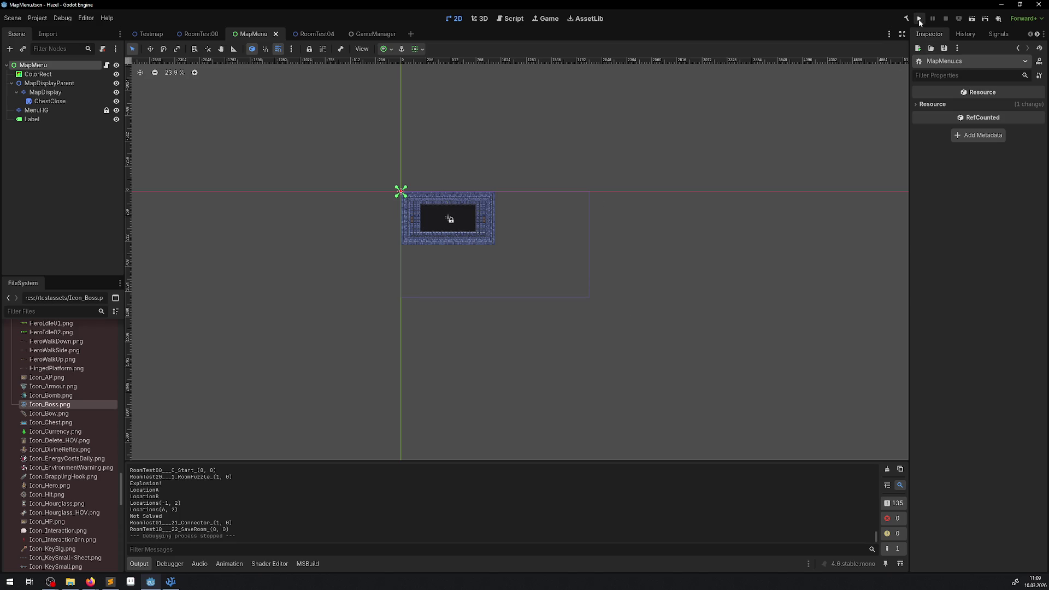
Run the game, review the MapToLocal docs in VS Code, and return to Godot.
left_click(919, 19)
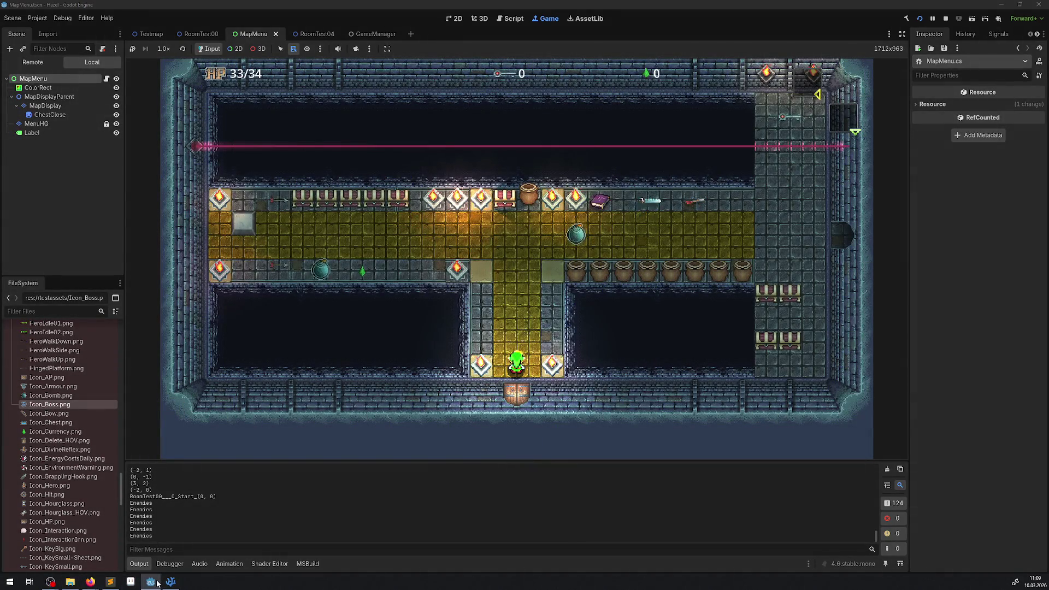
left_click(157, 583)
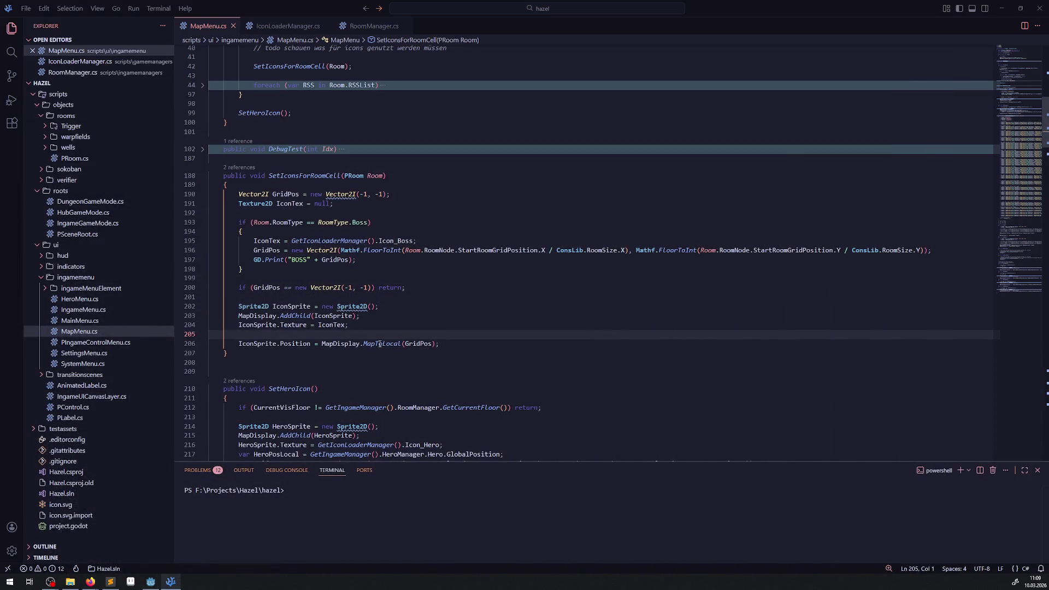
mouse_move(380, 344)
mouse_move(369, 343)
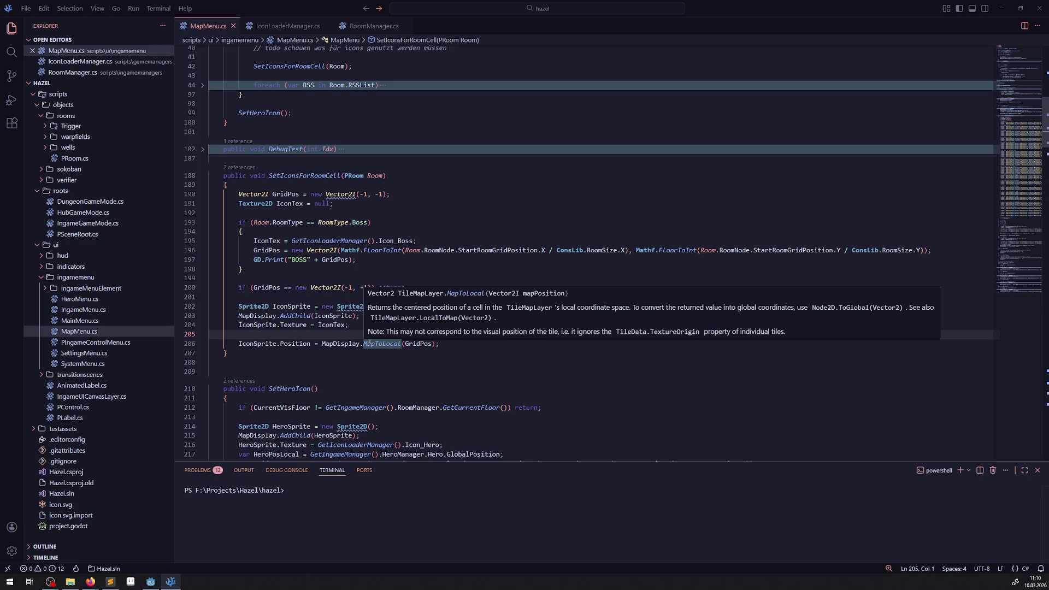
mouse_move(151, 581)
left_click(186, 563)
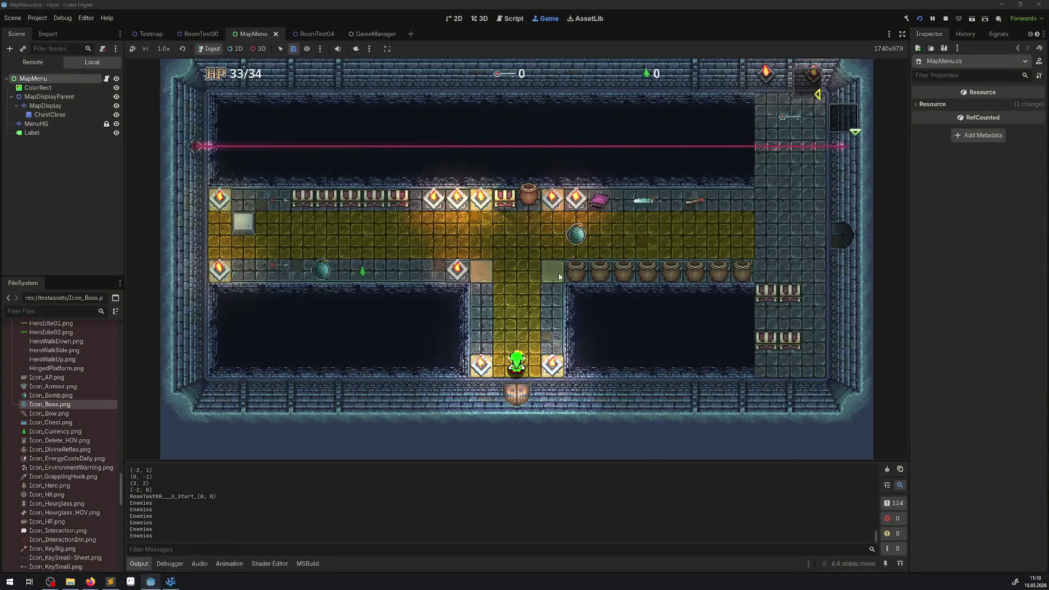
Bring up the in-game menu on its map page showing the skull boss icon.
key("Tab")
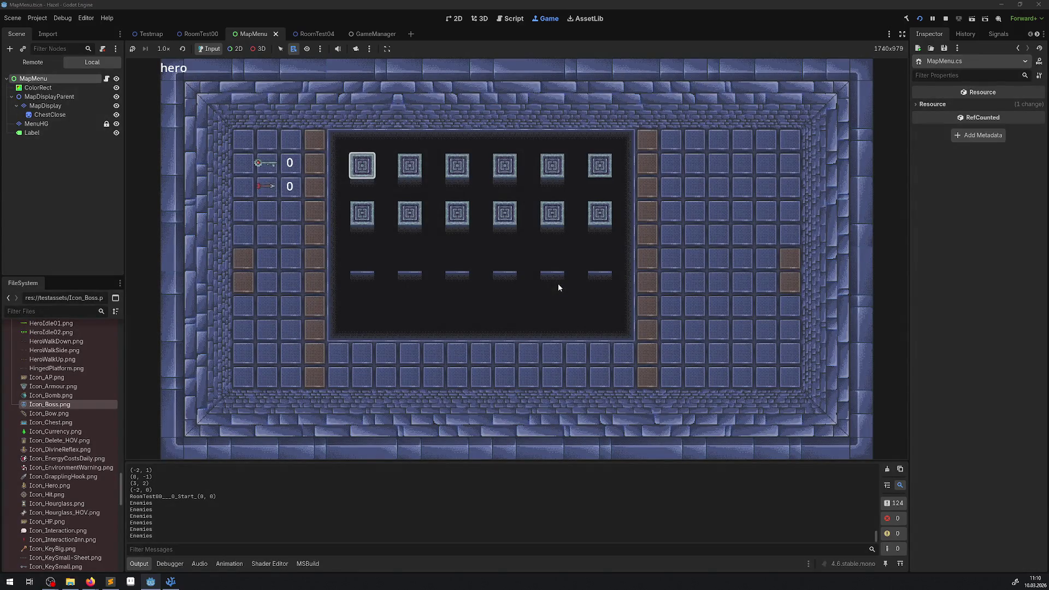
key("Tab")
scroll(211, 500, "up", 1)
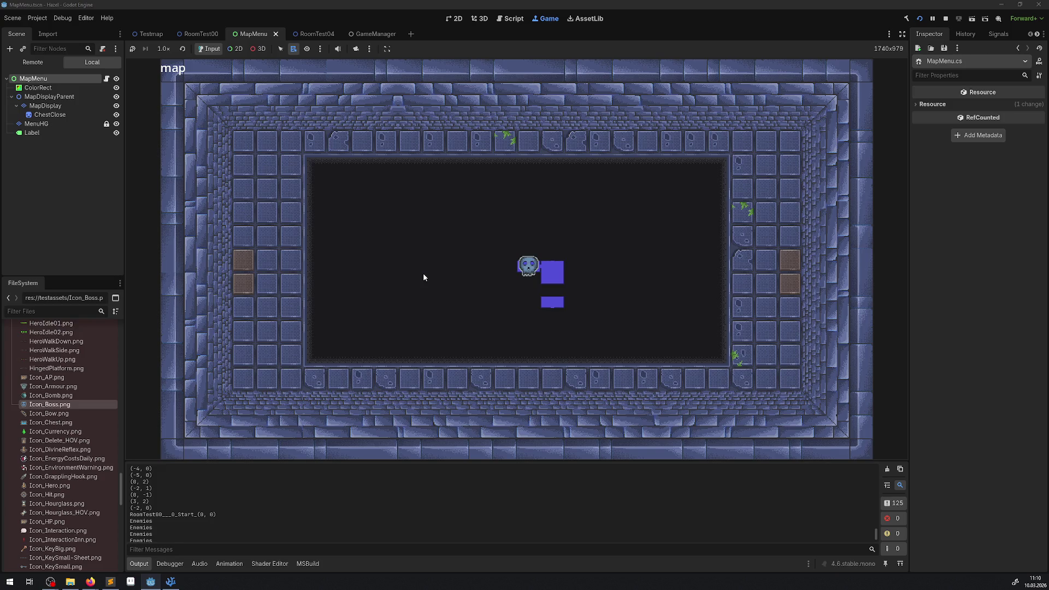
Filter the output log with 'bo' and select the BOSS(0, 0) and ExitBombIndicator lines.
left_click(205, 551)
type("bo")
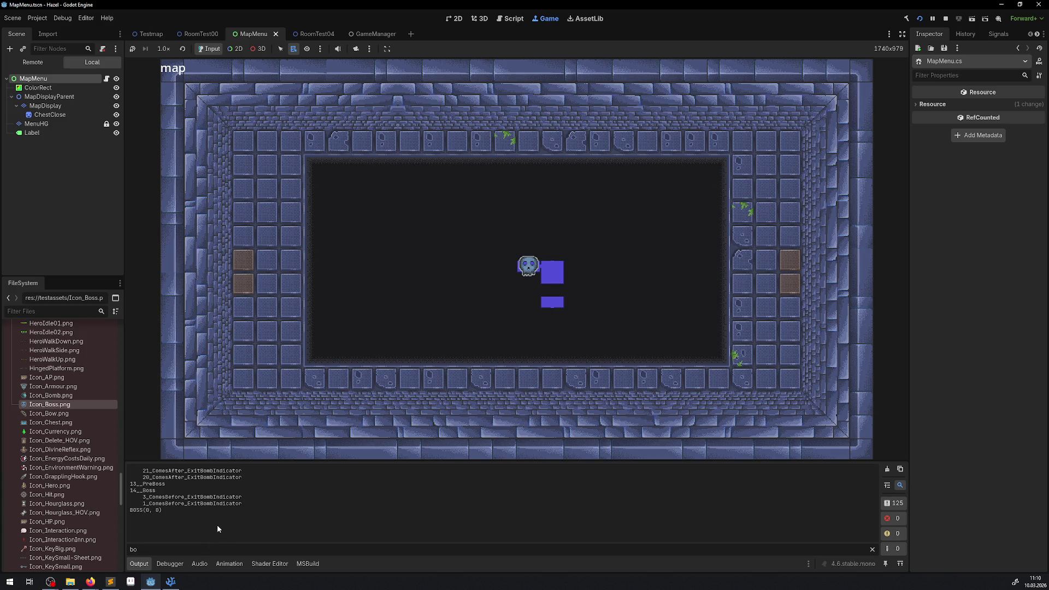
left_click_drag(190, 511, 131, 508)
left_click_drag(190, 497, 243, 499)
Clear the log filter and scroll down the full log to select the PreBoss entry.
key("BackSpace")
key("BackSpace")
scroll(222, 503, "up", 10)
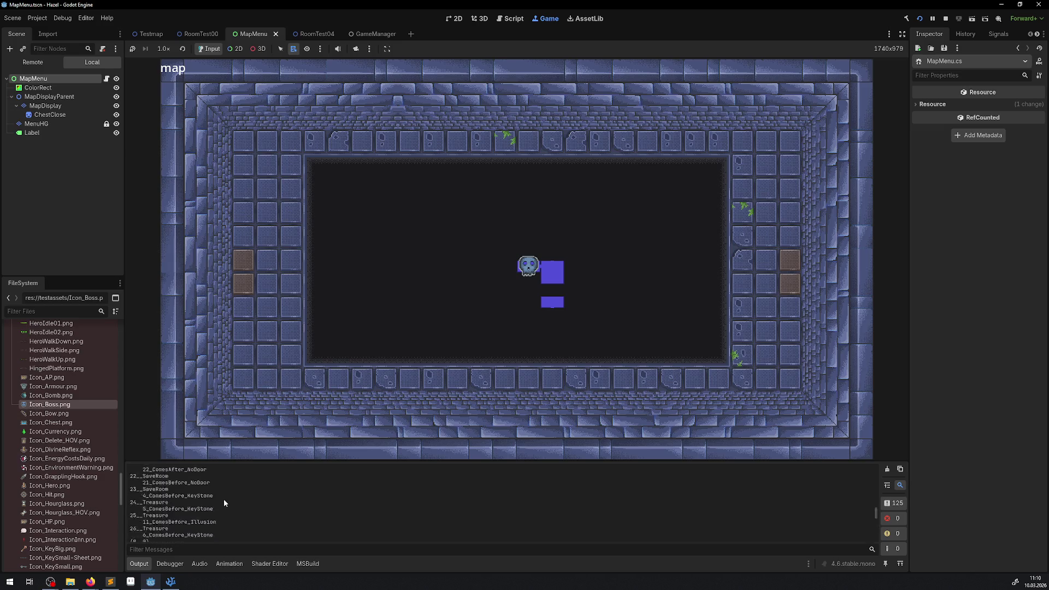
scroll(218, 506, "down", 5)
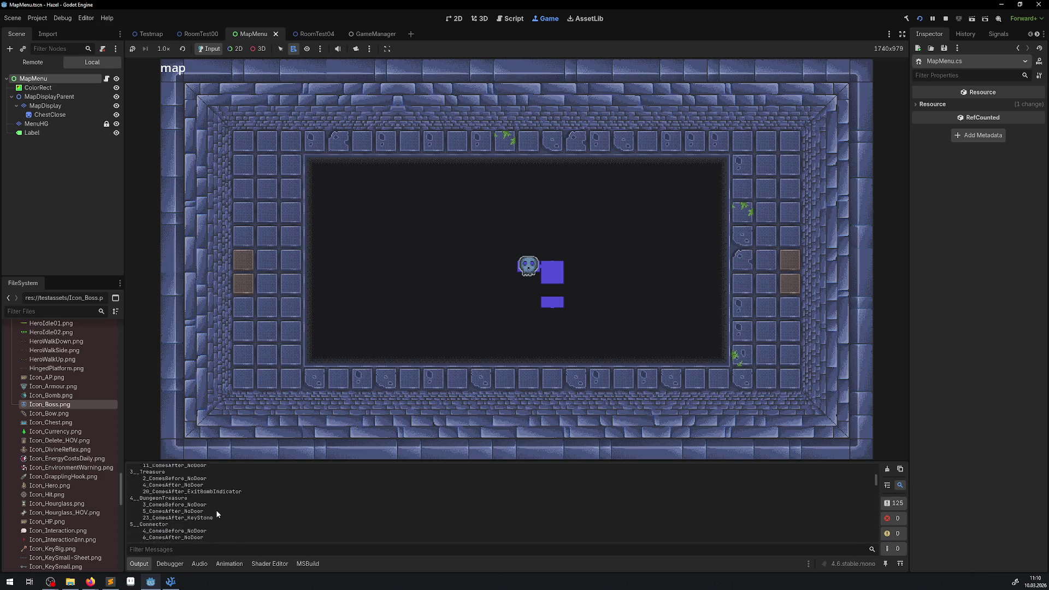
scroll(216, 509, "down", 2)
scroll(233, 513, "down", 2)
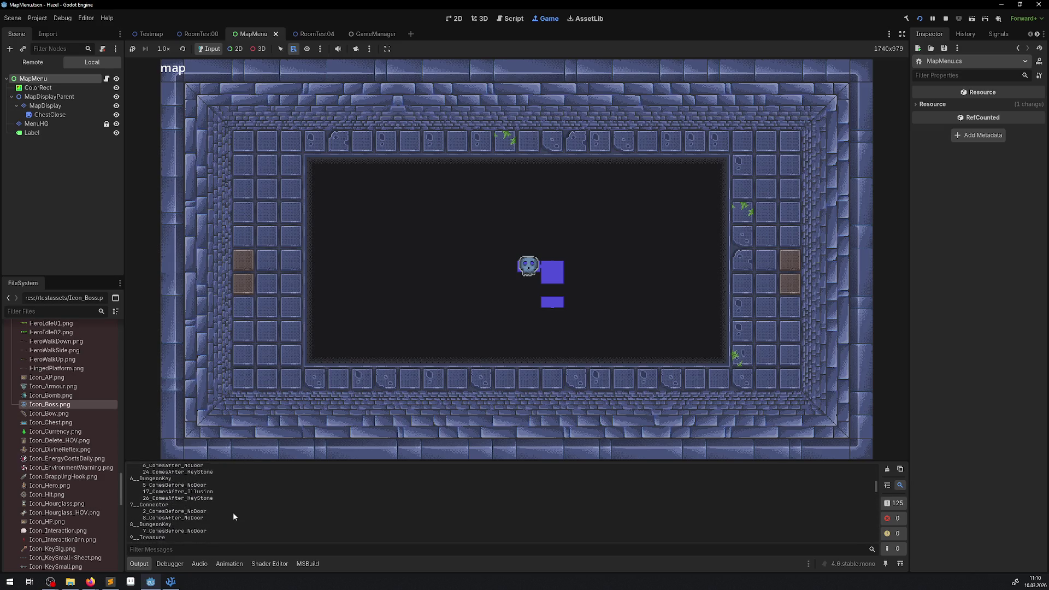
scroll(233, 513, "down", 2)
scroll(233, 512, "down", 2)
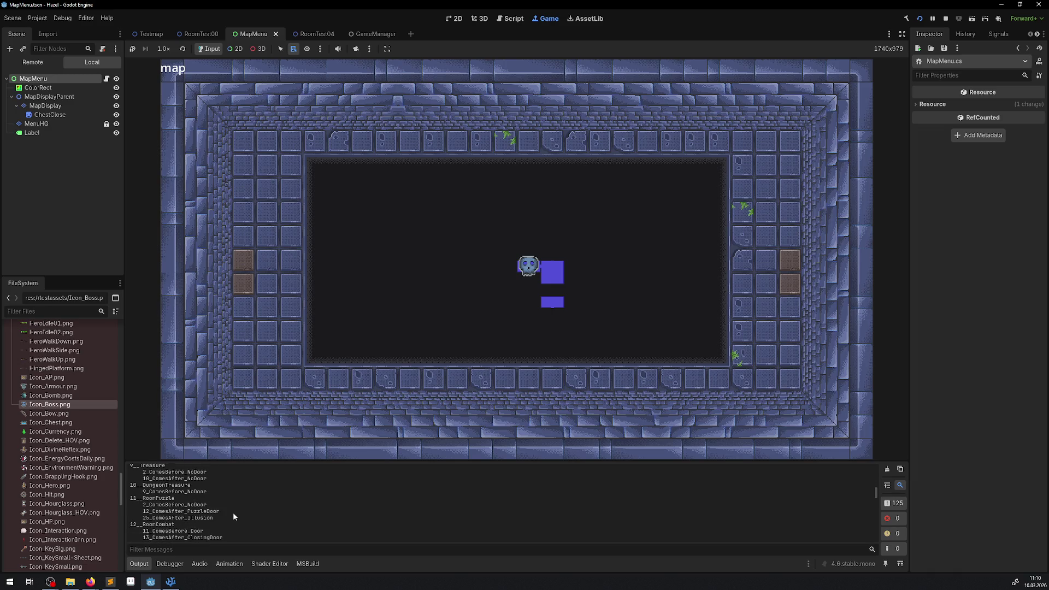
scroll(233, 512, "down", 1)
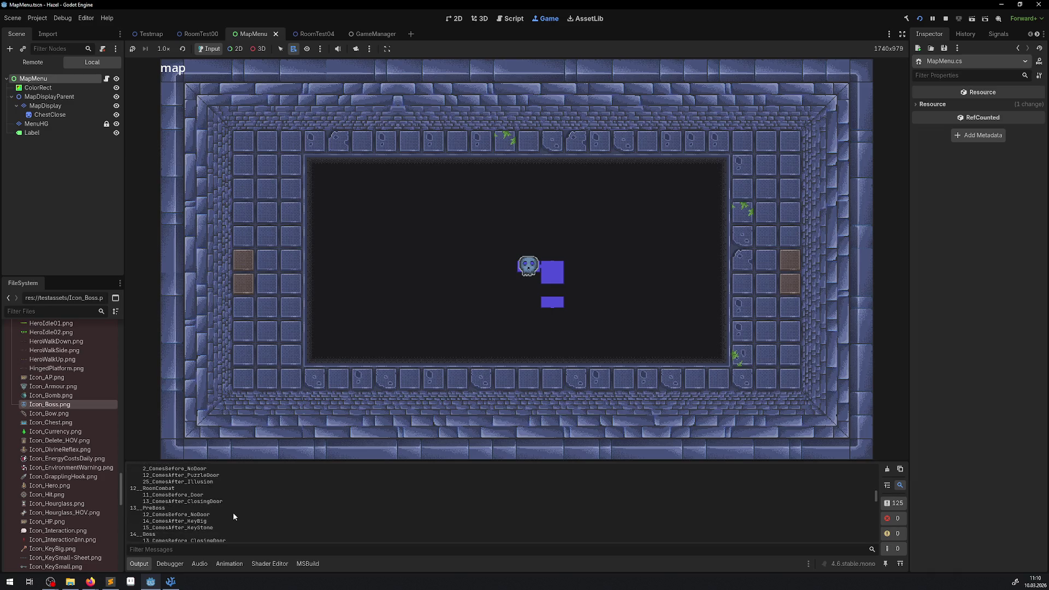
left_click_drag(143, 508, 236, 522)
left_click(147, 520)
Scroll further through the room listing, select another log line, then switch to Firefox.
scroll(222, 519, "down", 1)
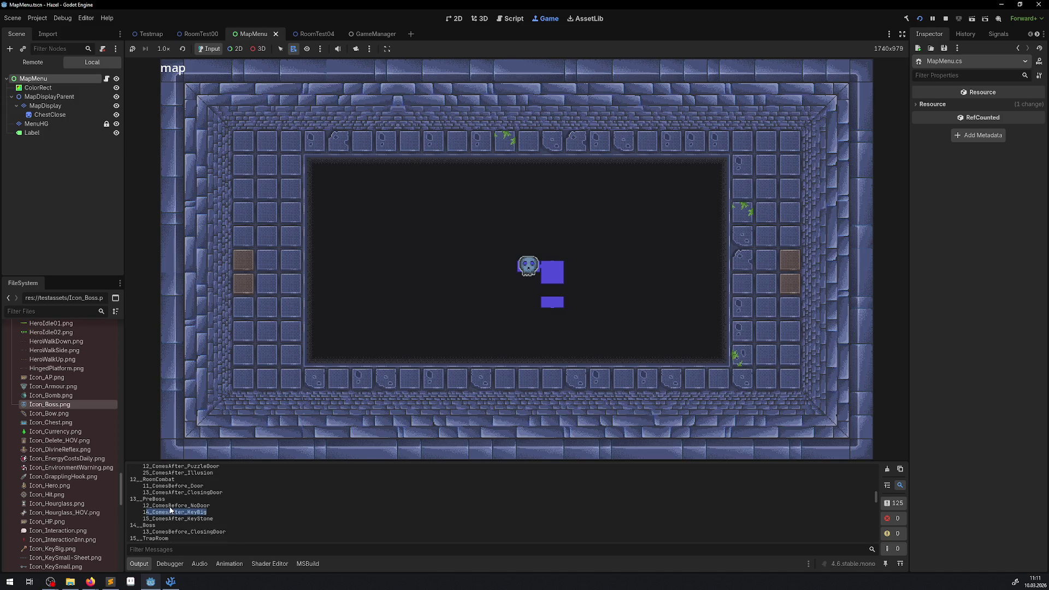
left_click_drag(149, 523, 229, 522)
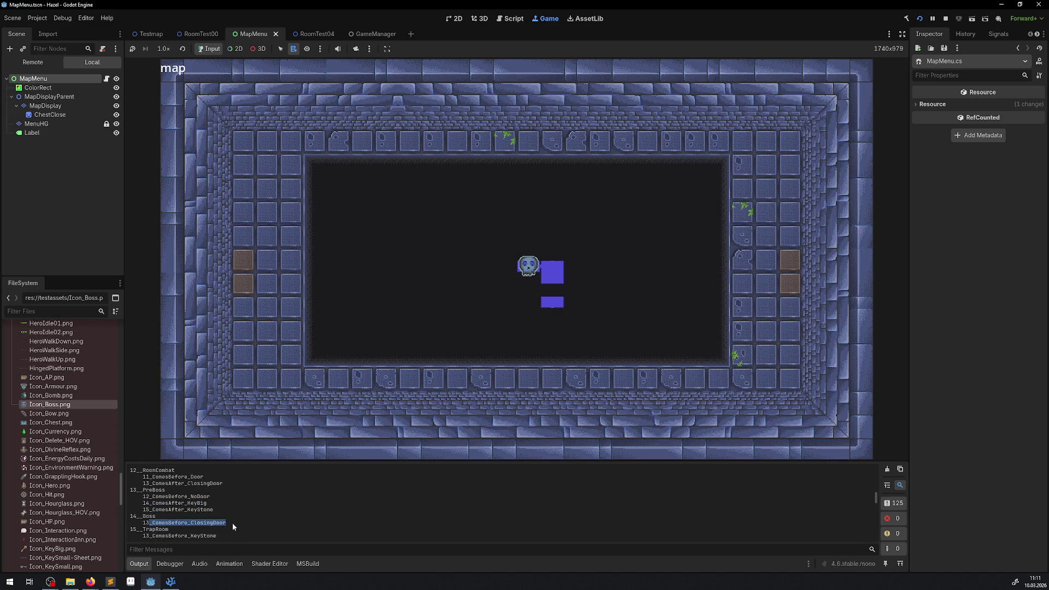
scroll(232, 523, "down", 2)
scroll(238, 513, "down", 2)
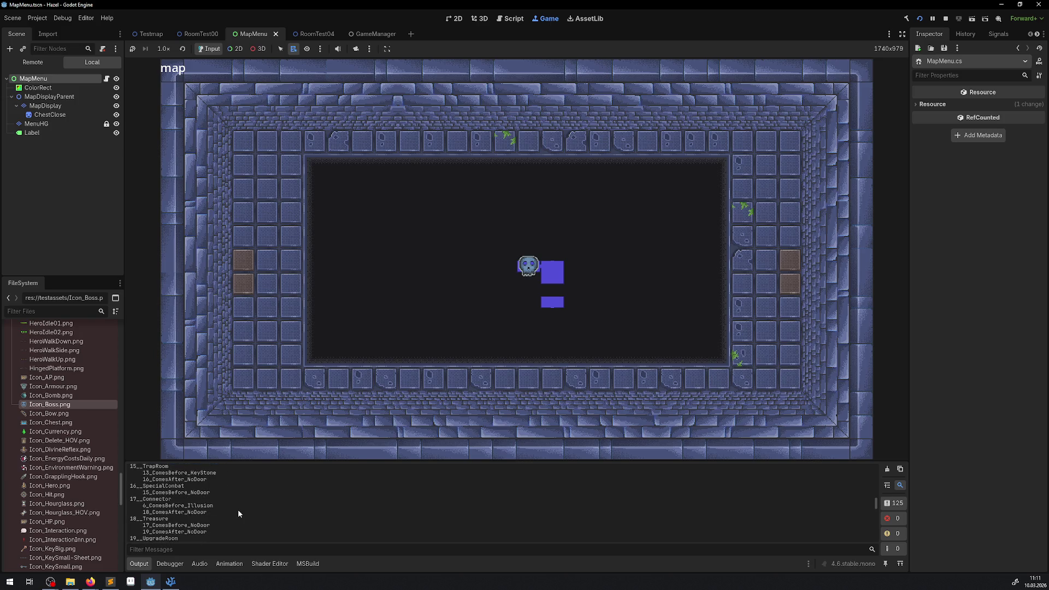
scroll(238, 512, "down", 5)
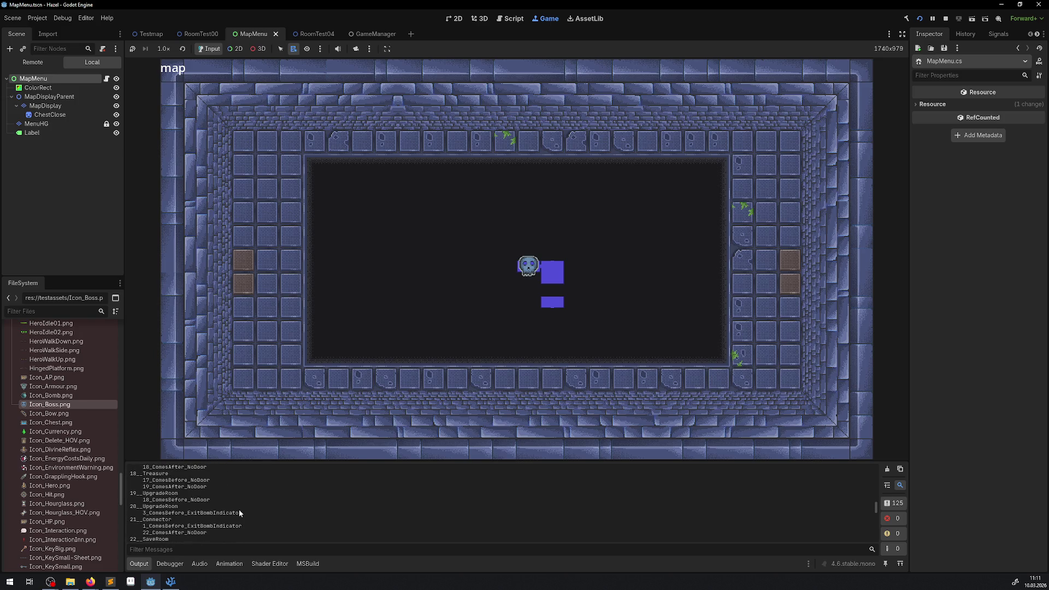
scroll(239, 514, "down", 8)
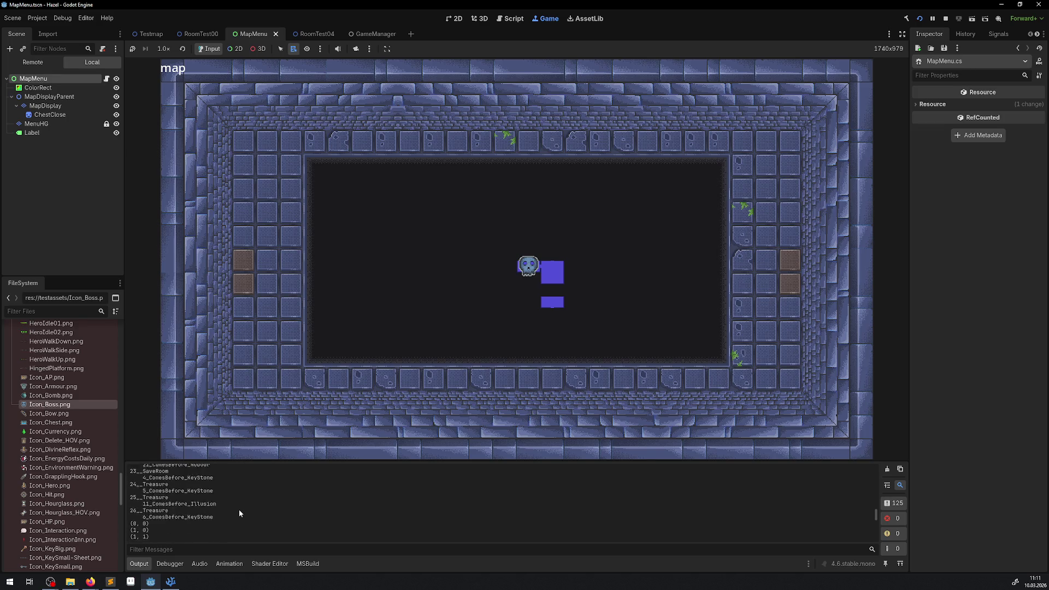
scroll(239, 514, "up", 15)
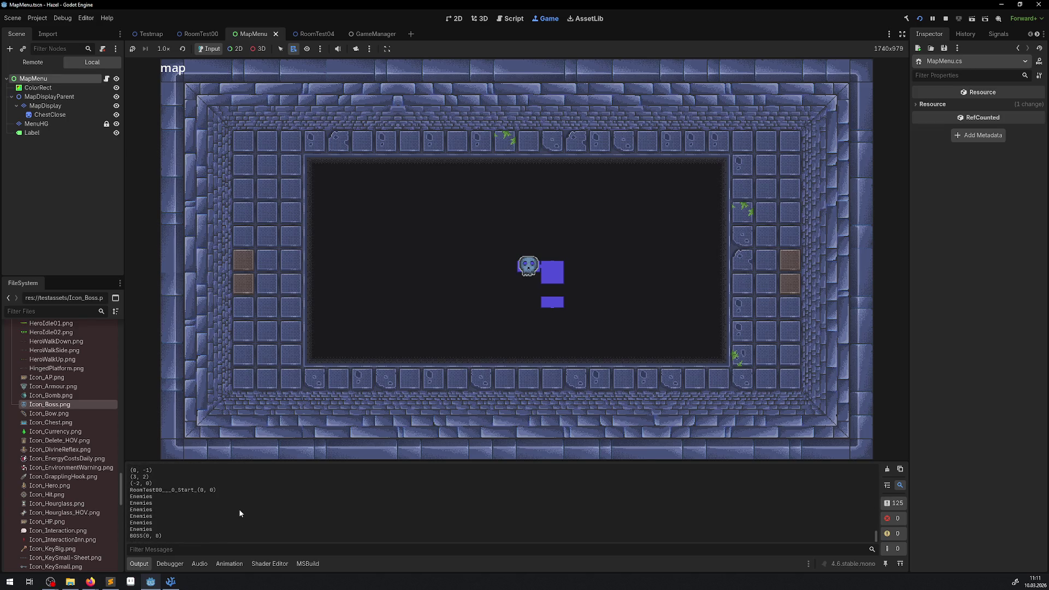
scroll(239, 513, "up", 15)
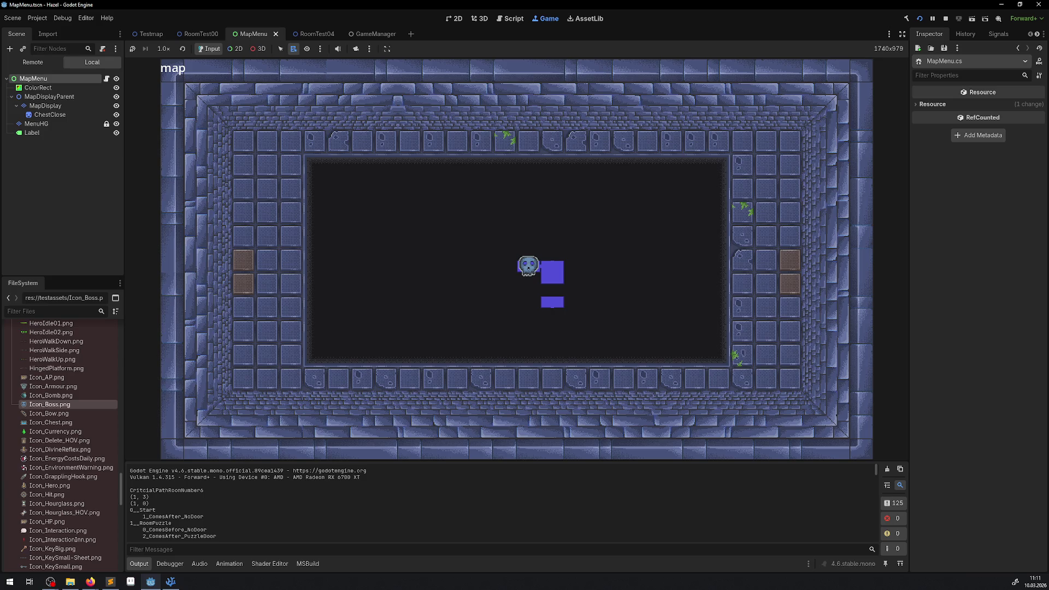
left_click(91, 582)
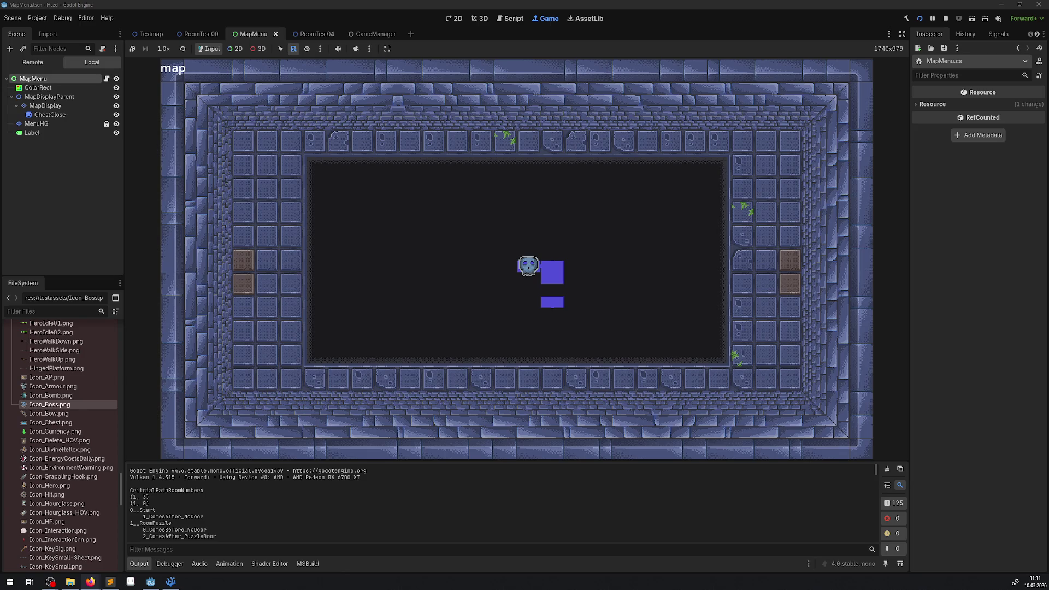
Filter the output log messages for 'bos'.
left_click(176, 549)
type("bo")
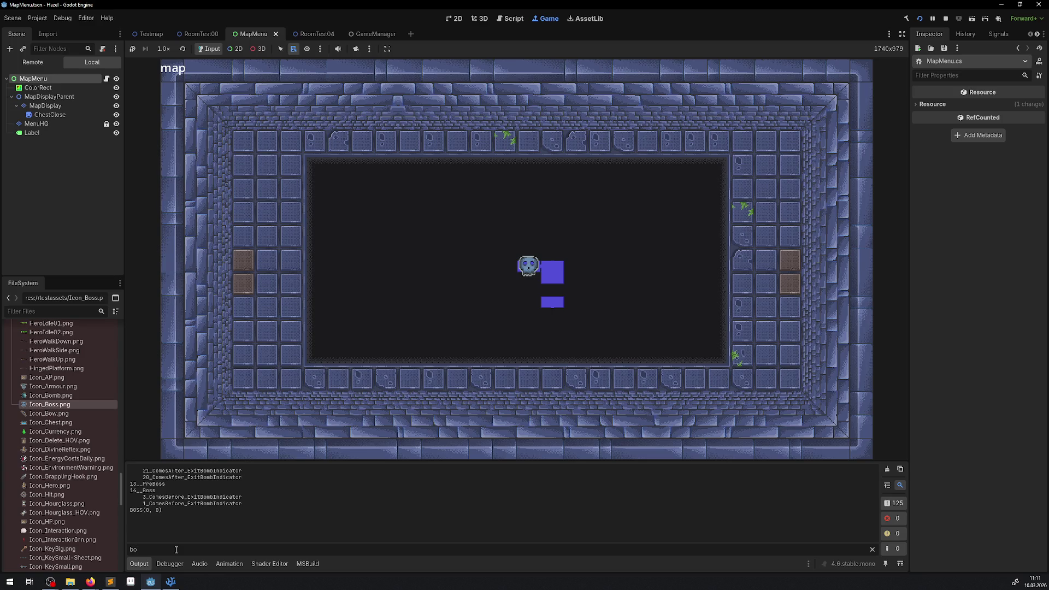
type("s")
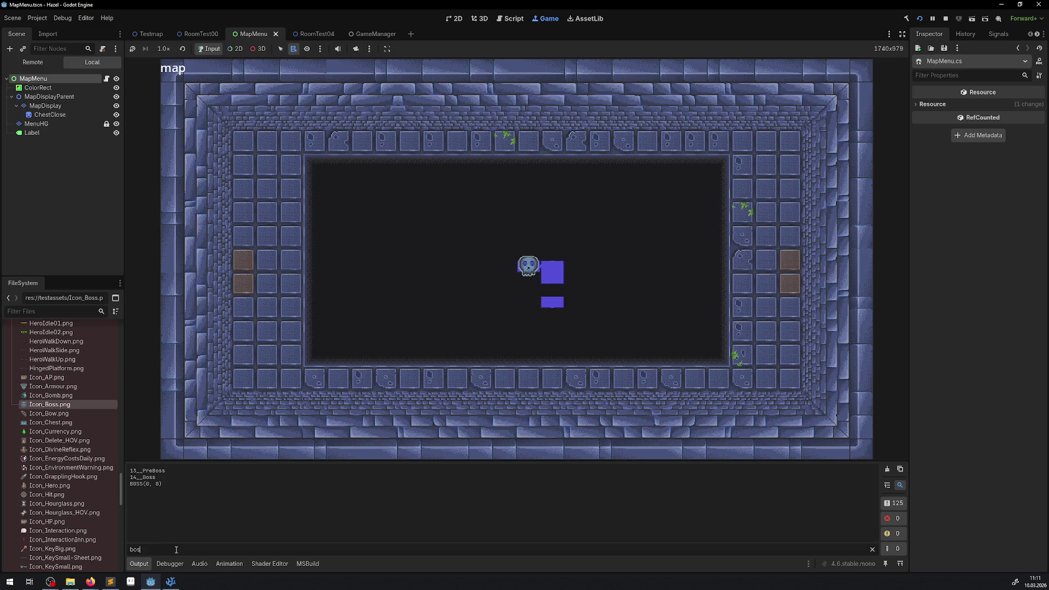
Clear the filter, scroll up, and select the 14__Boss lines between 13__PreBoss and 15__TrapRoom.
key("BackSpace")
key("BackSpace")
key("BackSpace")
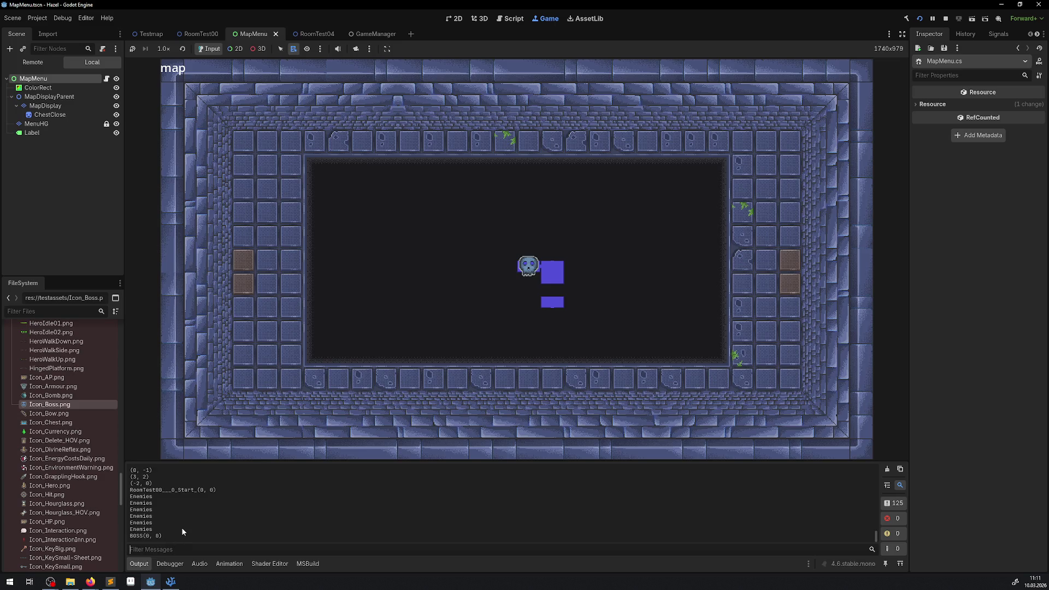
scroll(178, 517, "up", 10)
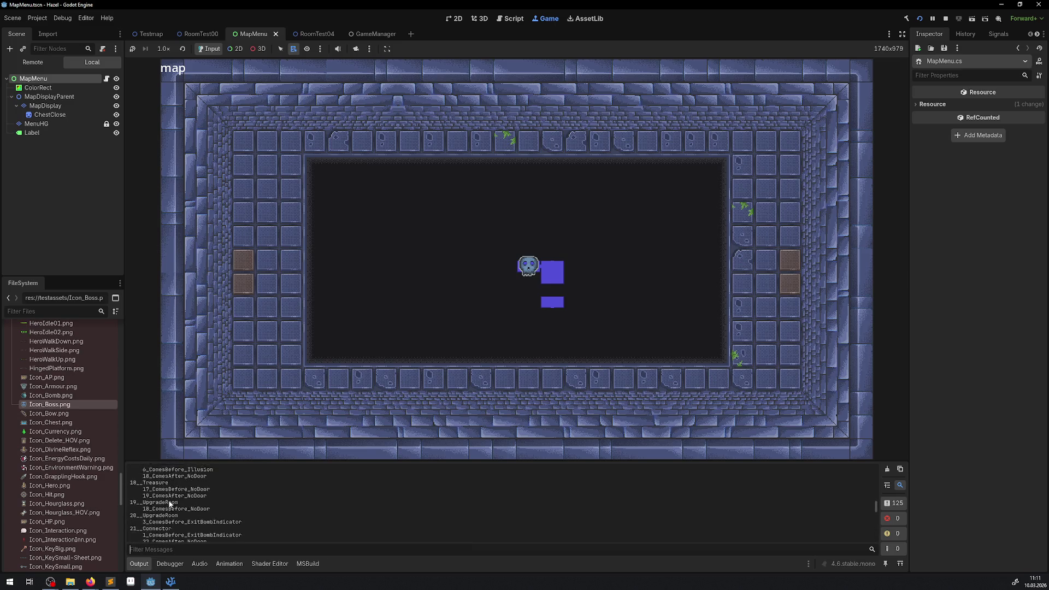
scroll(170, 504, "up", 5)
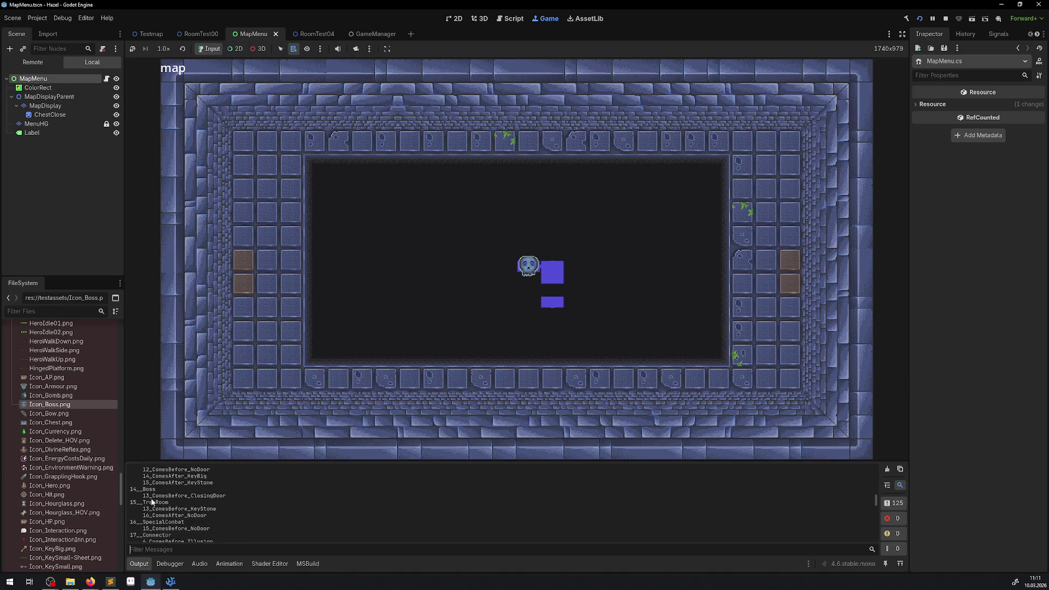
scroll(150, 503, "up", 1)
scroll(159, 508, "up", 1)
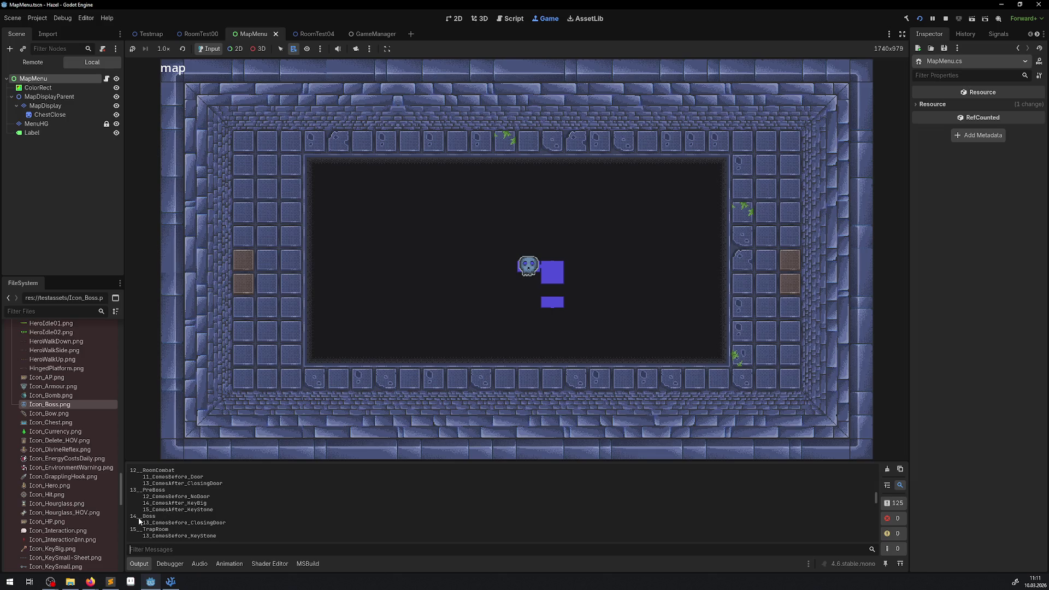
left_click_drag(131, 516, 227, 523)
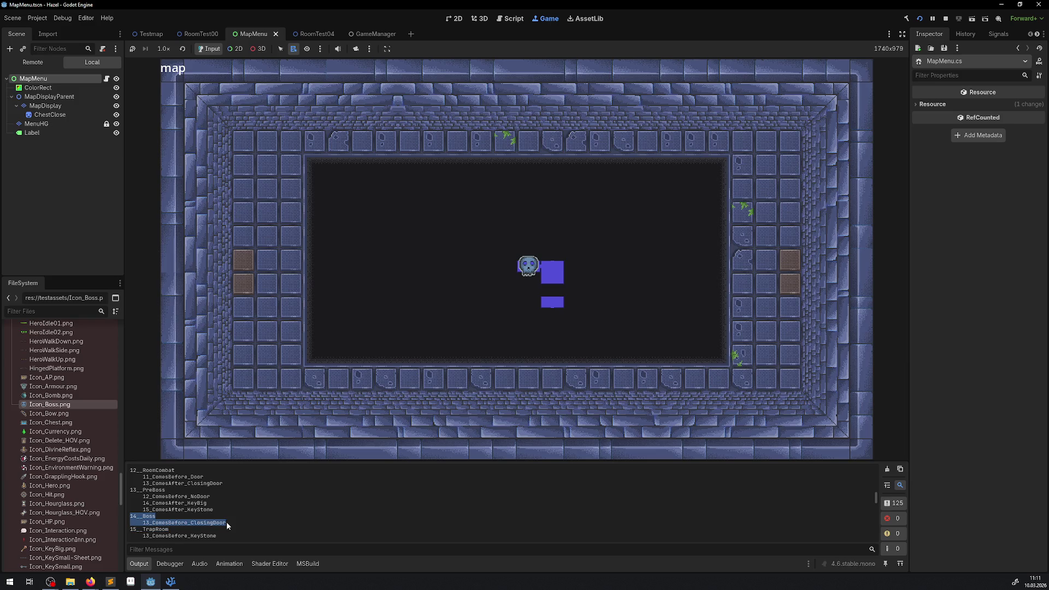
Show the Remote scene tree expanded through GameModeNode, IngameManager, FloorManager and Floor_0, widened to read names.
left_click(32, 61)
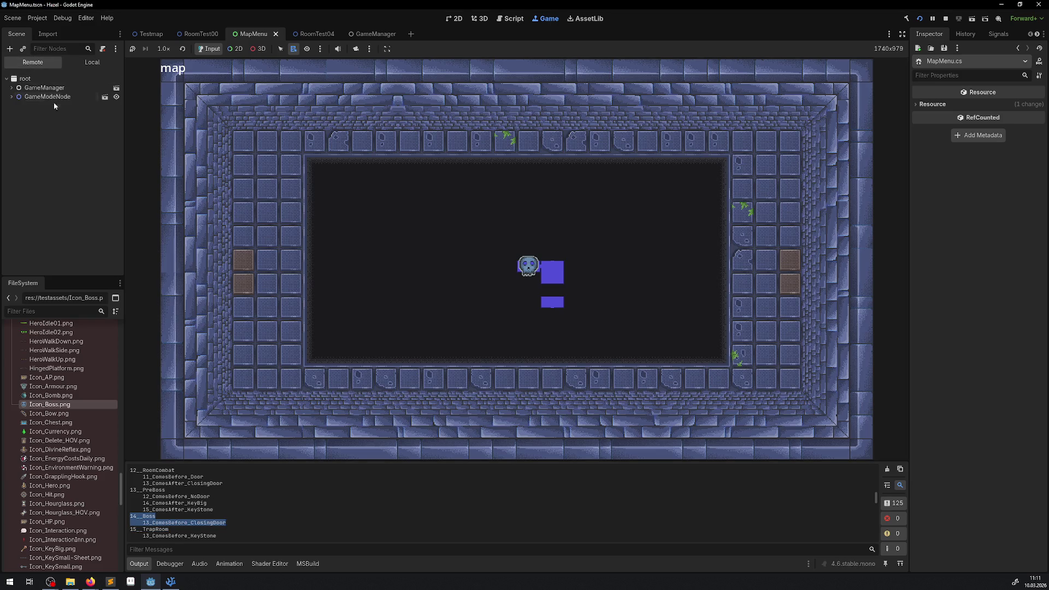
left_click(11, 97)
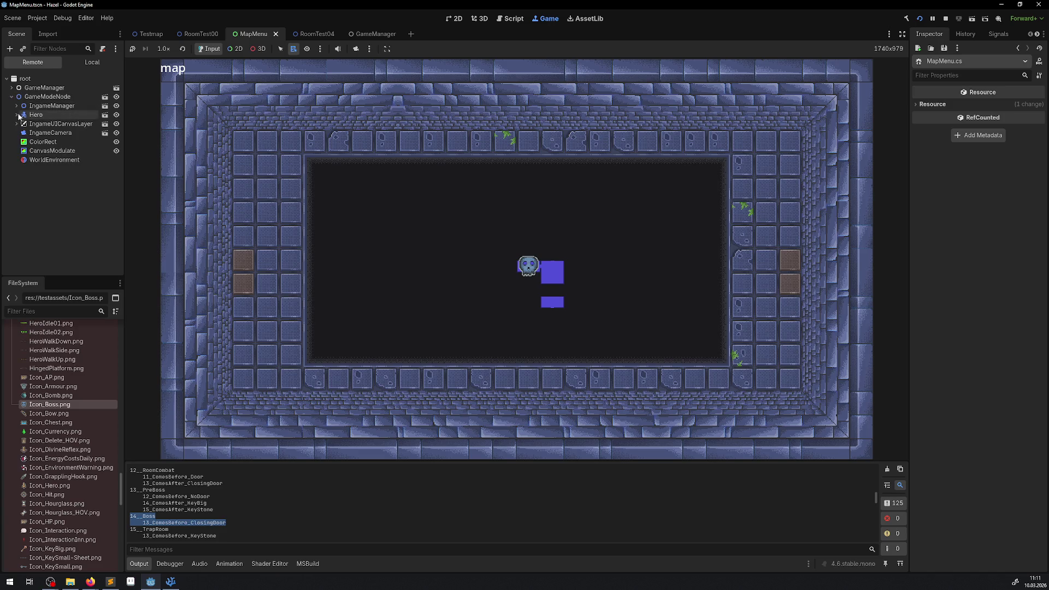
left_click(17, 106)
left_click(21, 123)
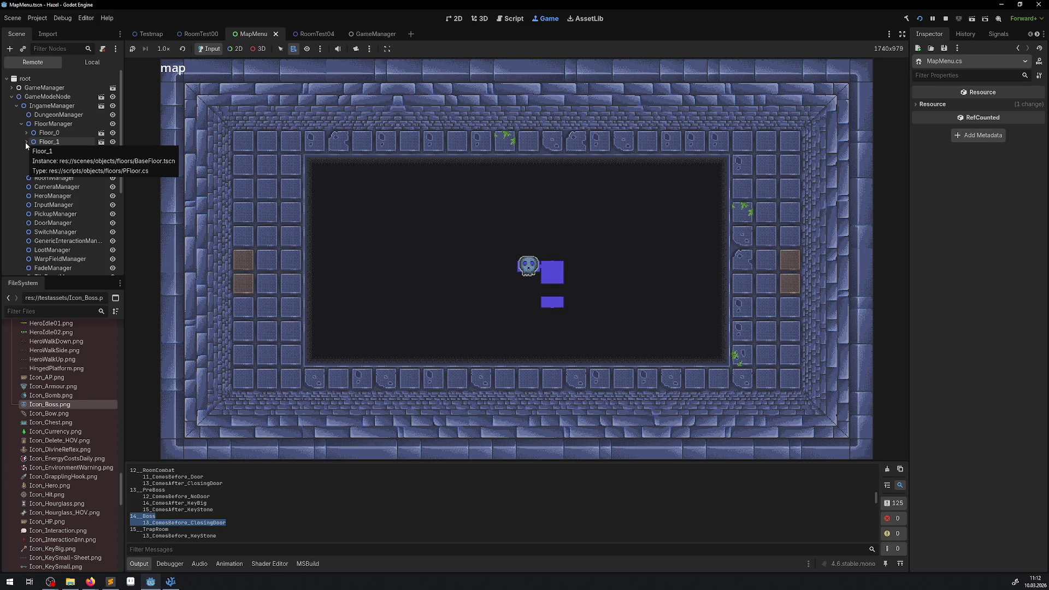
left_click(26, 133)
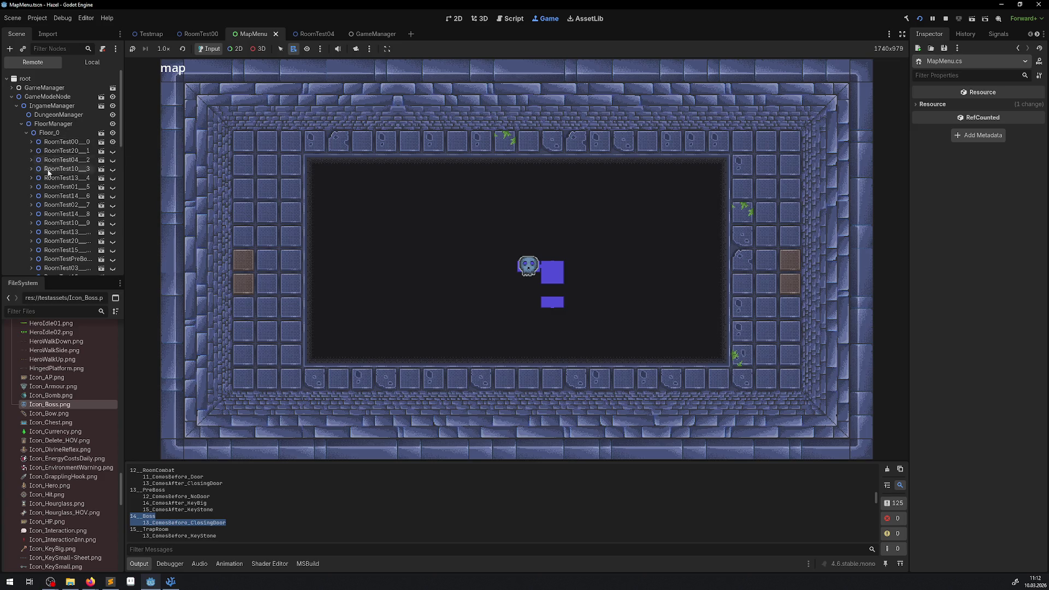
left_click_drag(124, 226, 195, 228)
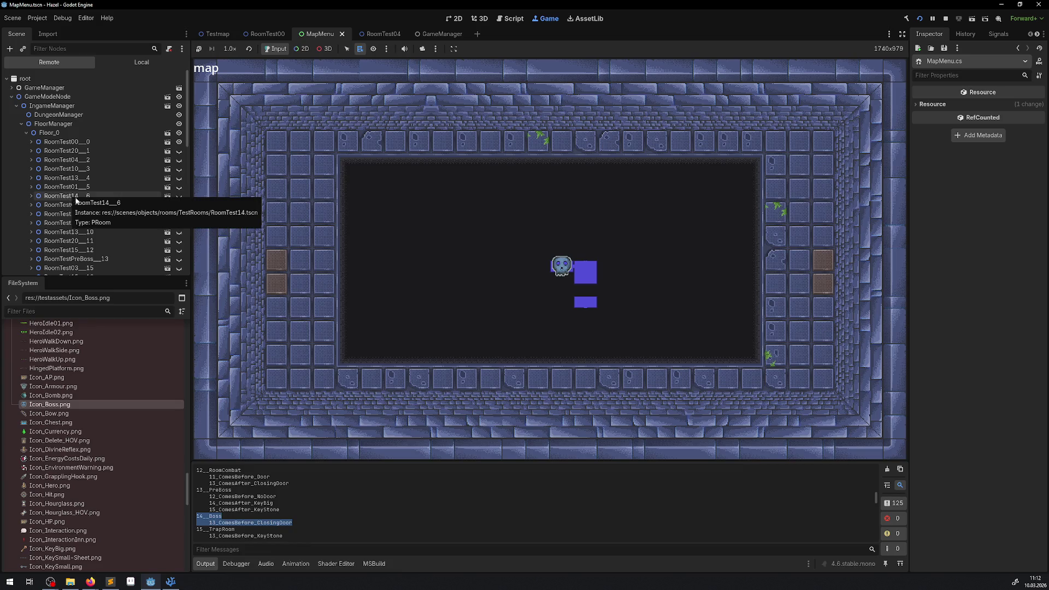
Expand Floor_1, inspect RoomTestBoss__14's Boss room type, and switch the map to the main floor.
scroll(76, 201, "down", 3)
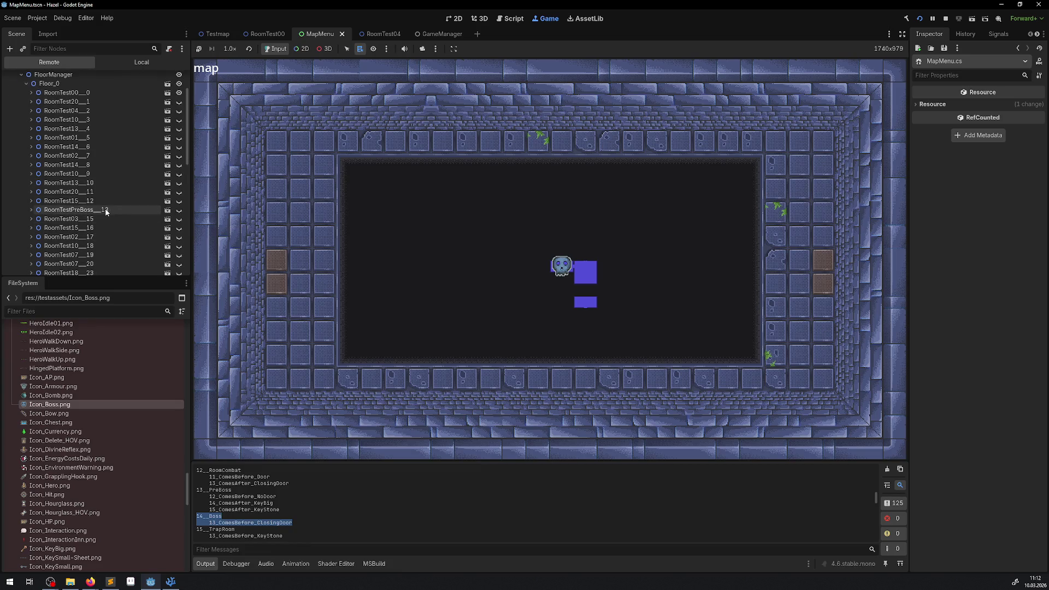
scroll(109, 199, "down", 5)
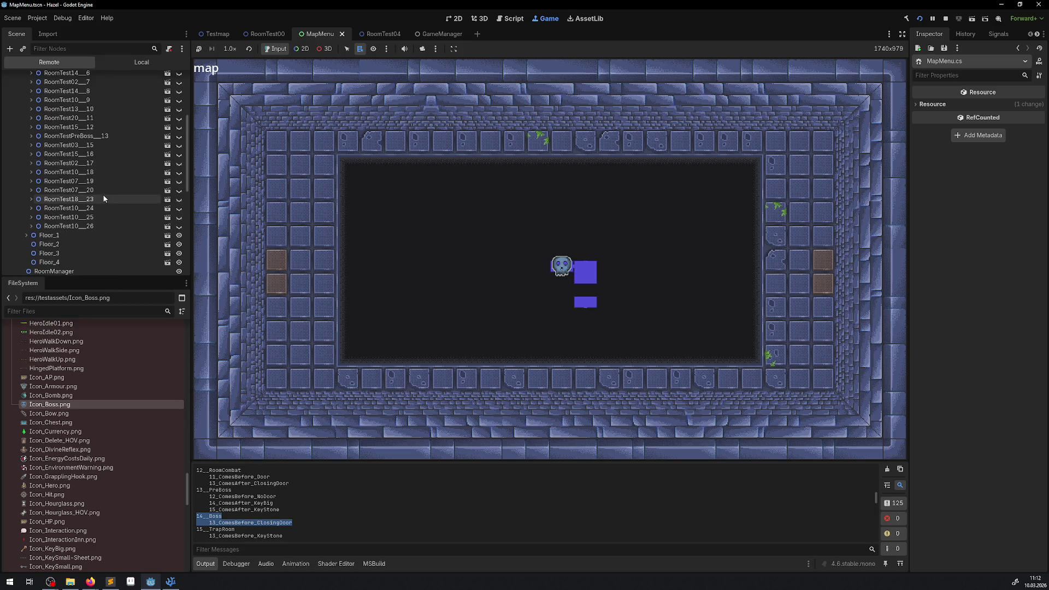
scroll(103, 156, "up", 6)
scroll(103, 158, "down", 6)
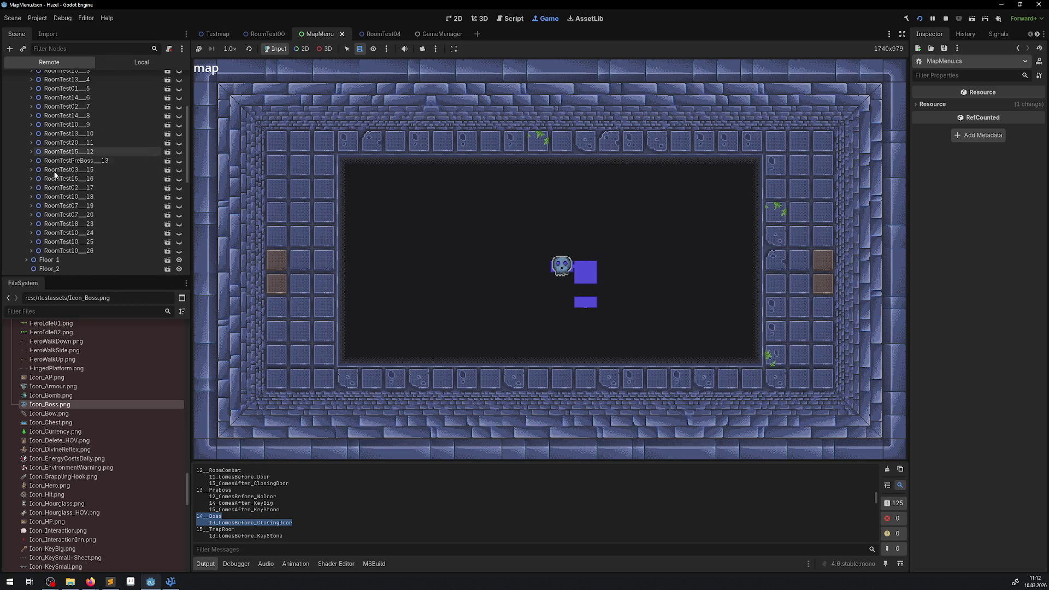
left_click(25, 235)
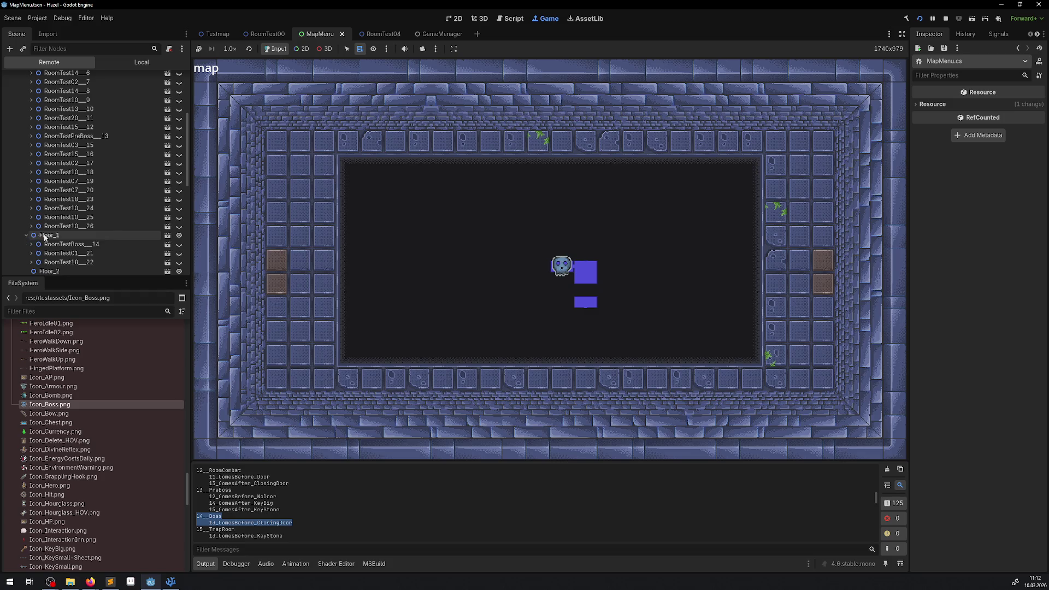
left_click(87, 245)
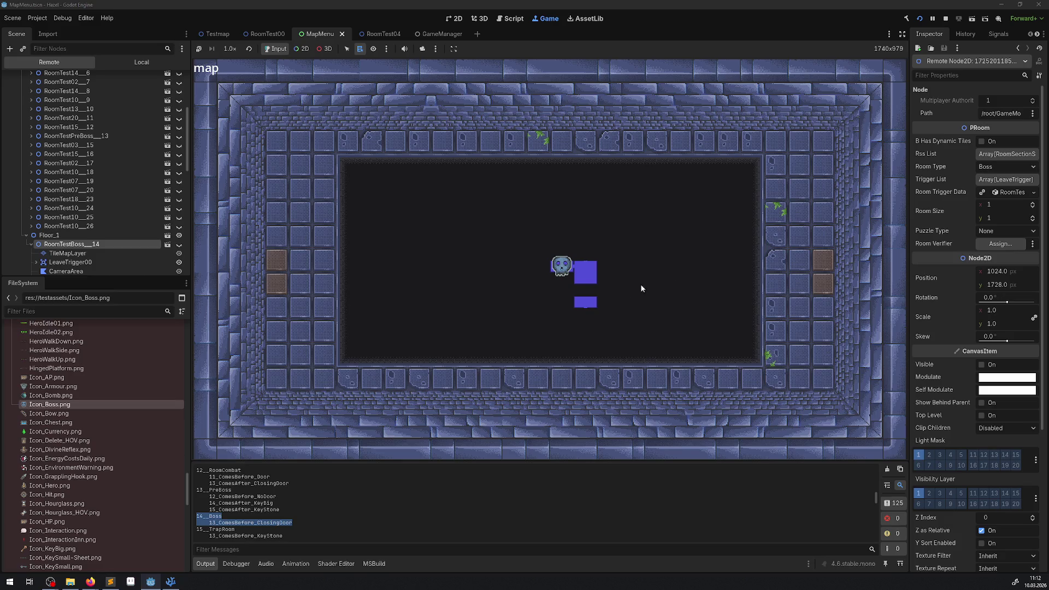
left_click(591, 305)
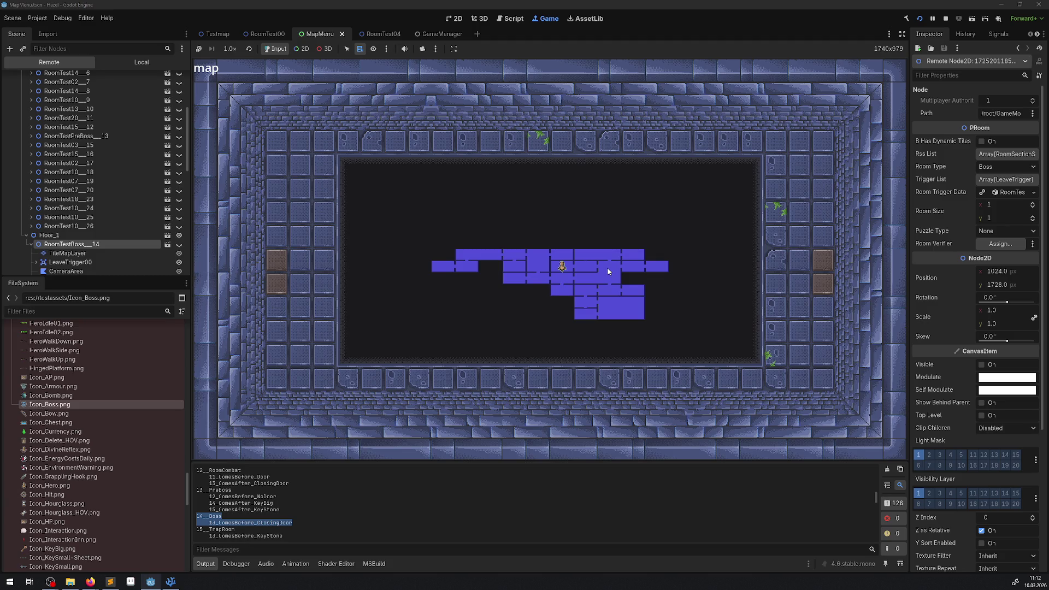
Close the map and walk the hero up the corridor and east into the boss room.
key("Escape")
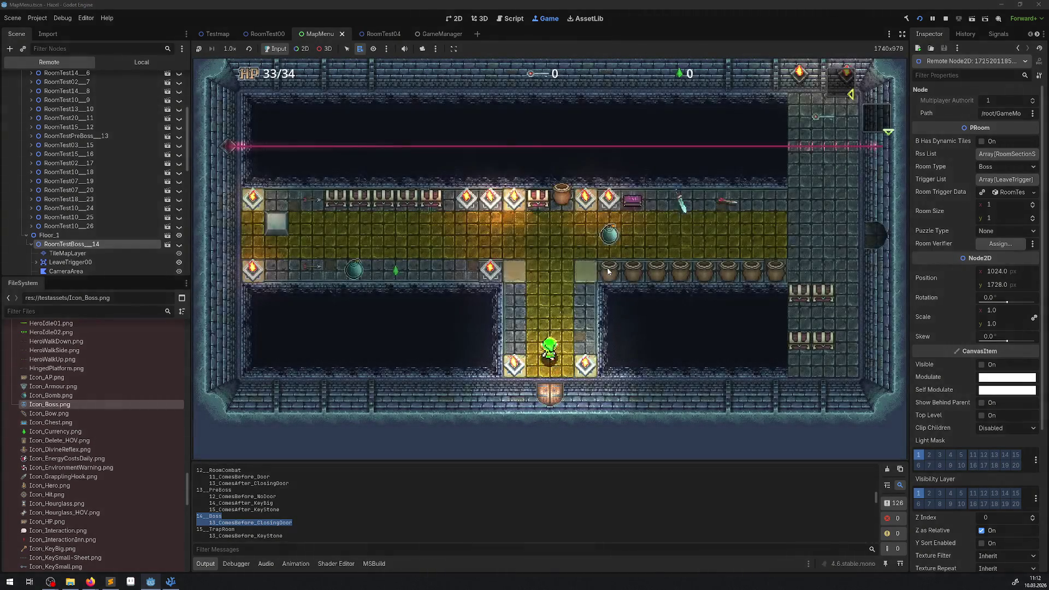
key("Up")
key("Left")
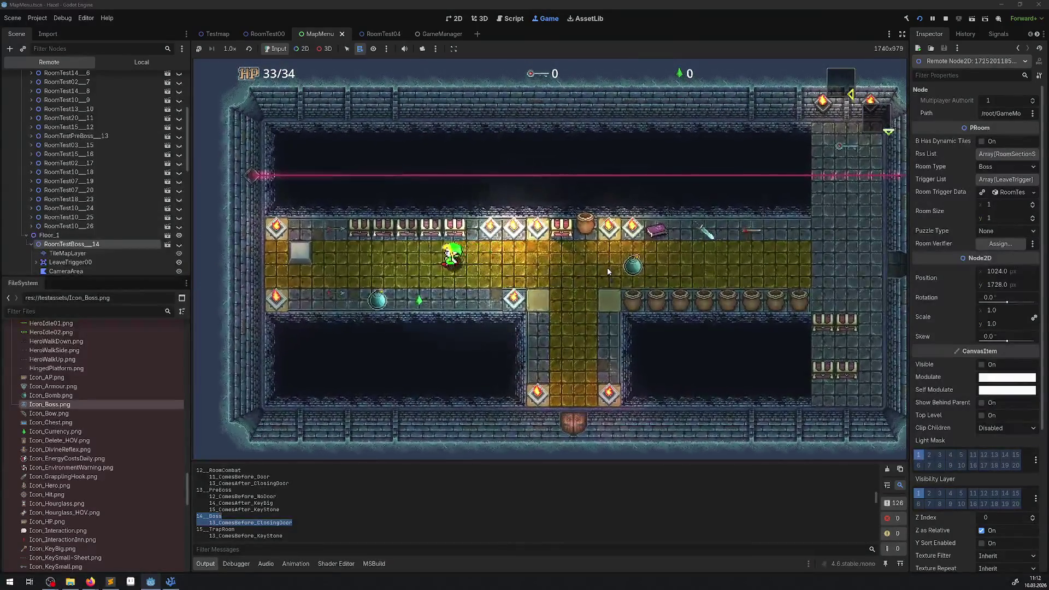
key("Right")
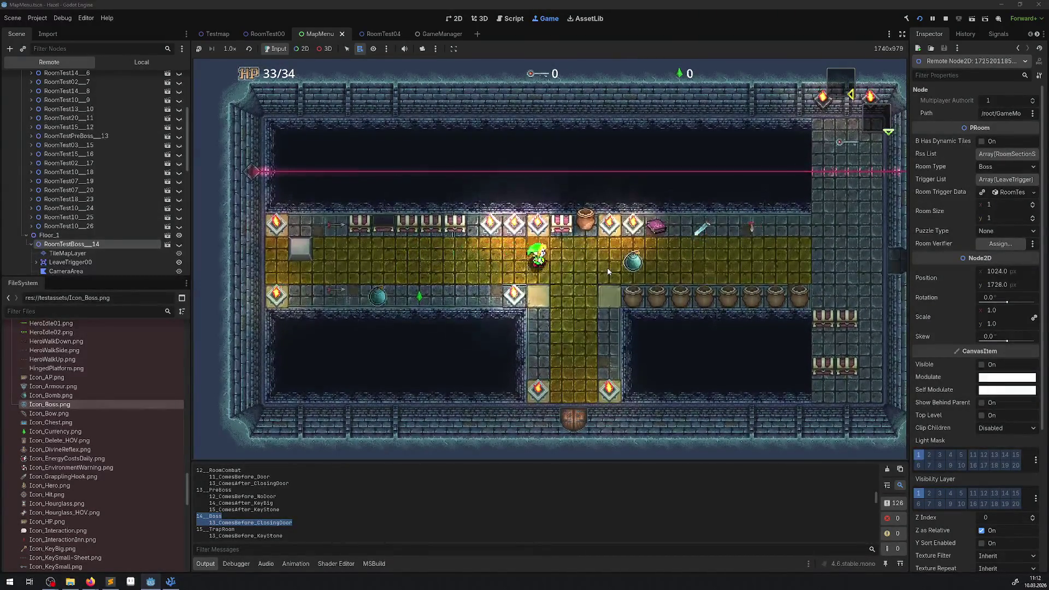
key("Right")
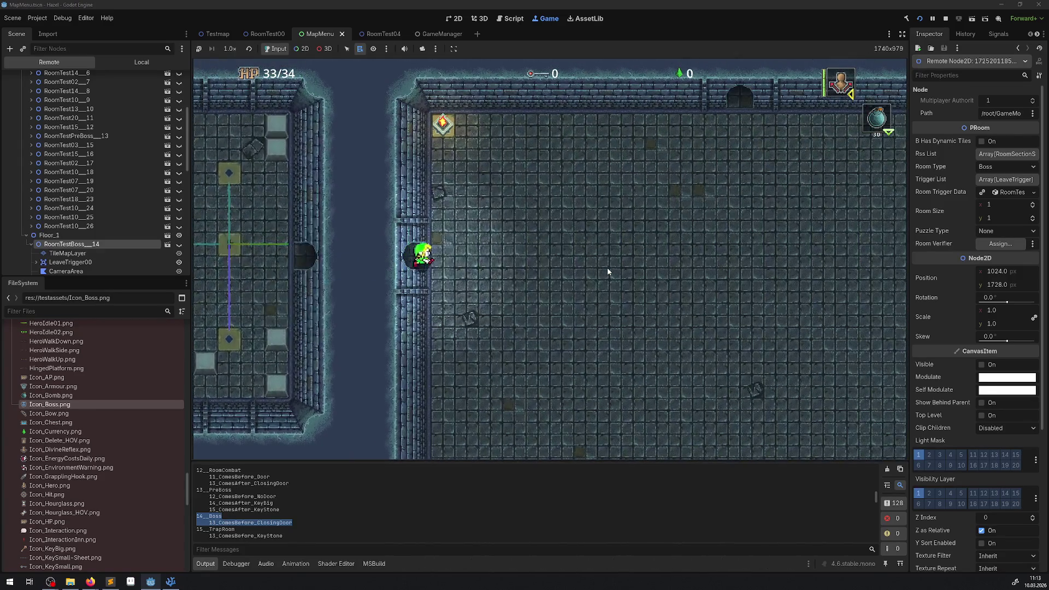
key("Right")
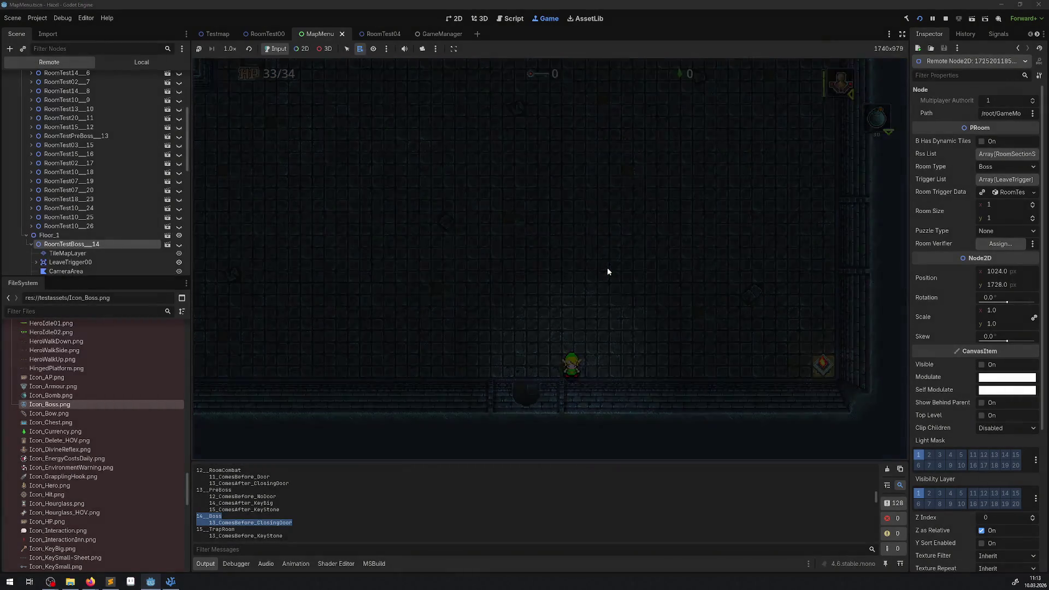
Open the dungeon map with the m key, close it, and reopen it.
key("m")
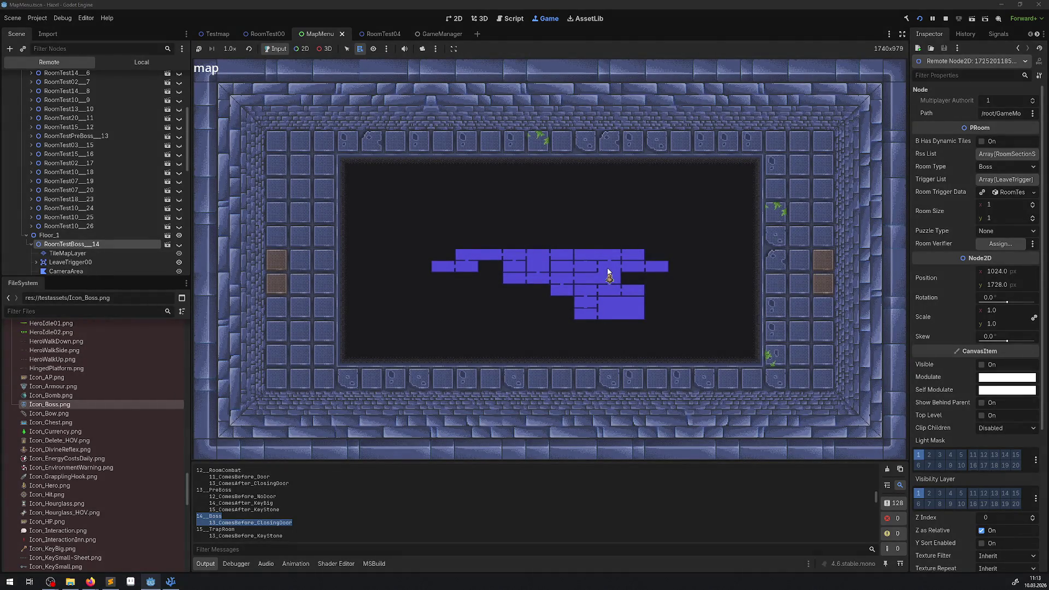
key("m")
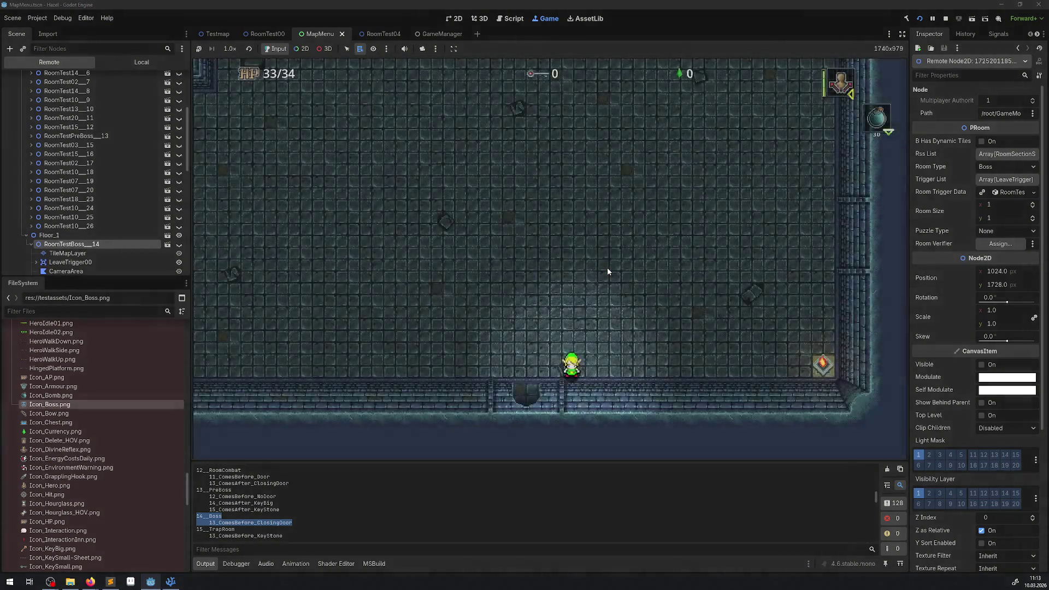
key("m")
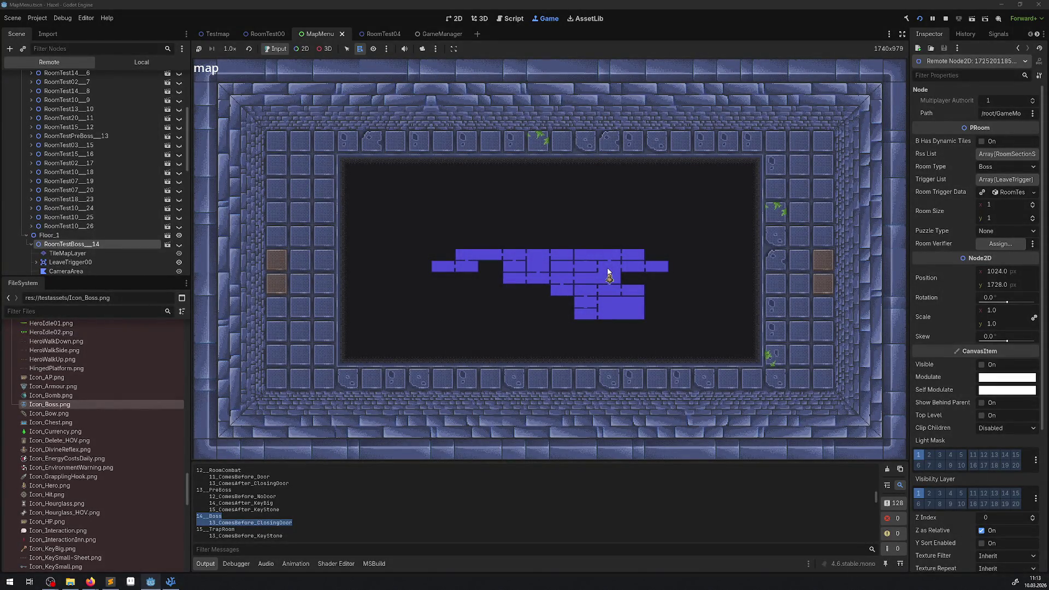
Cycle the map between the boss floor and main floor, then close it to resume play.
scroll(607, 267, "up", 1)
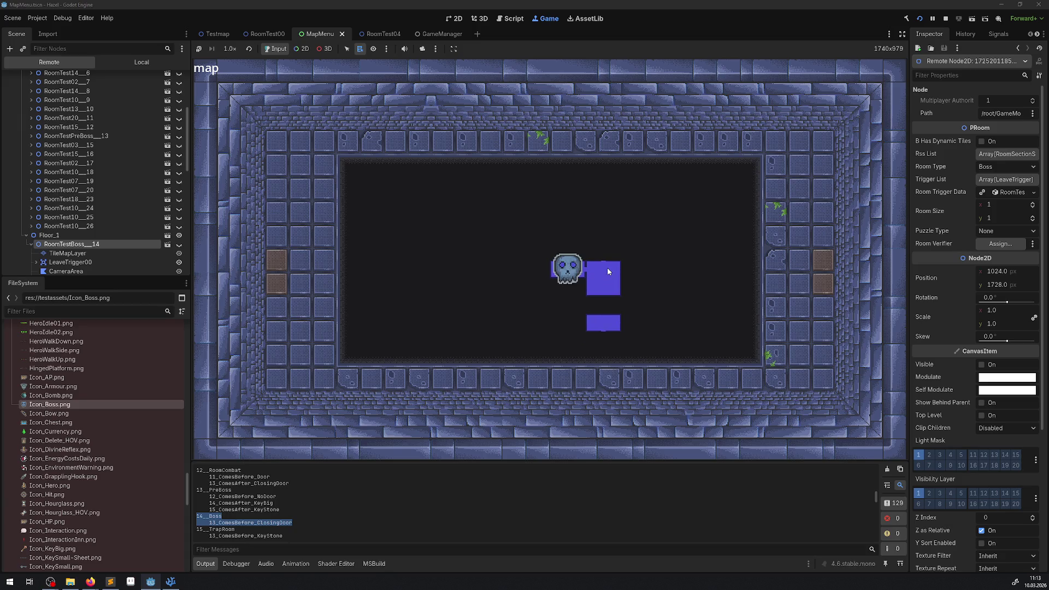
scroll(624, 302, "down", 1)
scroll(608, 266, "up", 1)
scroll(605, 262, "down", 1)
scroll(604, 266, "up", 1)
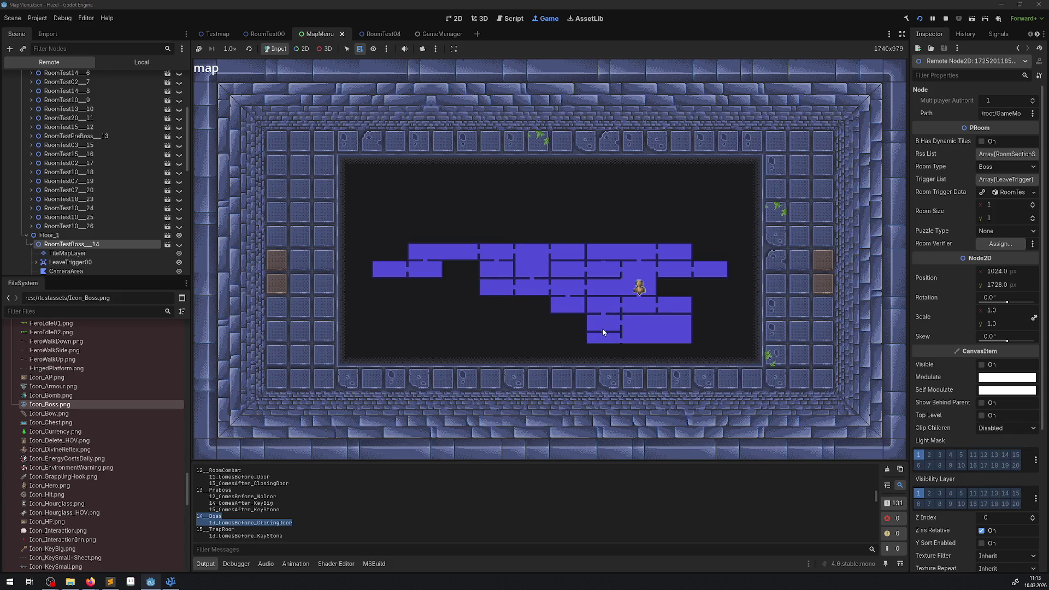
left_click(624, 295)
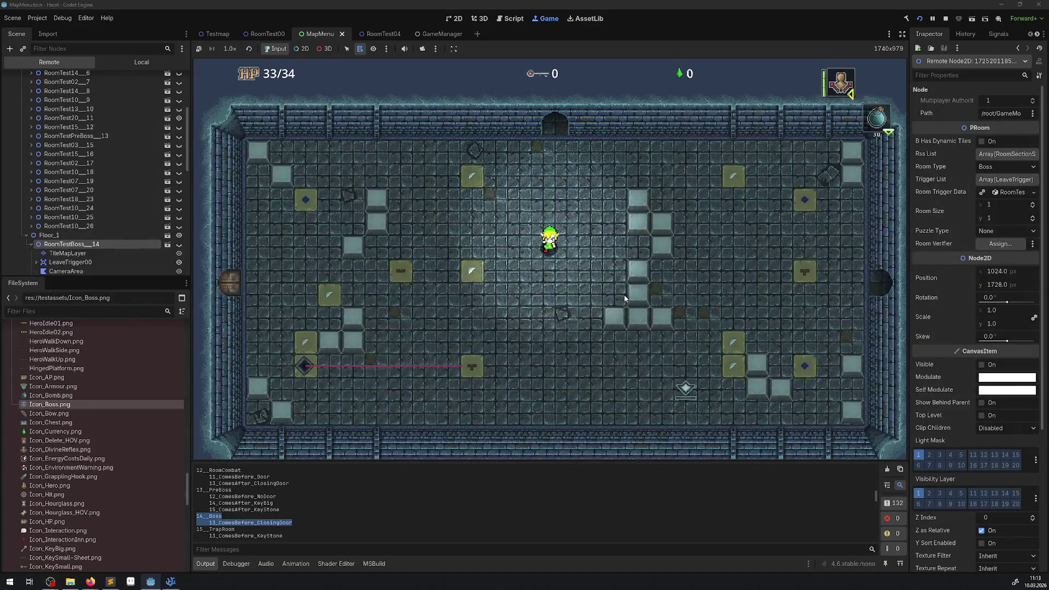
Walk the hero around the laser room below the diamond tile, pushing a block upward.
key("Down")
key("Left")
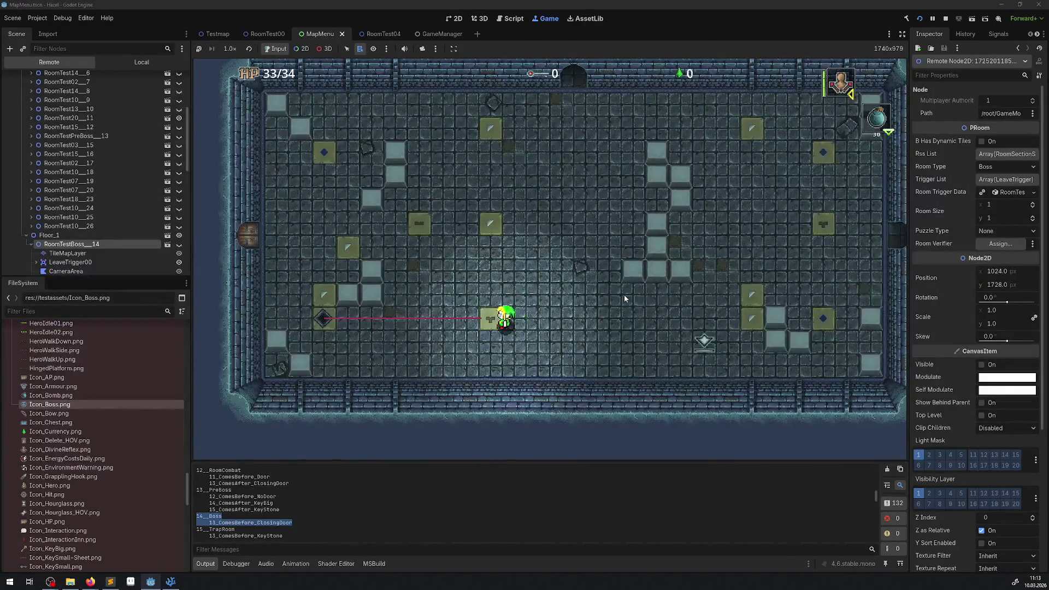
key("Up")
key("Left")
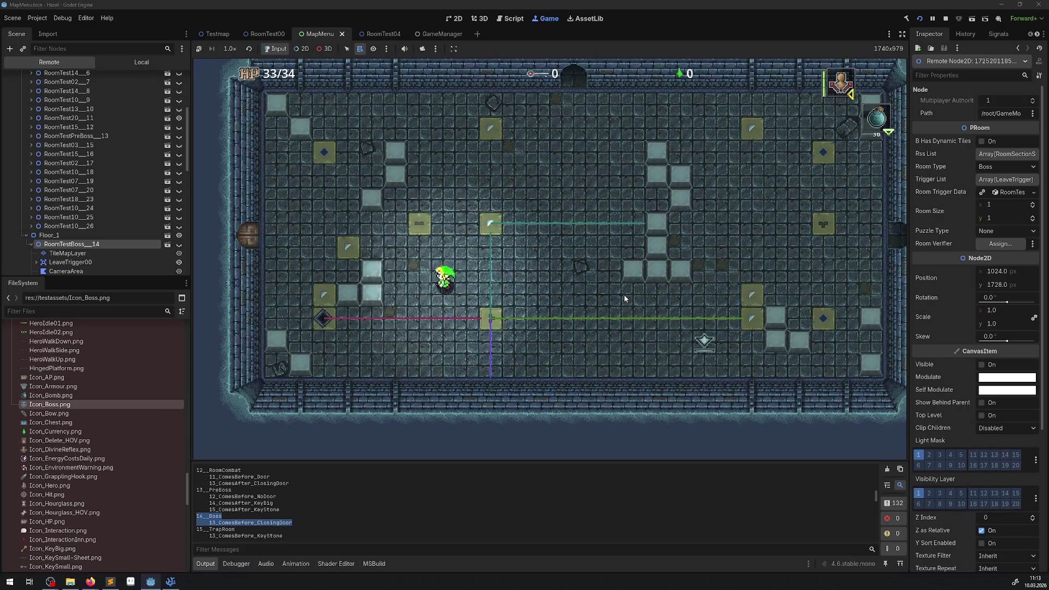
key("Down")
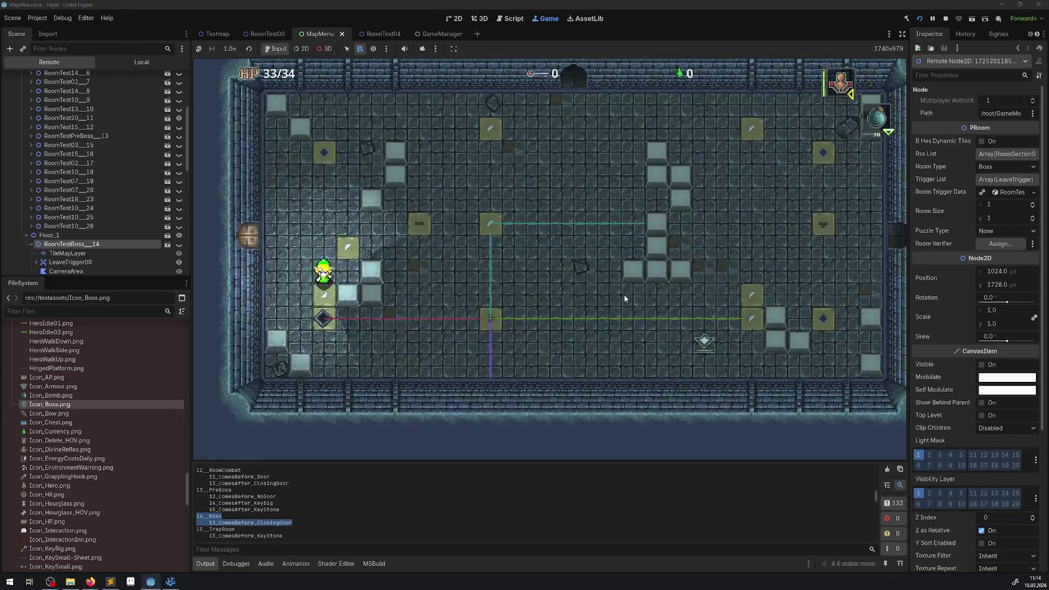
key("Right")
key("Up")
key("Down")
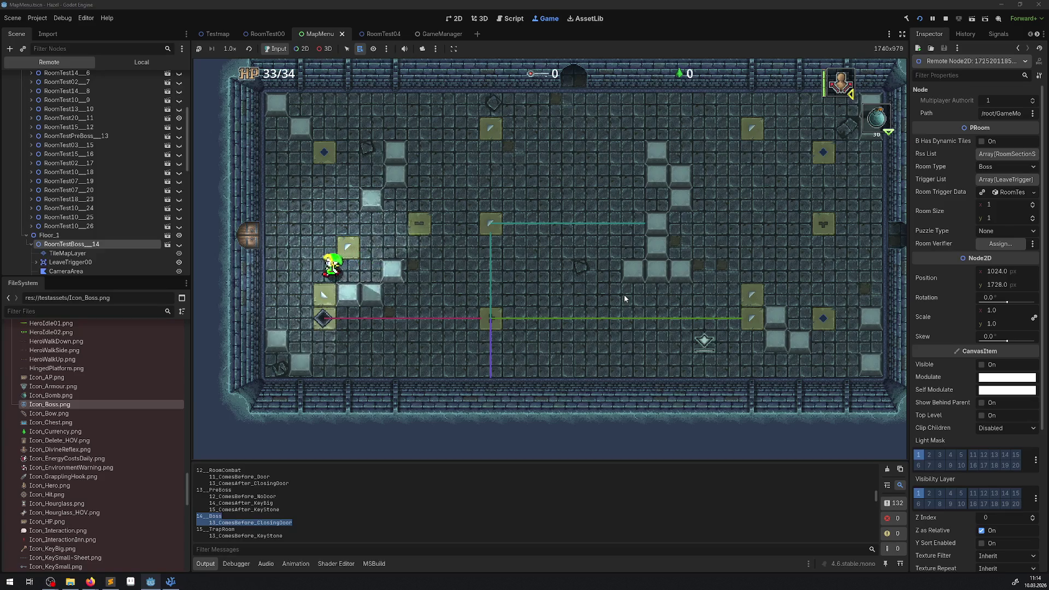
key("Left")
key("Right")
key("Up")
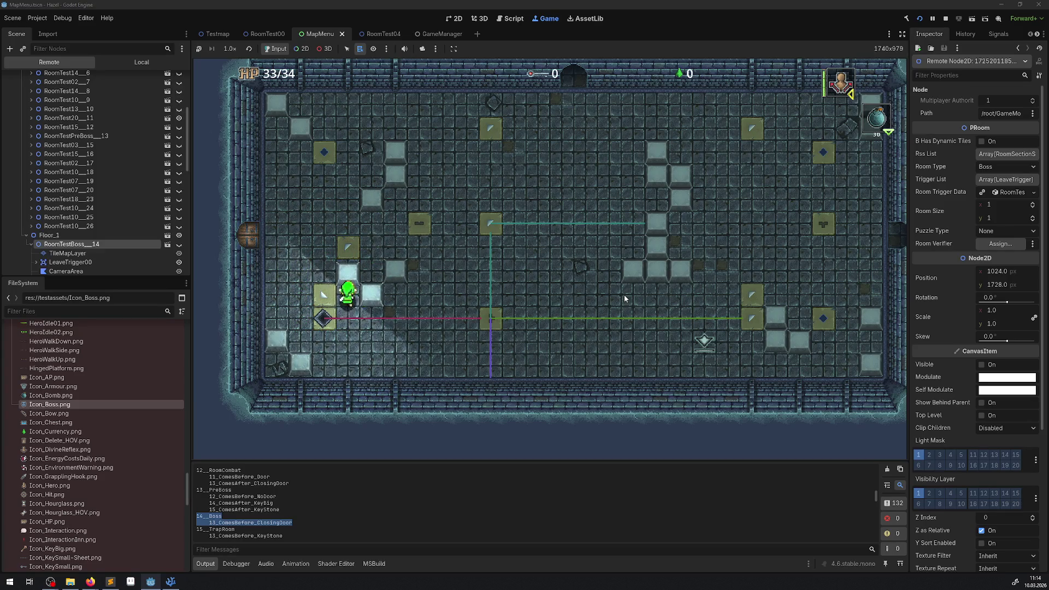
key("Down")
key("Right")
key("Up")
Cross the laser row past the block column onto the right-side green tiles.
key("Down")
key("Left")
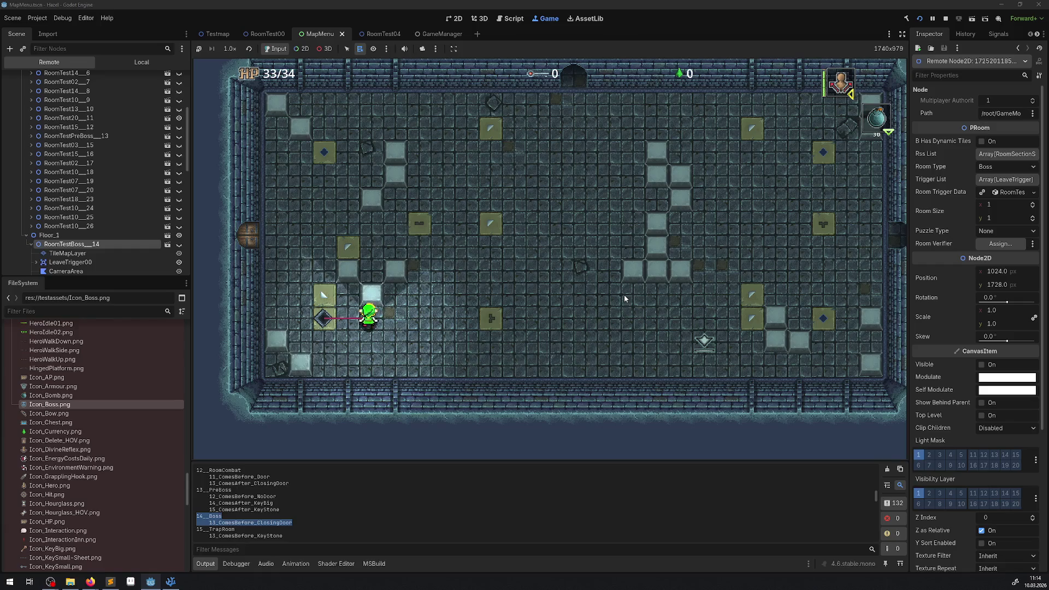
key("Right")
key("Up")
key("Right")
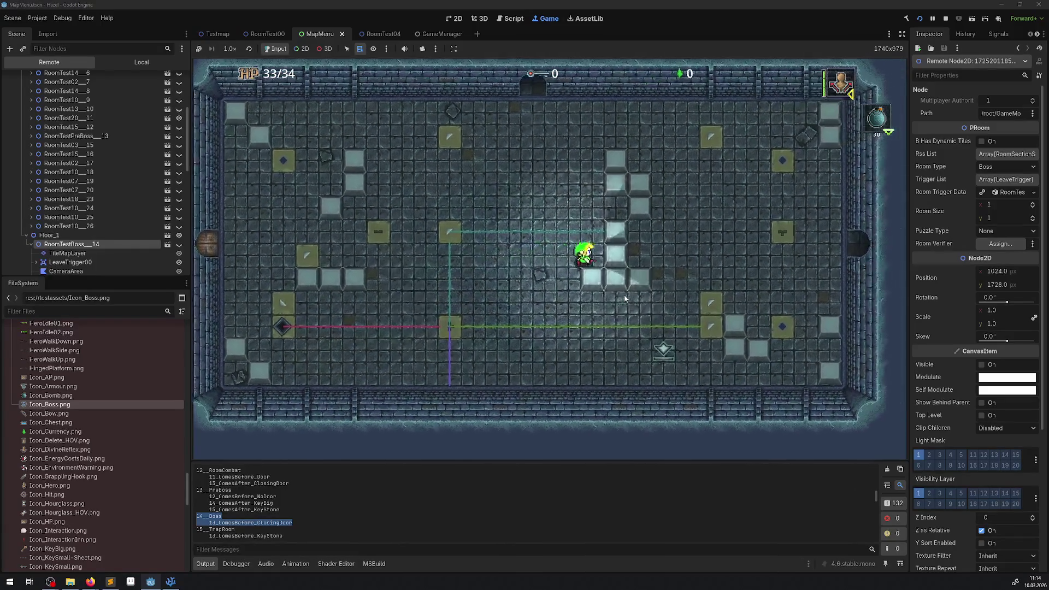
key("Right")
key("Up")
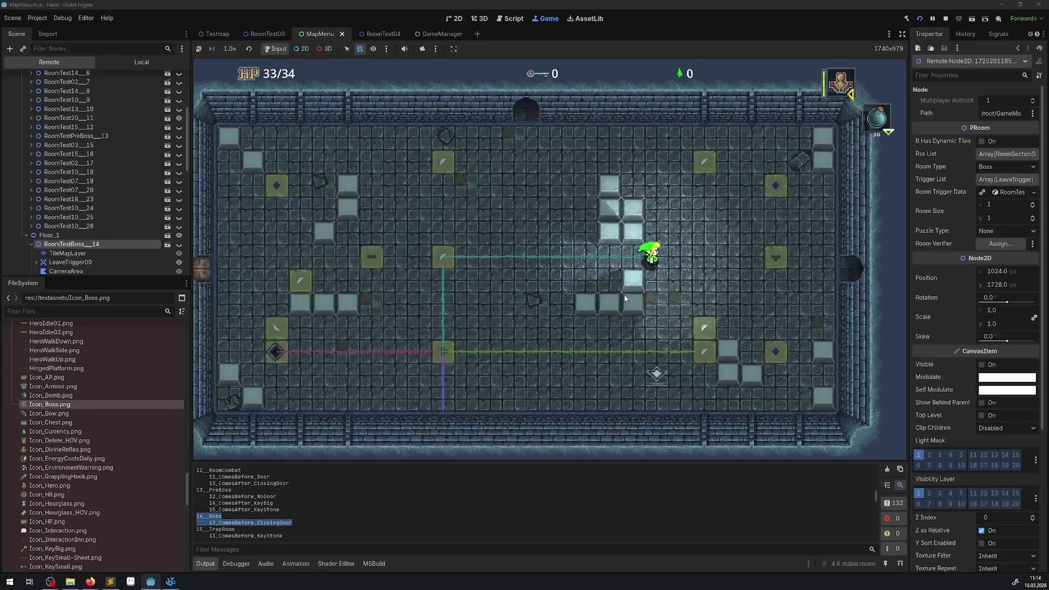
key("Right")
key("Down")
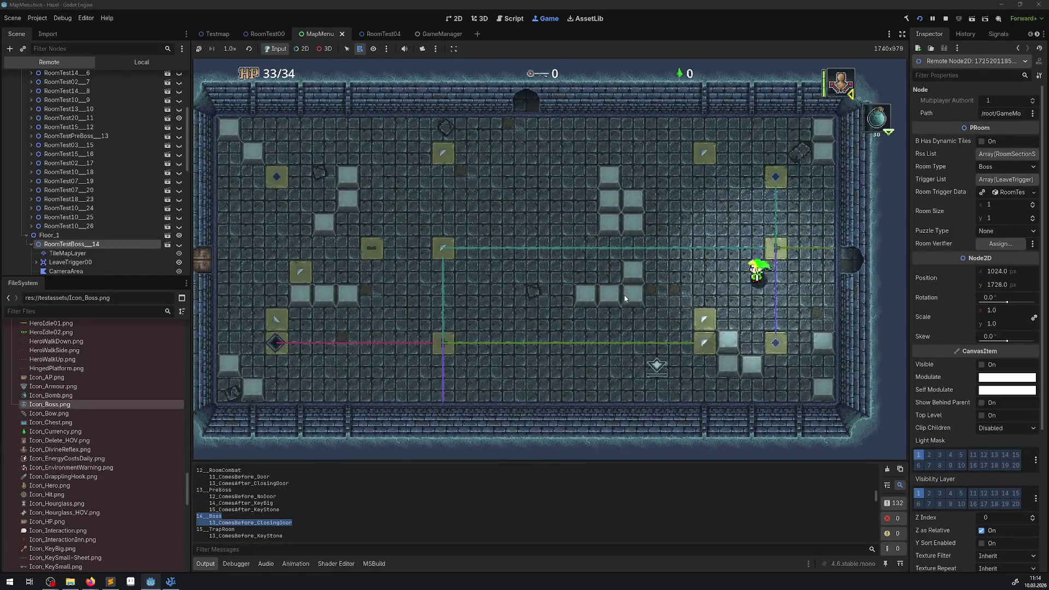
key("Left")
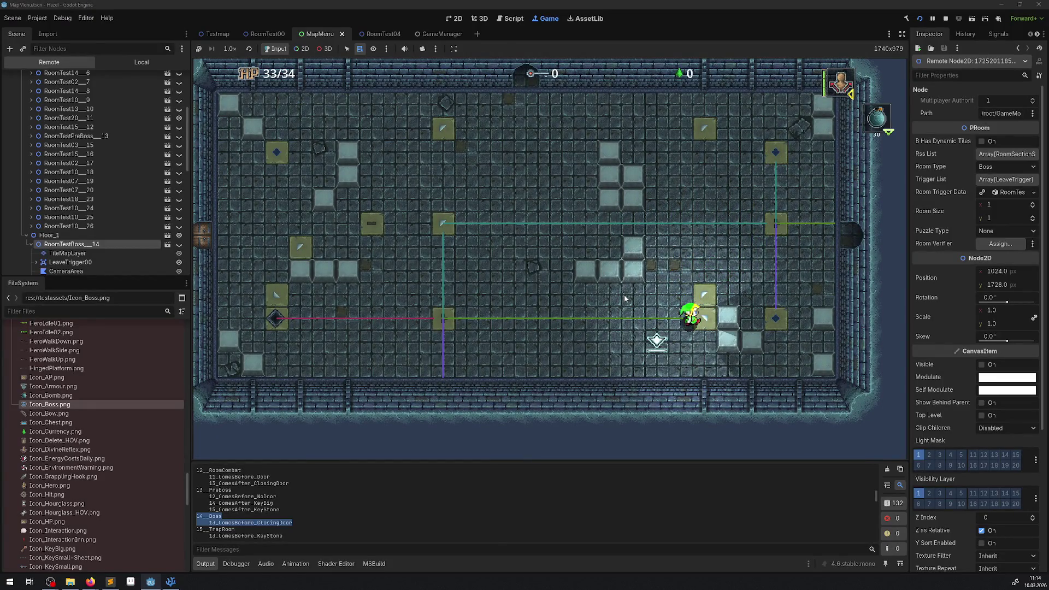
key("Up")
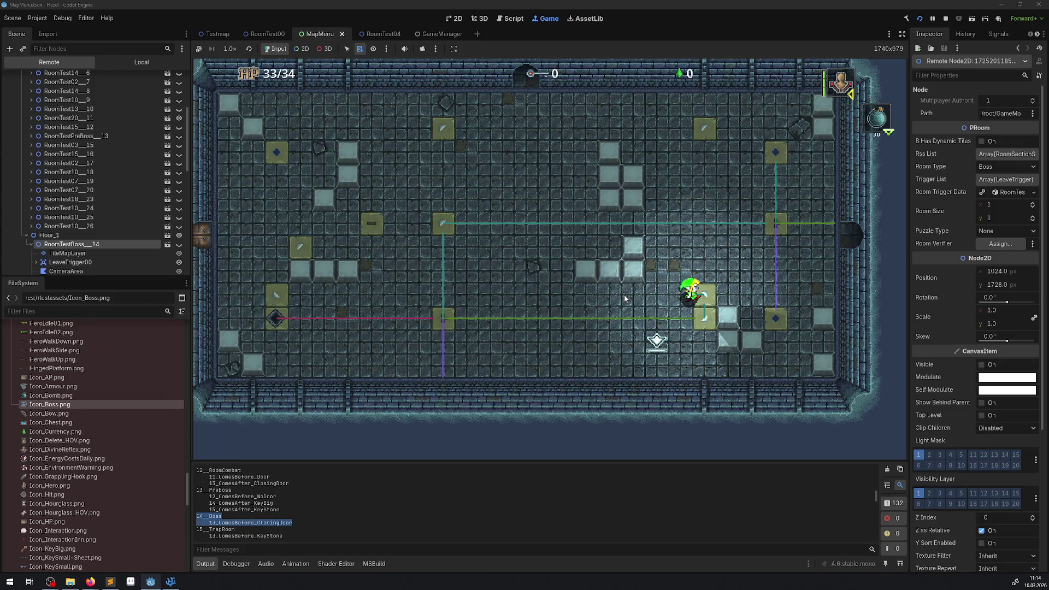
Walk the hero out the west door into the boss room and open the dungeon map.
key("Left")
key("Up")
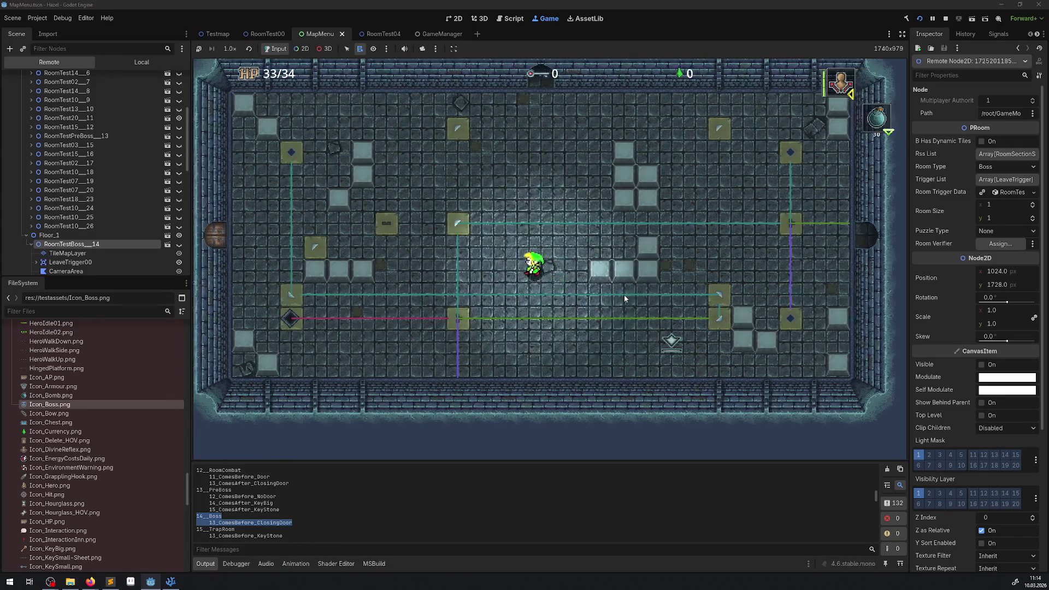
key("Up")
key("Left")
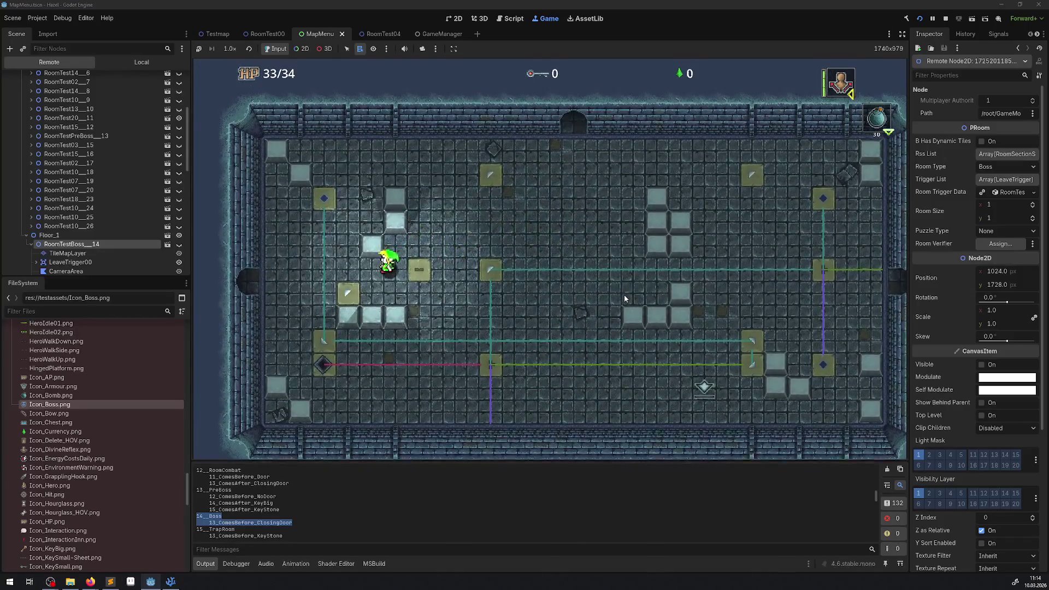
key("Left")
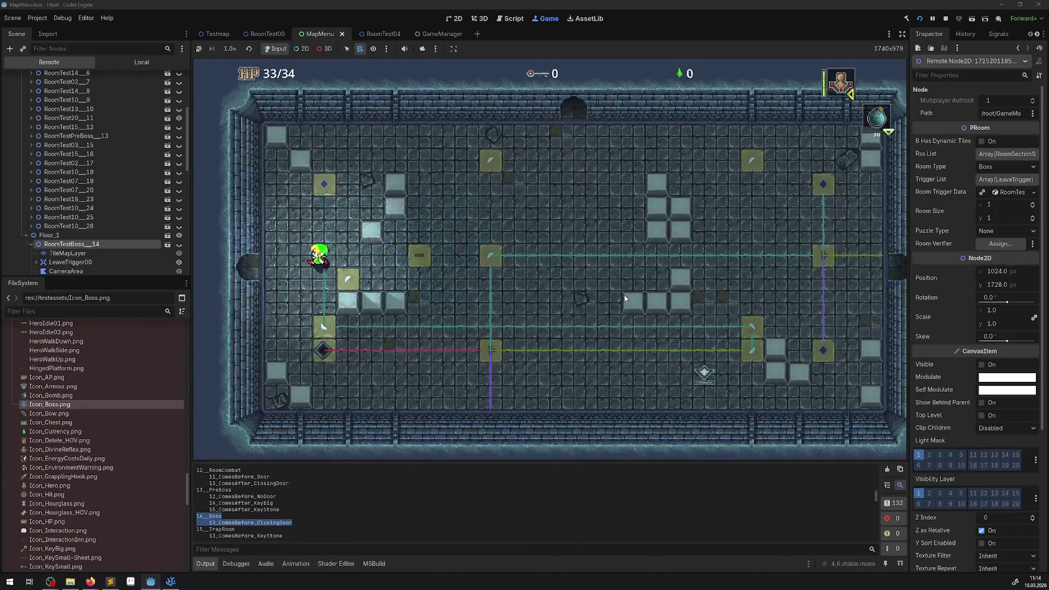
key("Left")
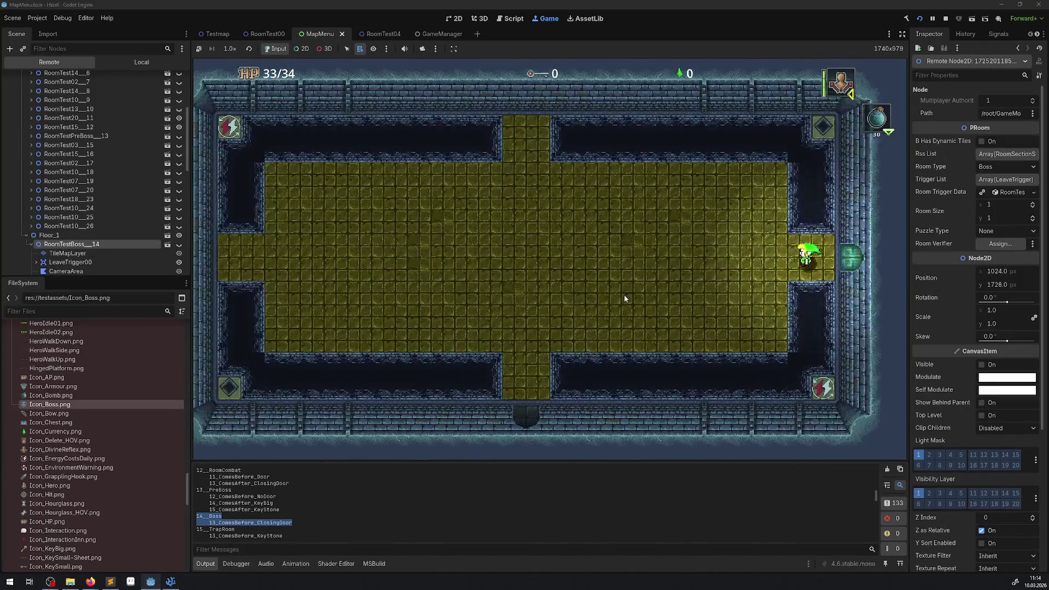
key("Down")
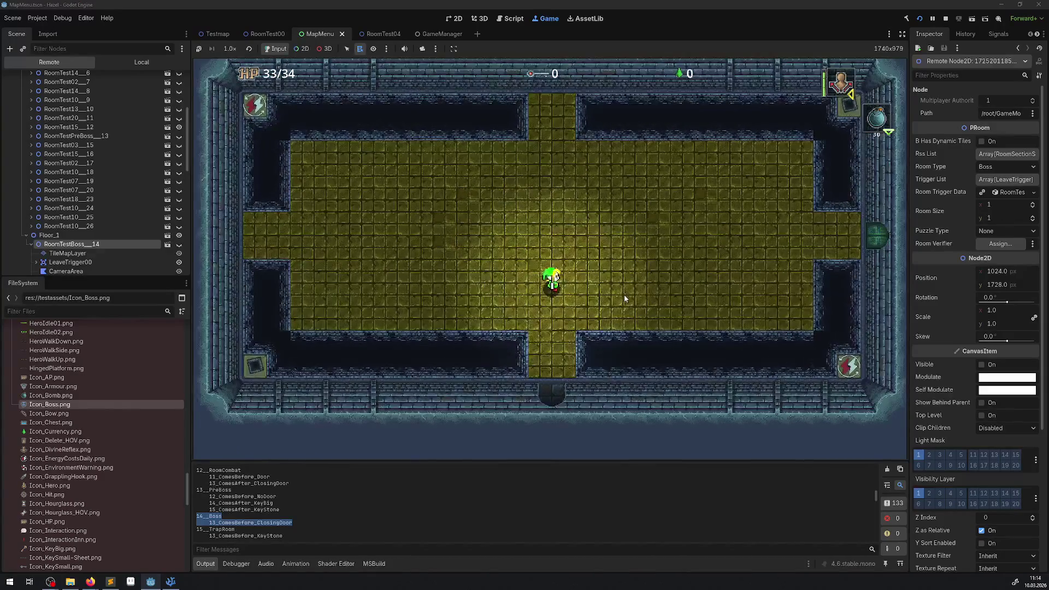
key("Down")
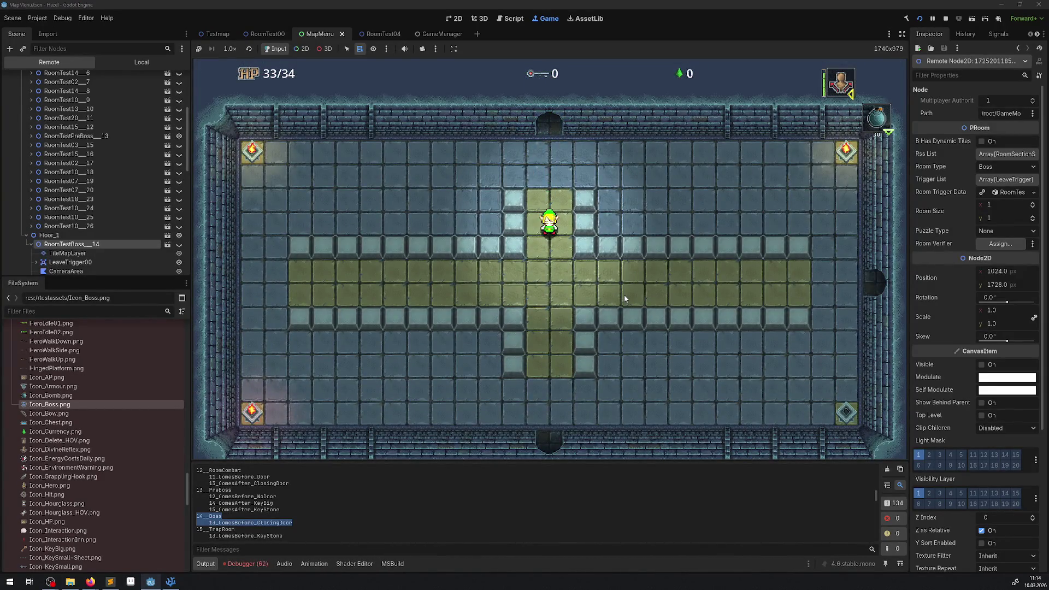
key("m")
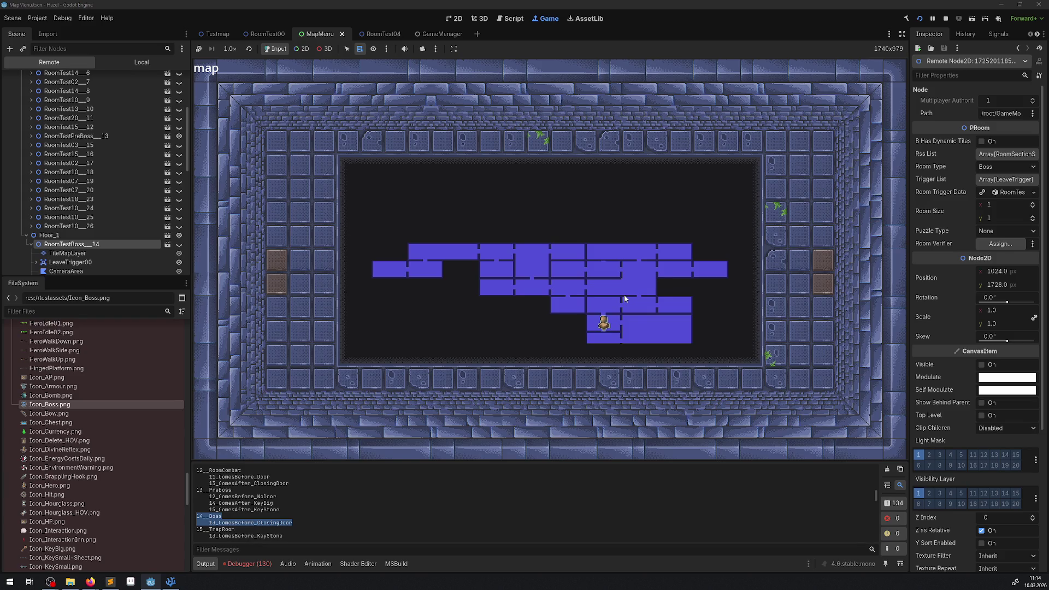
Check the DoorClosing errors, return to Output, collapse RoomTestBoss14, and close the map.
left_click(263, 565)
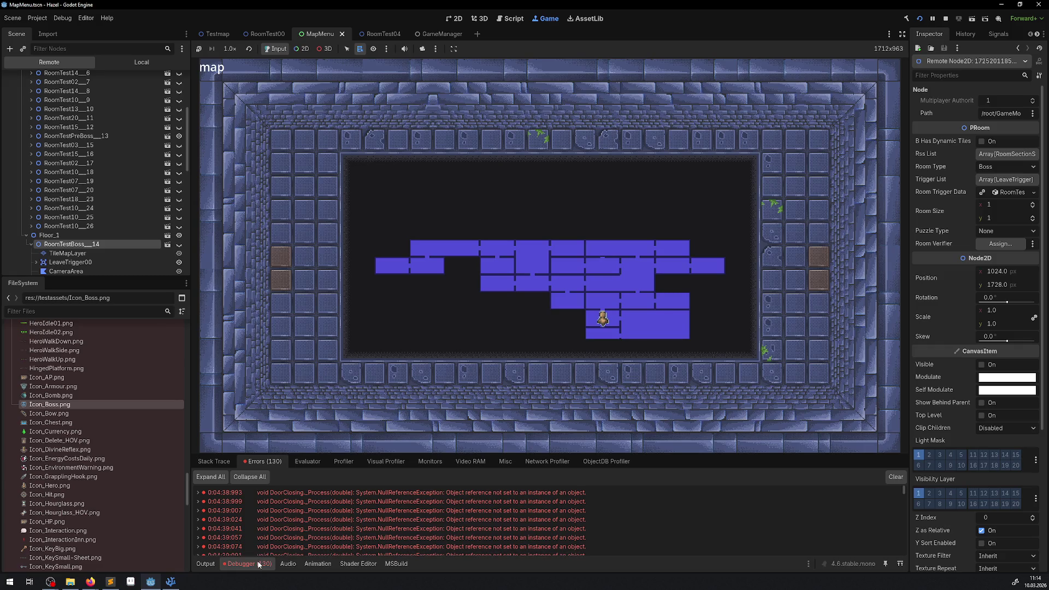
left_click(208, 566)
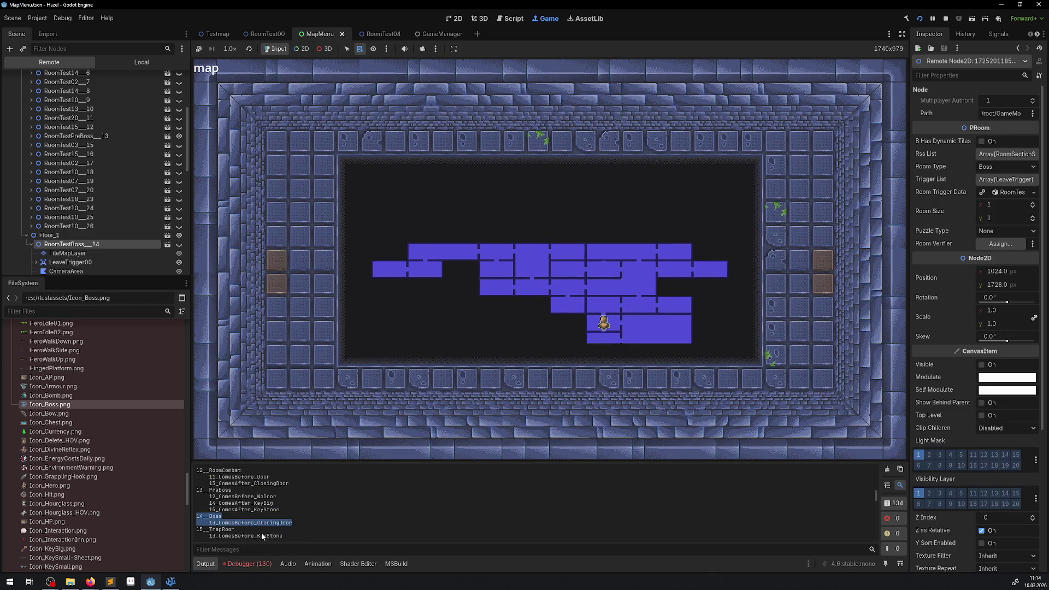
scroll(274, 529, "up", 3)
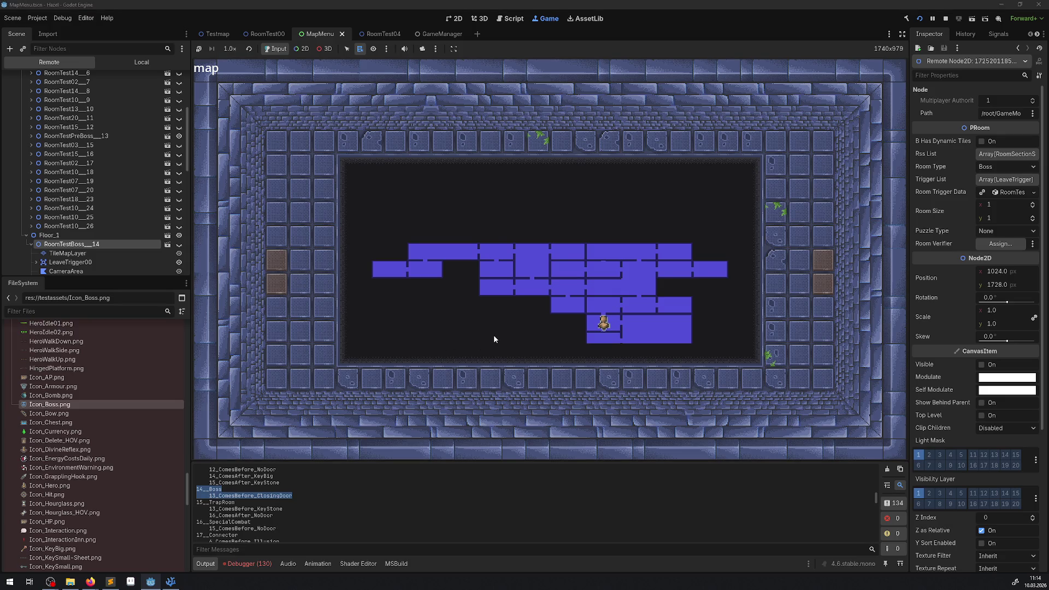
scroll(153, 166, "down", 3)
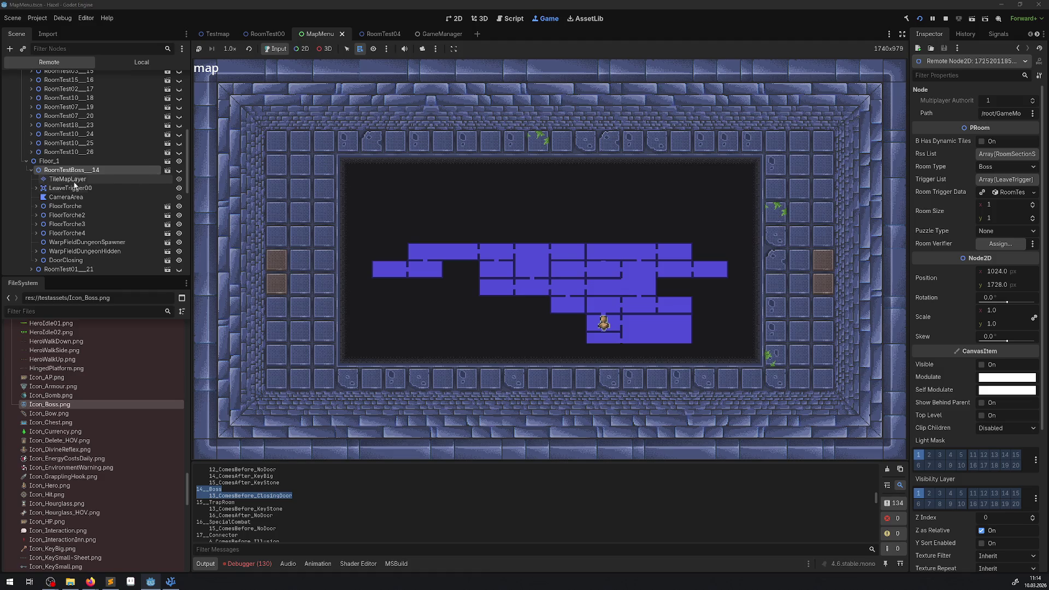
left_click(30, 169)
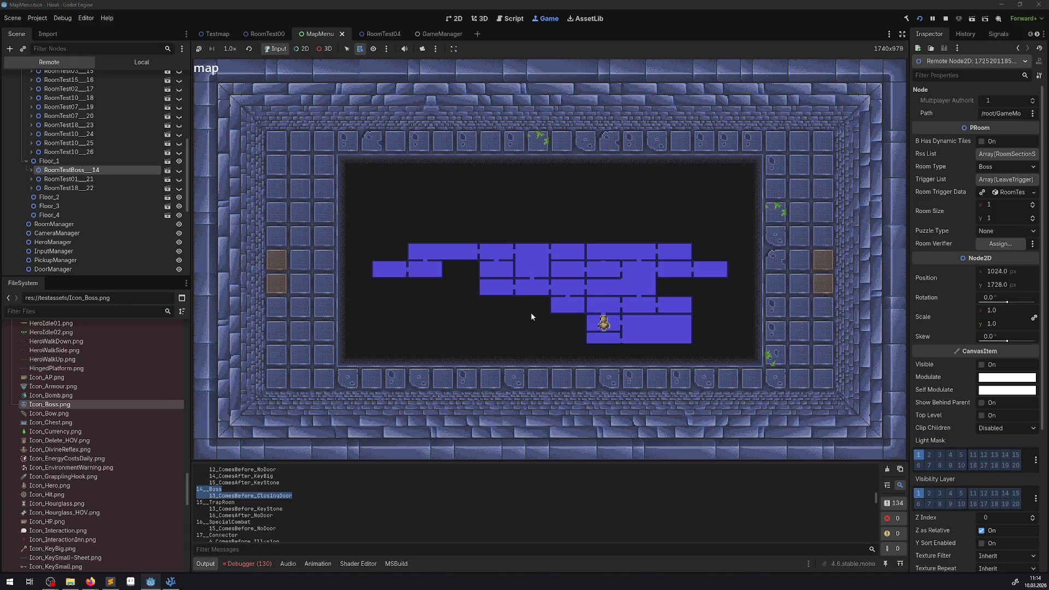
key("Escape")
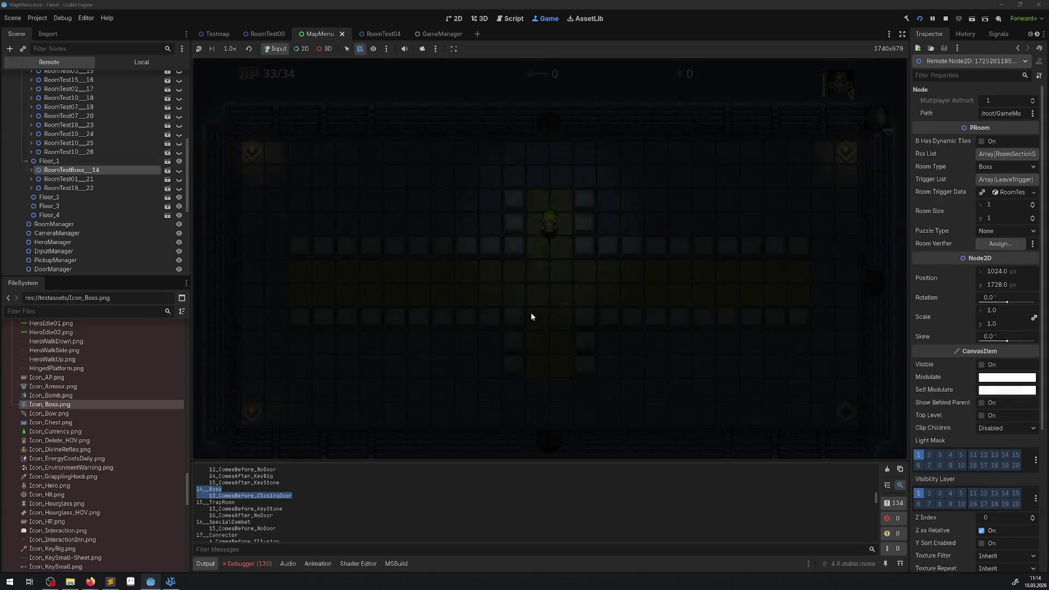
Walk the hero through the boss room's doors, briefly checking the map, back to the room's centre.
key("Up")
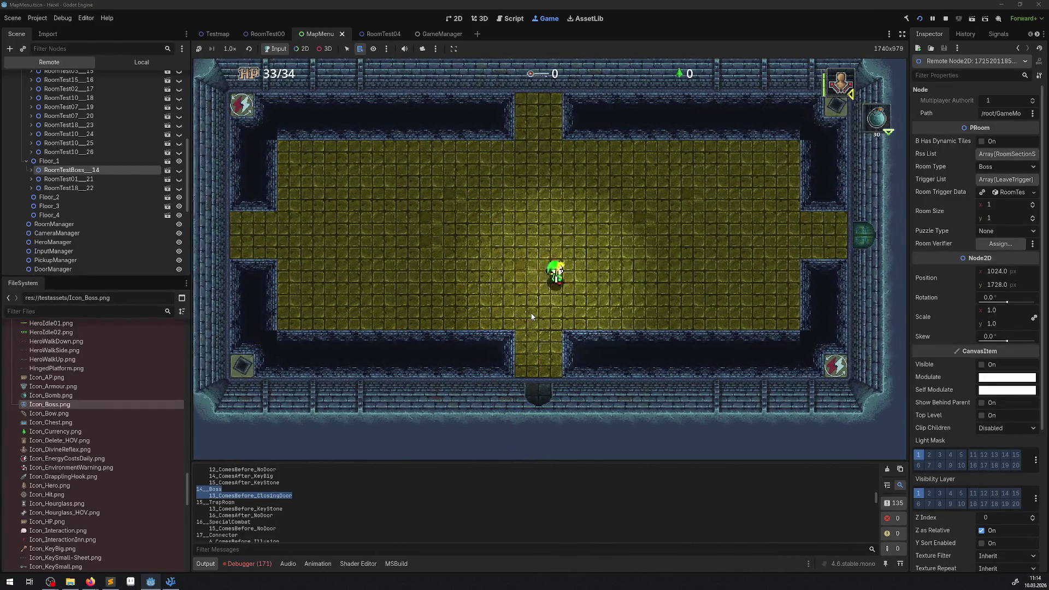
key("m")
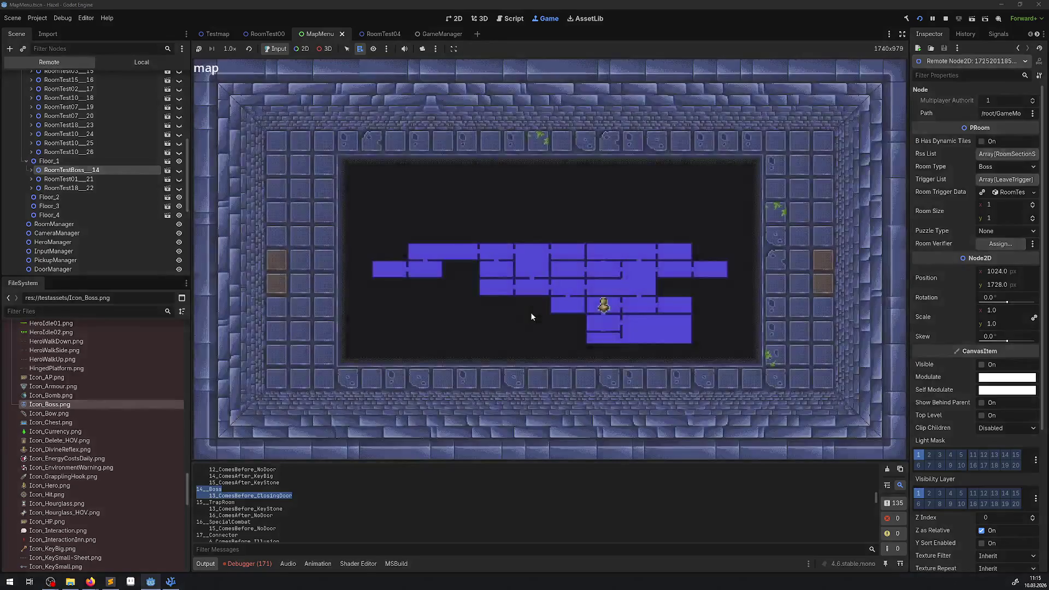
key("m")
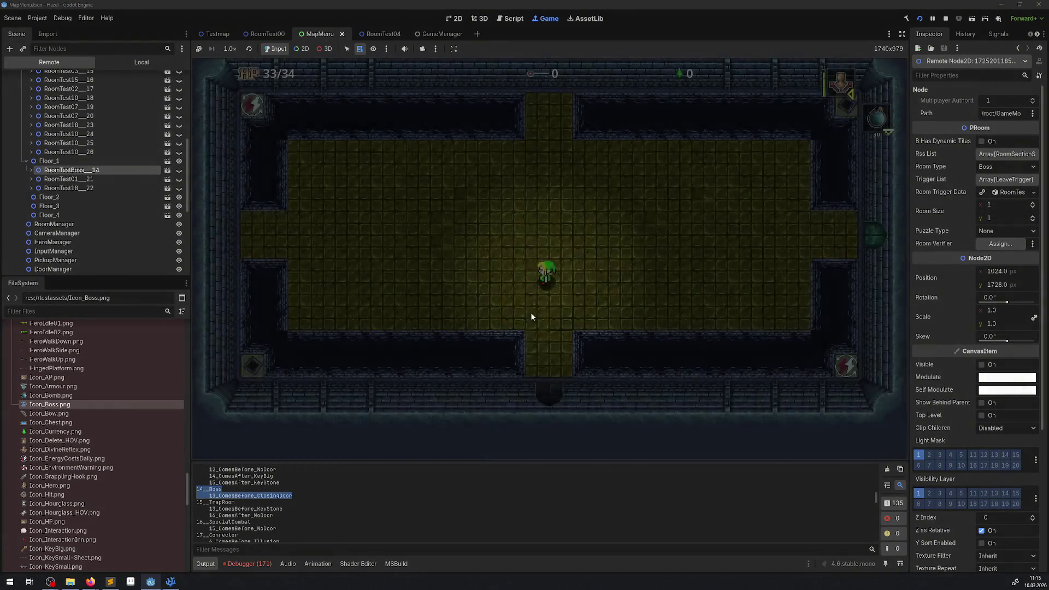
key("Down")
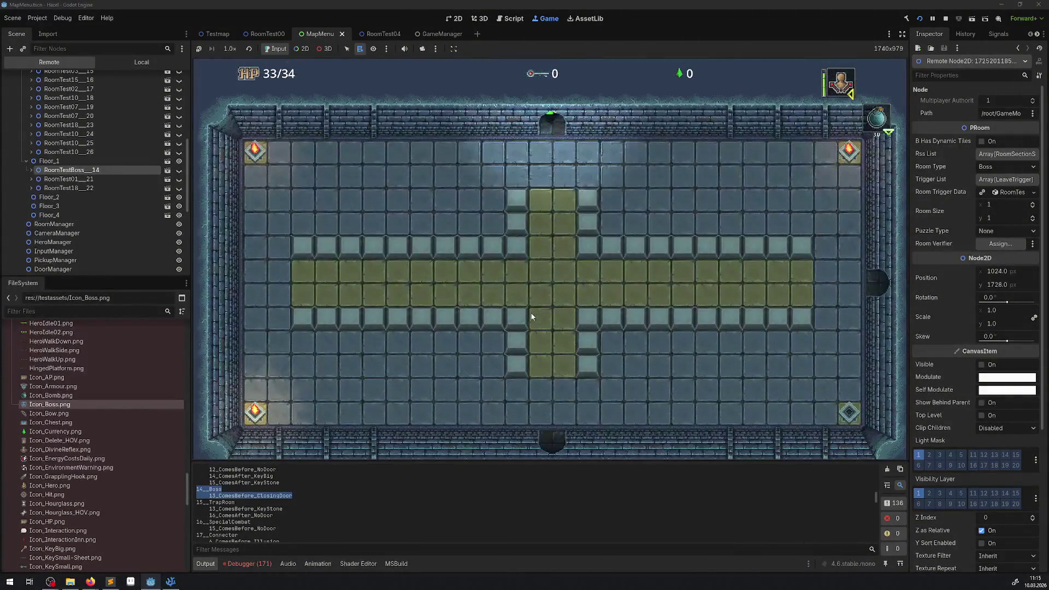
key("Down")
key("Right")
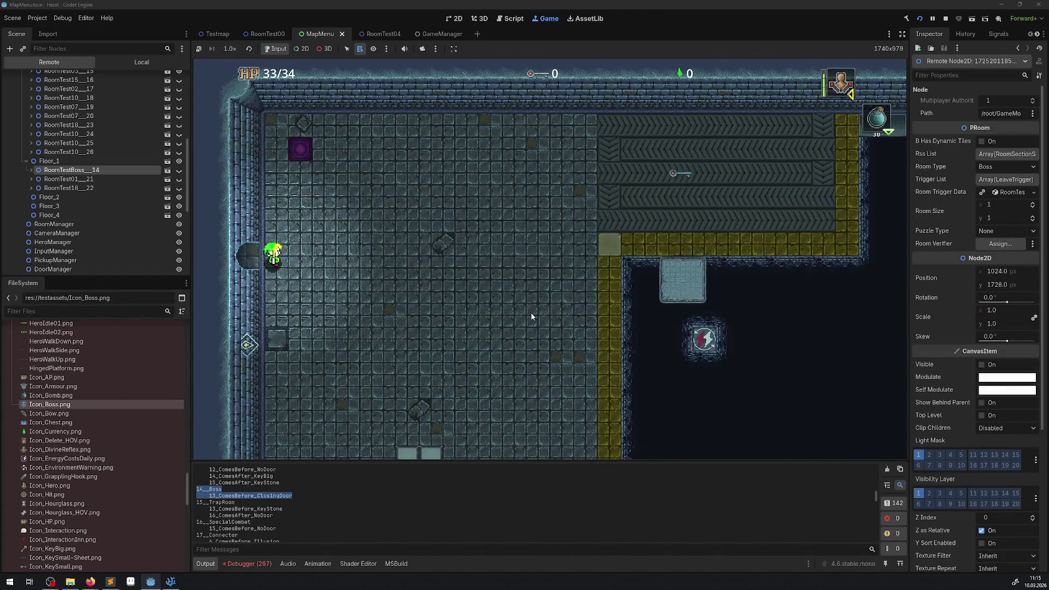
key("Left")
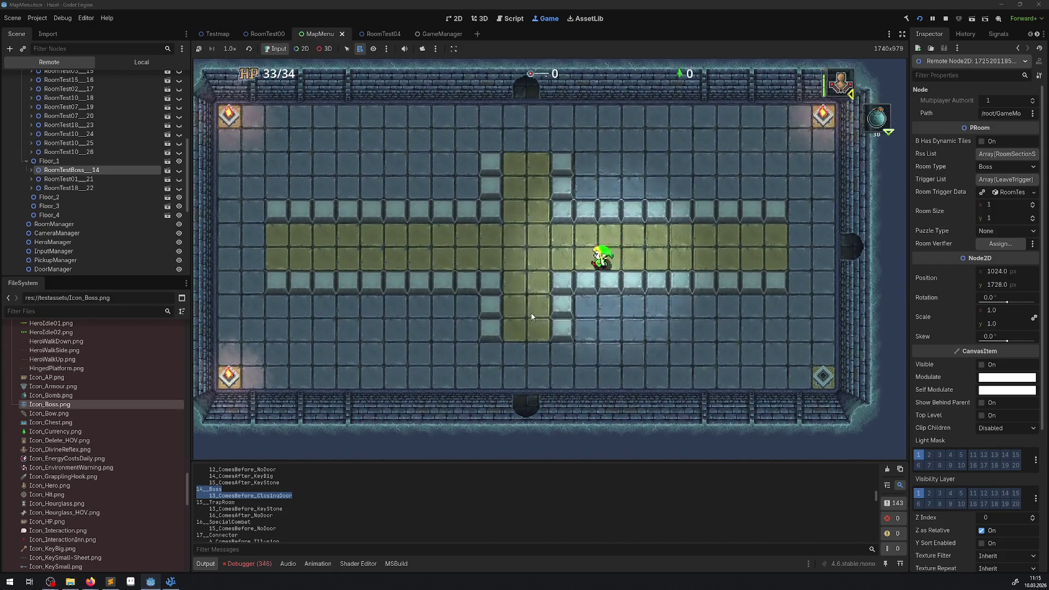
key("Down")
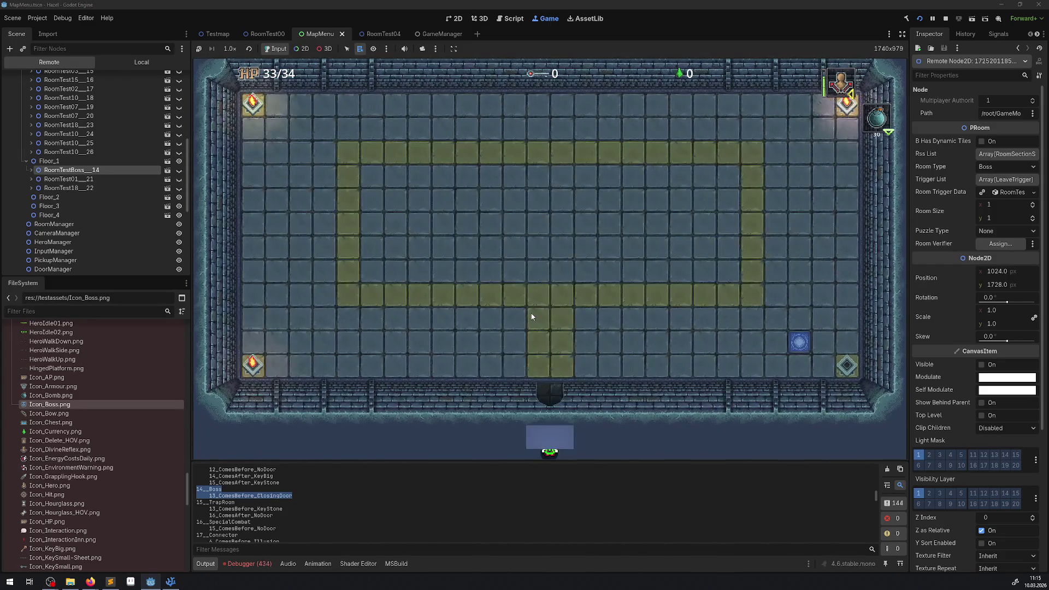
key("Up")
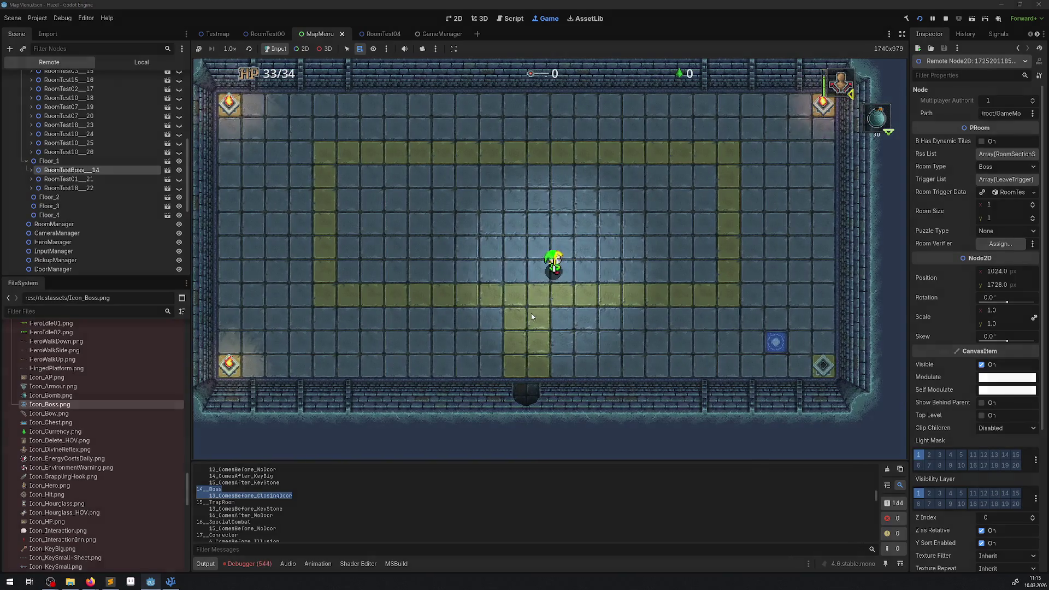
Open the map on the current floor's layout with skull and hero icons, then show Debugger errors.
key("m")
key("Right")
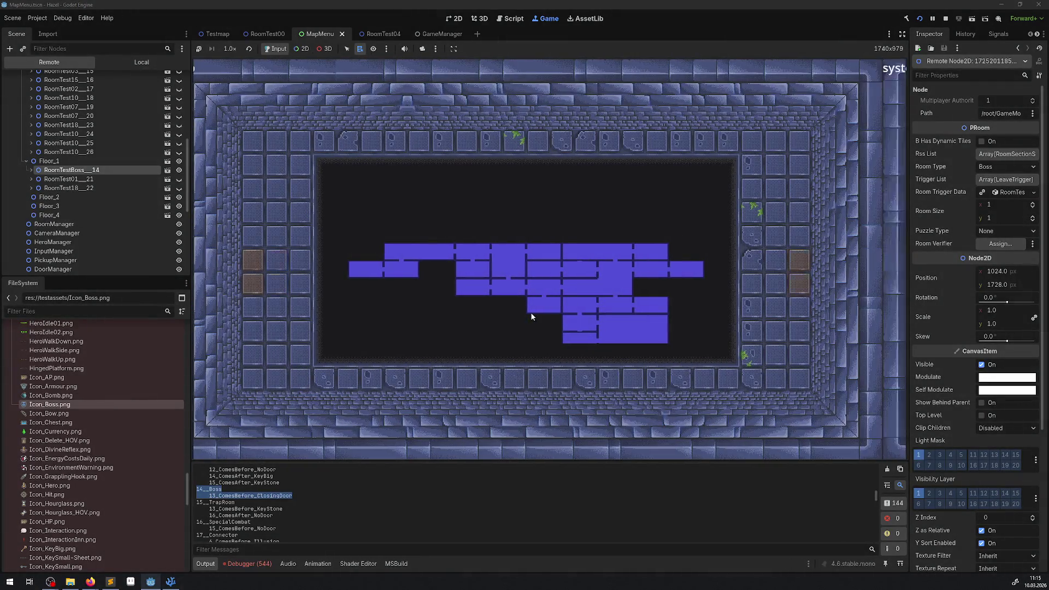
key("Left")
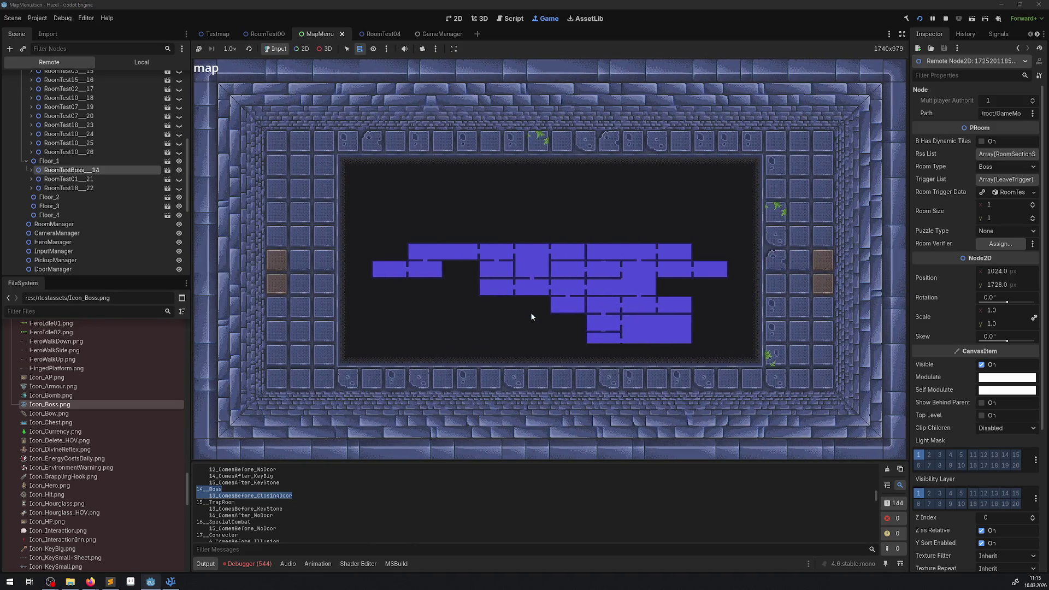
key("Down")
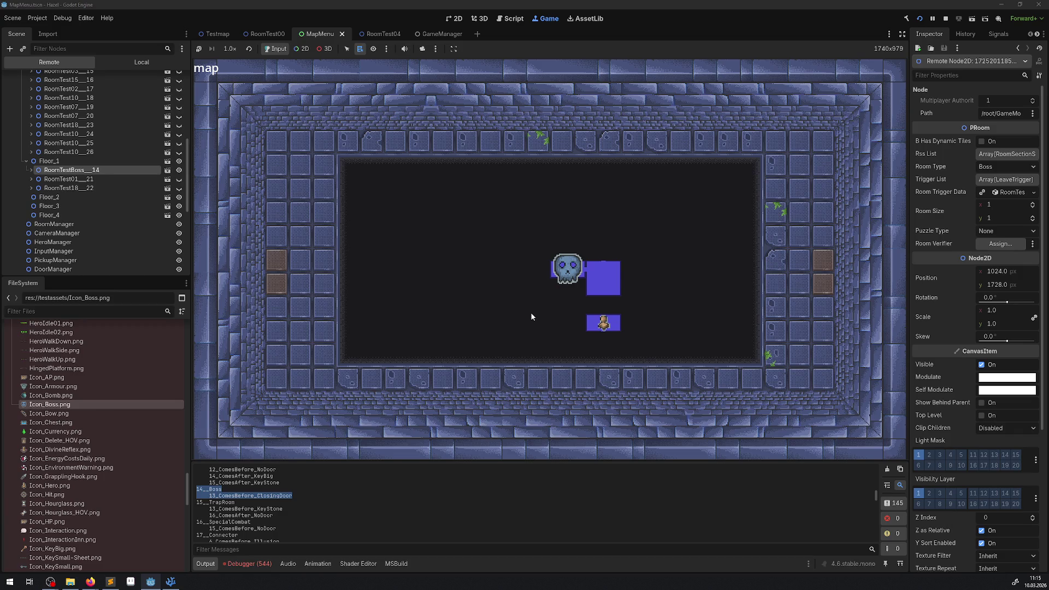
left_click(243, 566)
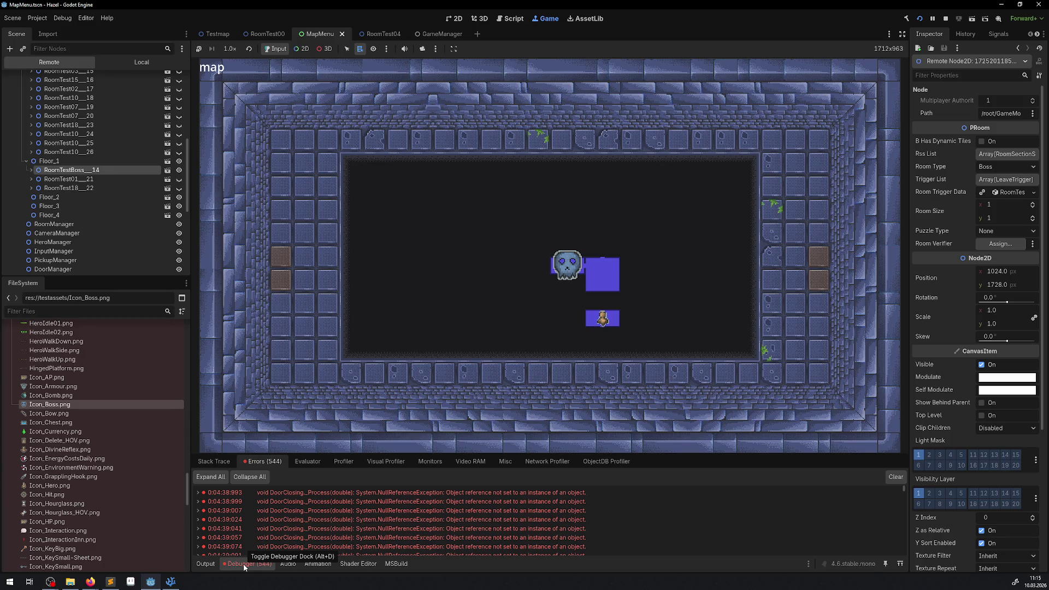
Close the map, pick the boss room's TileMapLayer in 2D node picking, and pause the game.
left_click(444, 266)
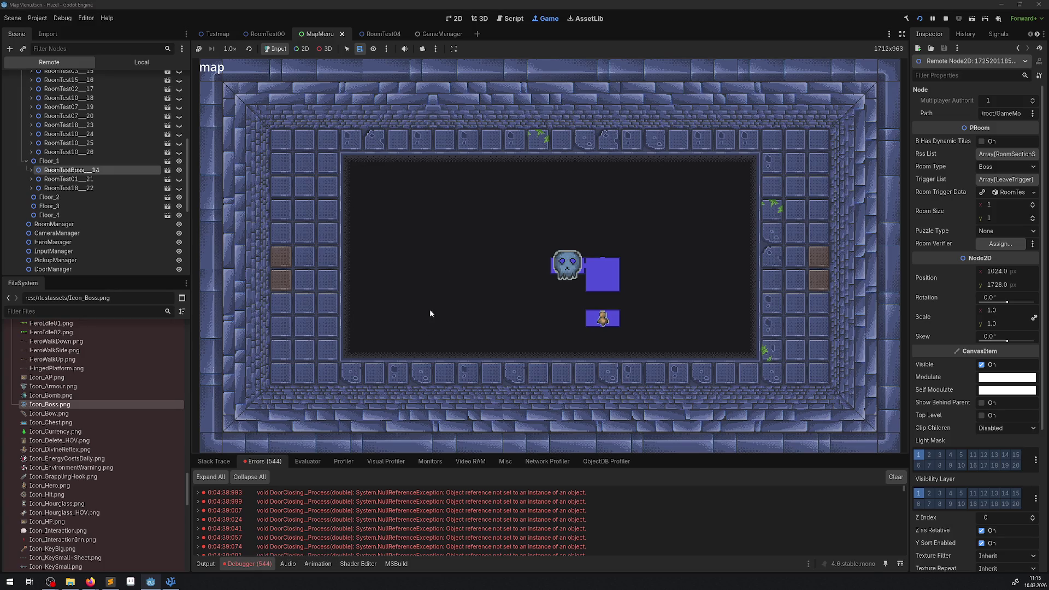
key("m")
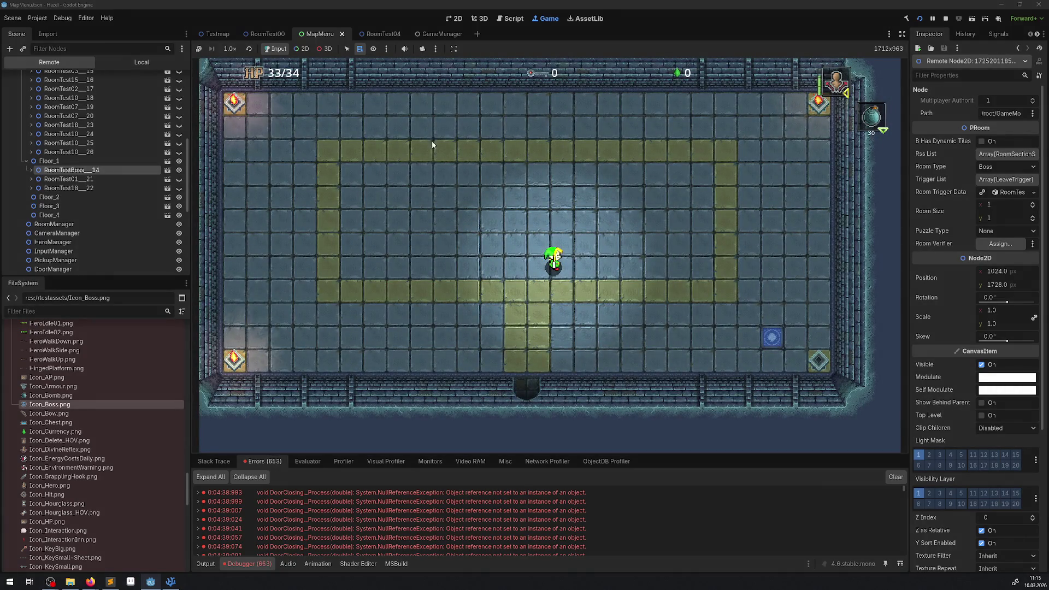
left_click(301, 49)
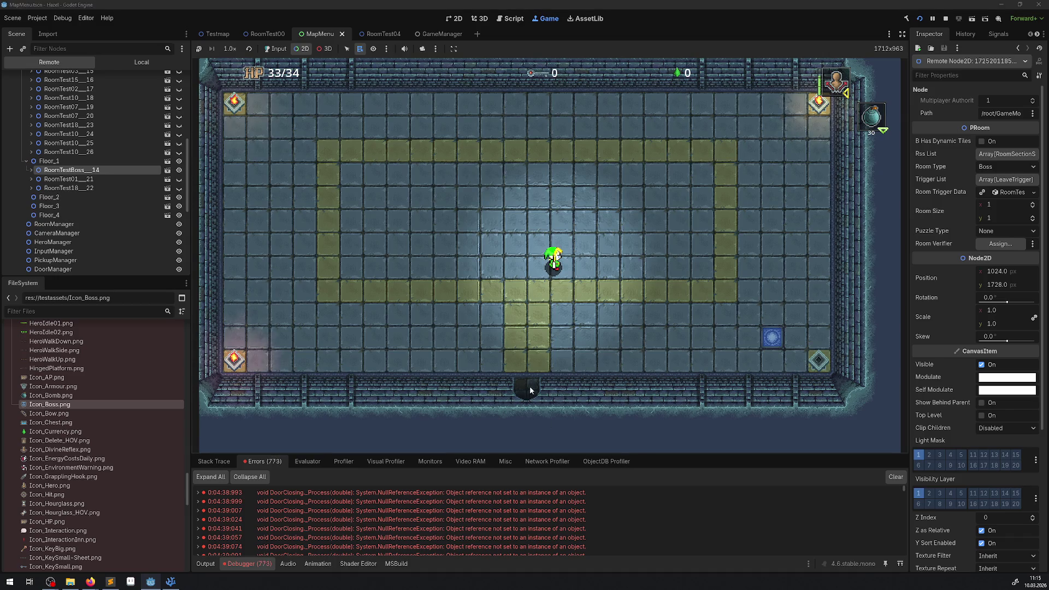
right_click(530, 386)
left_click(552, 440)
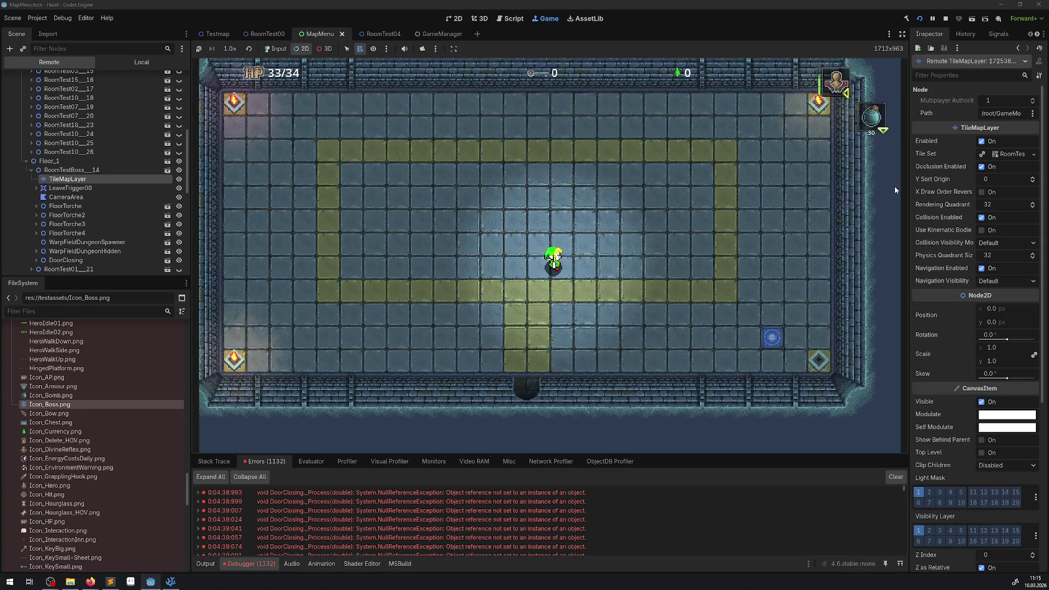
left_click(932, 18)
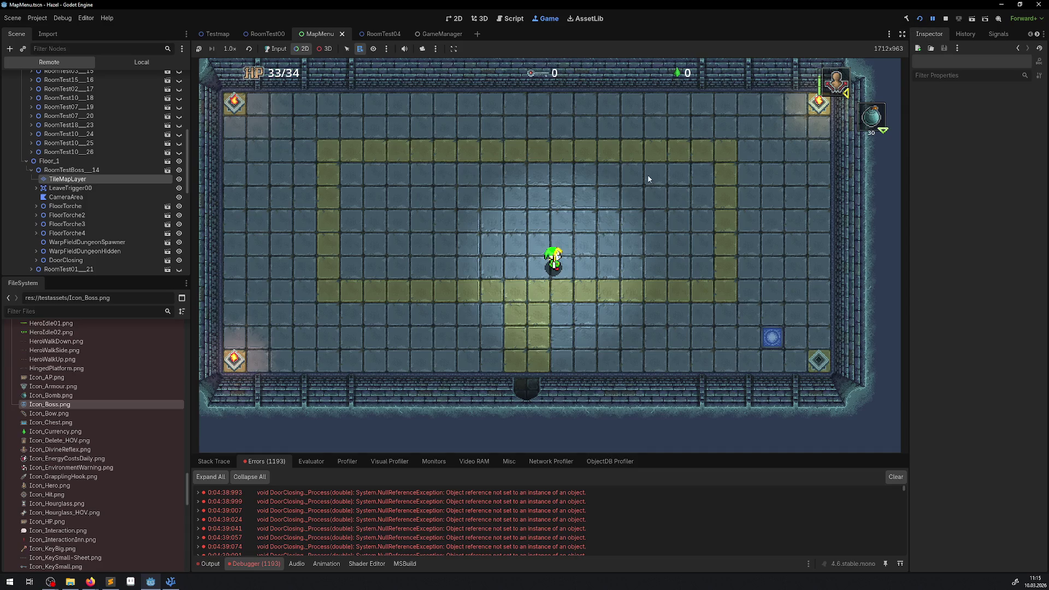
Inspect LeaveTrigger00, then open the NullReferenceException's source line in DoorClosing.cs.
left_click(68, 189)
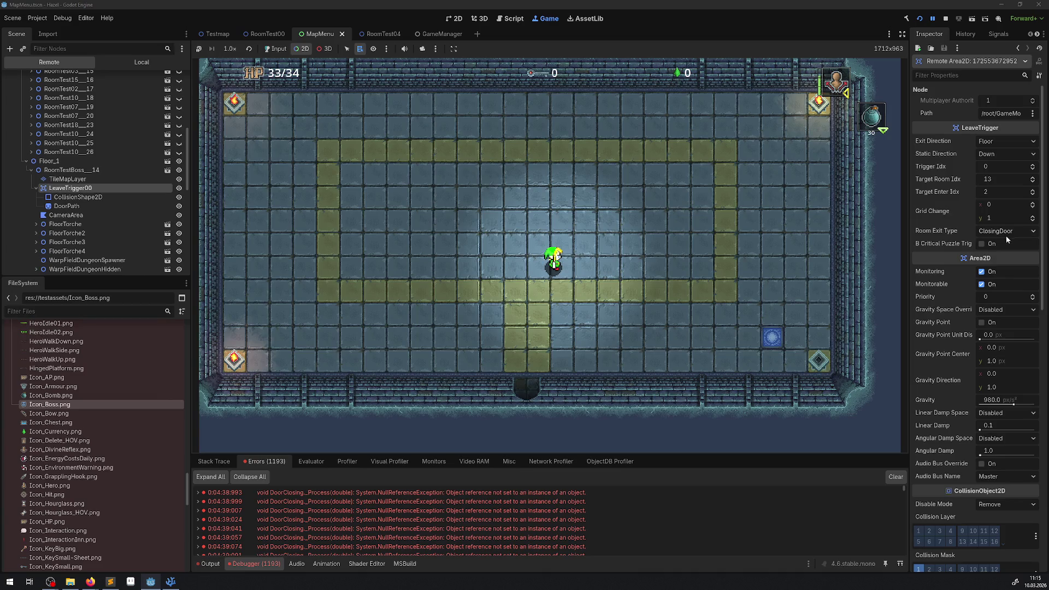
left_click(198, 493)
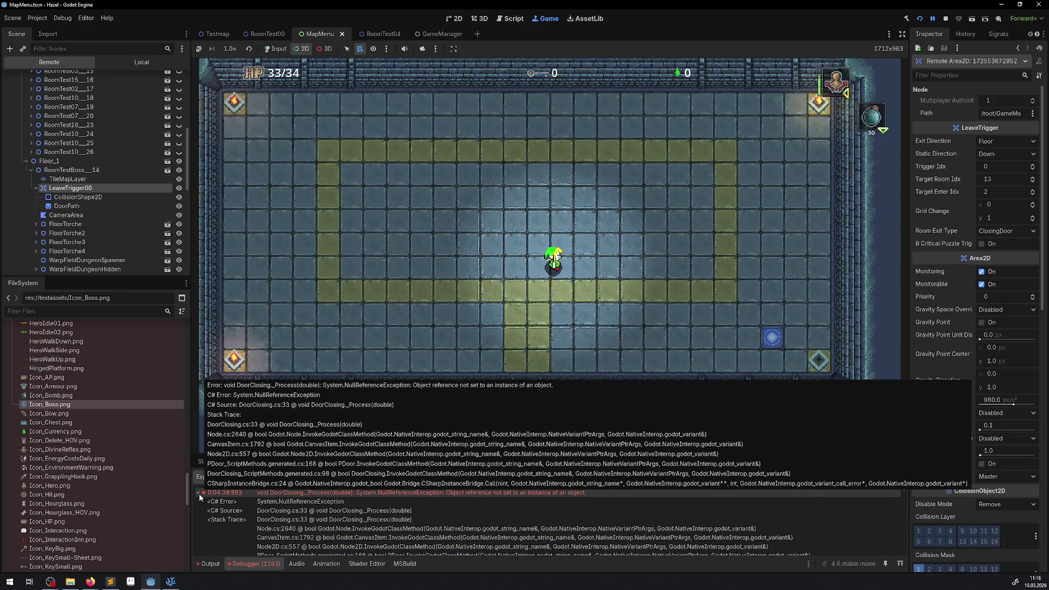
left_click(359, 514)
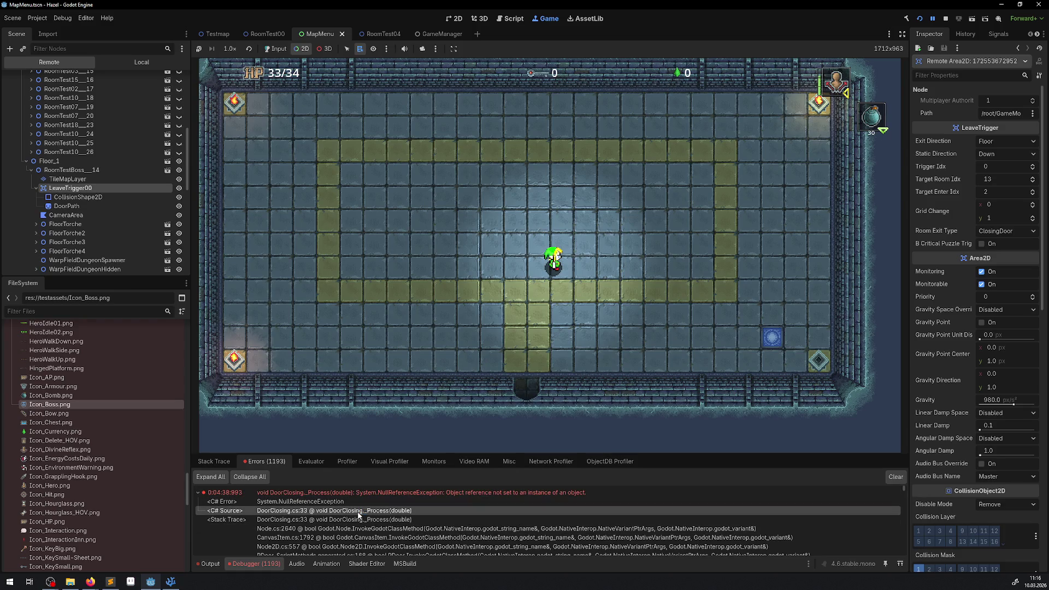
double_click(359, 514)
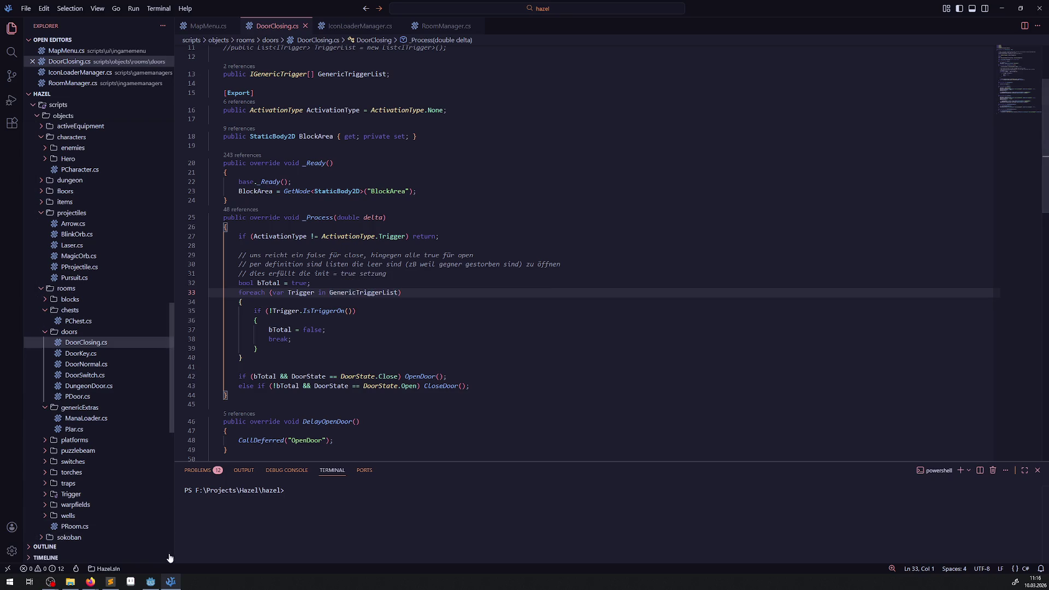
Switch from Visual Studio Code back to the Godot editor via the taskbar.
mouse_move(152, 585)
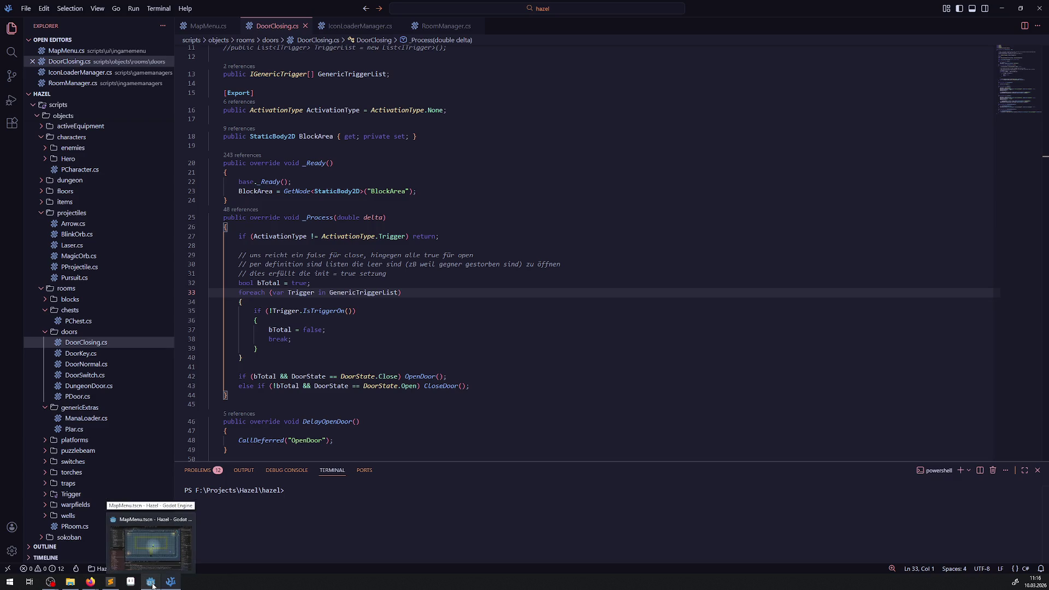
left_click(152, 585)
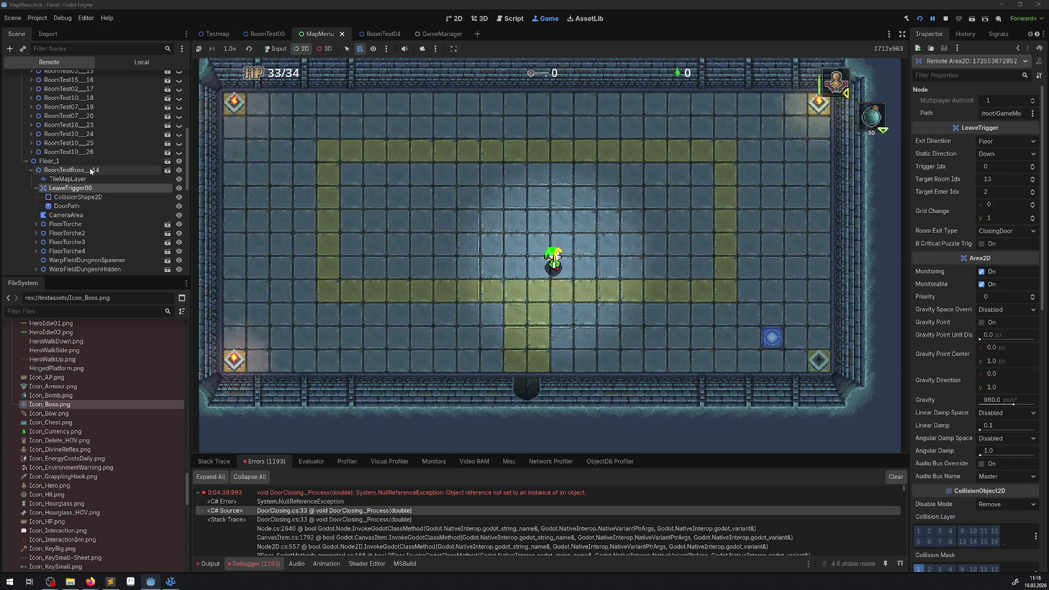
Inspect RoomTestPreBoss_13's LeaveTrigger00–03, ending on LeaveTrigger02, the ClosingDoor exit to room 14.
scroll(129, 248, "up", 1)
scroll(109, 218, "up", 3)
left_click(71, 160)
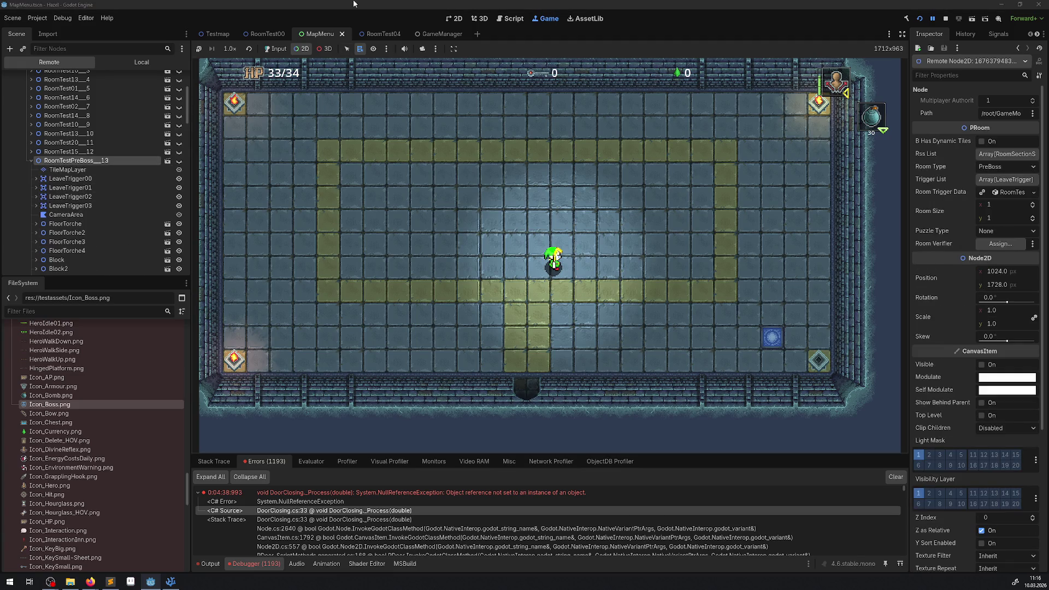
left_click(91, 197)
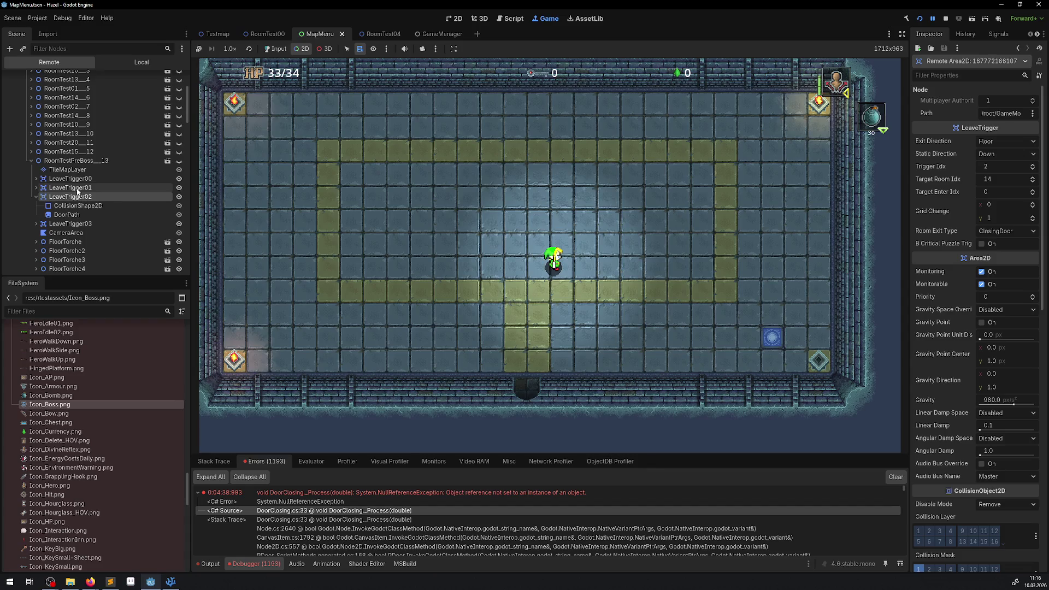
left_click(78, 190)
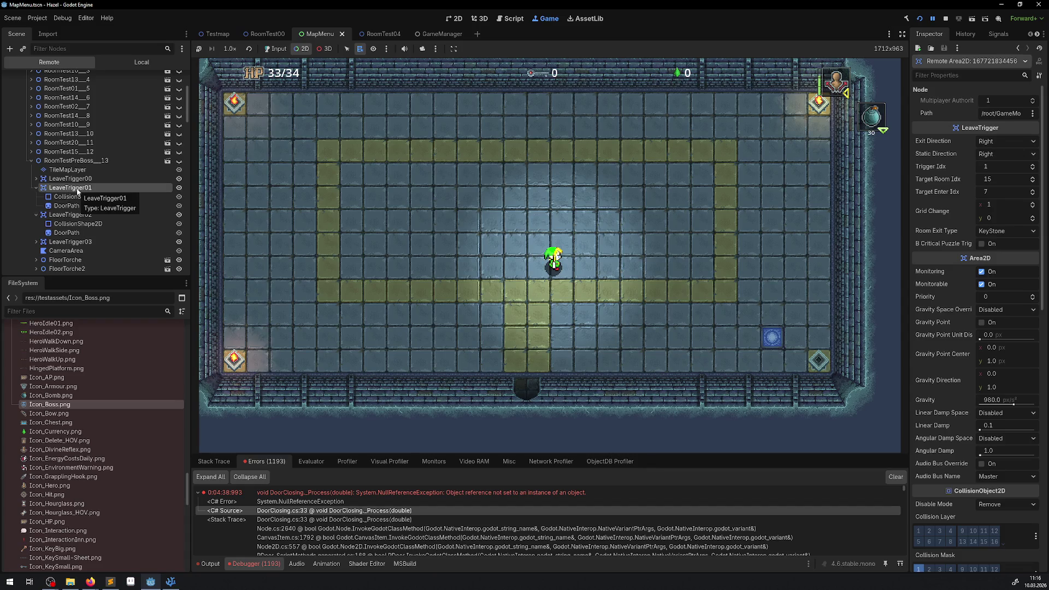
left_click(75, 180)
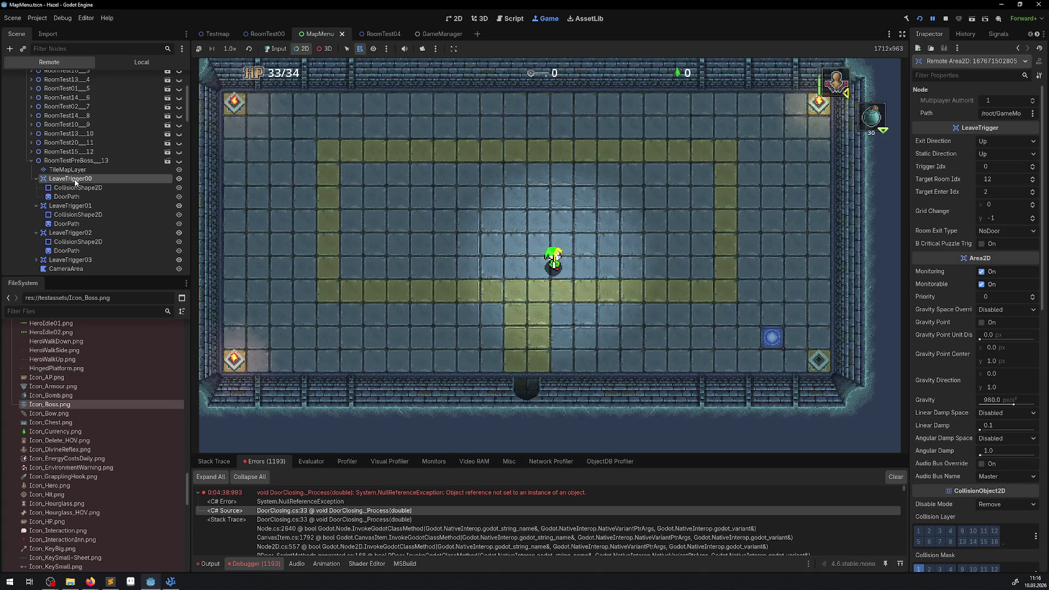
left_click(71, 260)
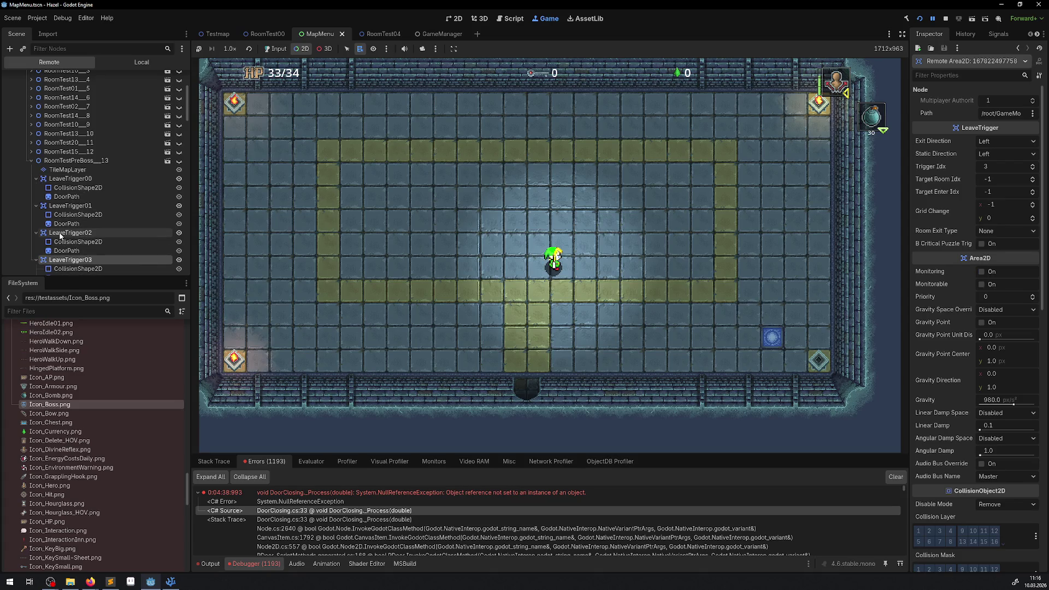
left_click(60, 235)
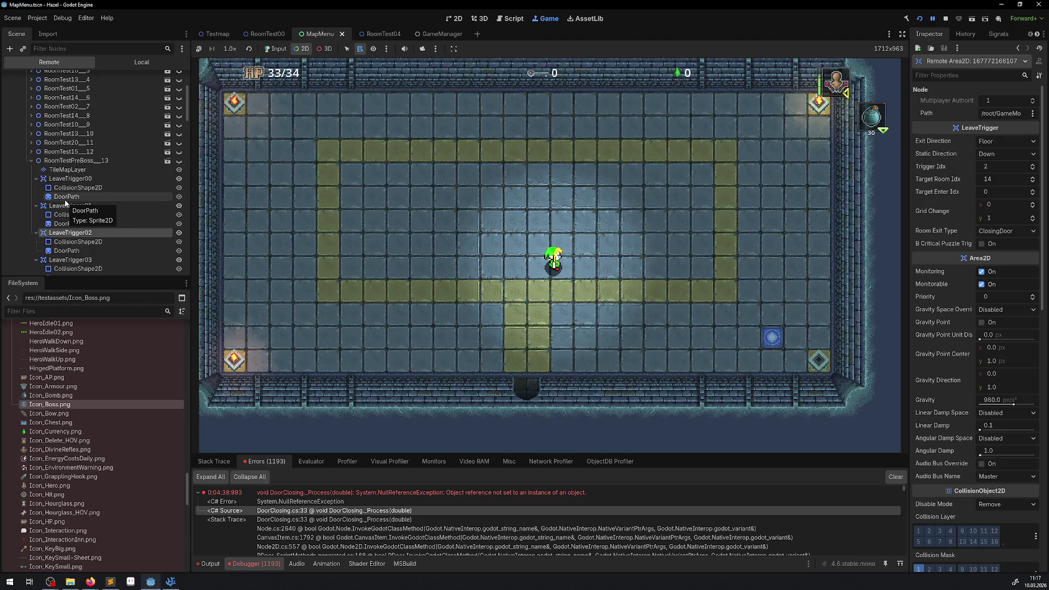
left_click(110, 581)
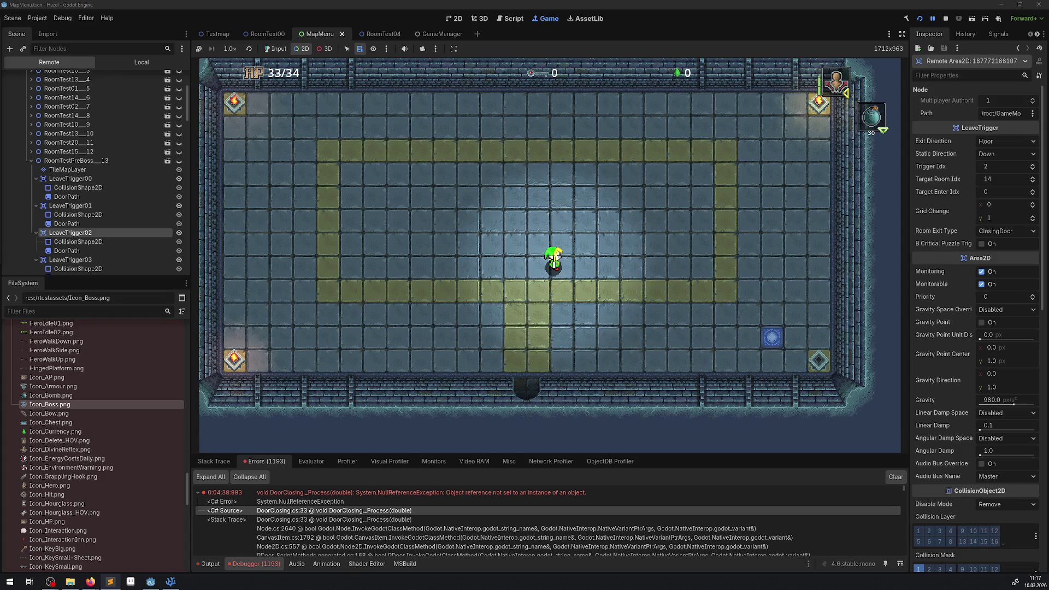
Stop the running game and clear the Debugger's accumulated error messages.
left_click(945, 18)
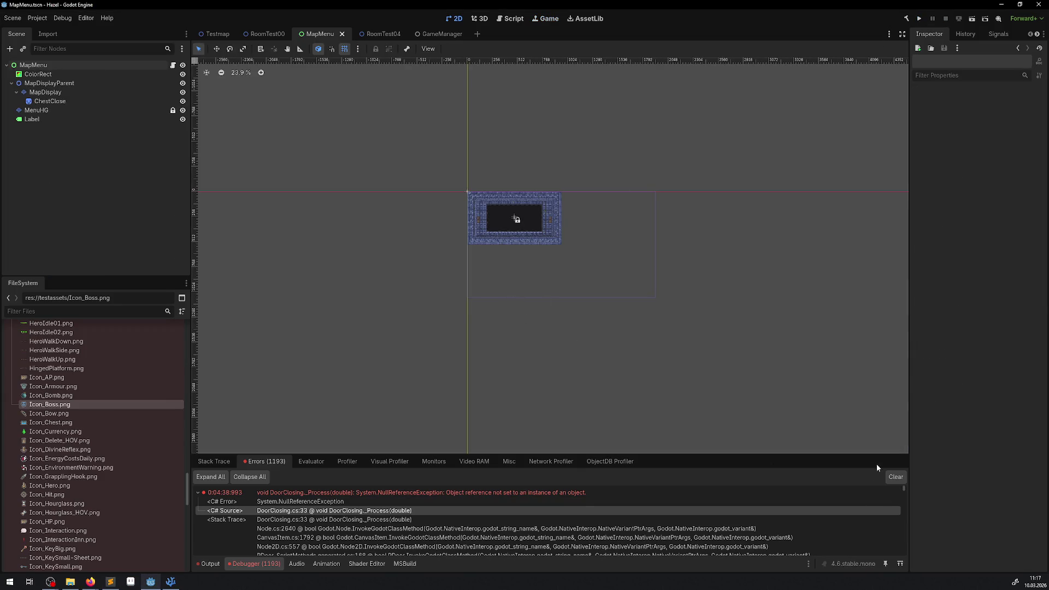
left_click(896, 477)
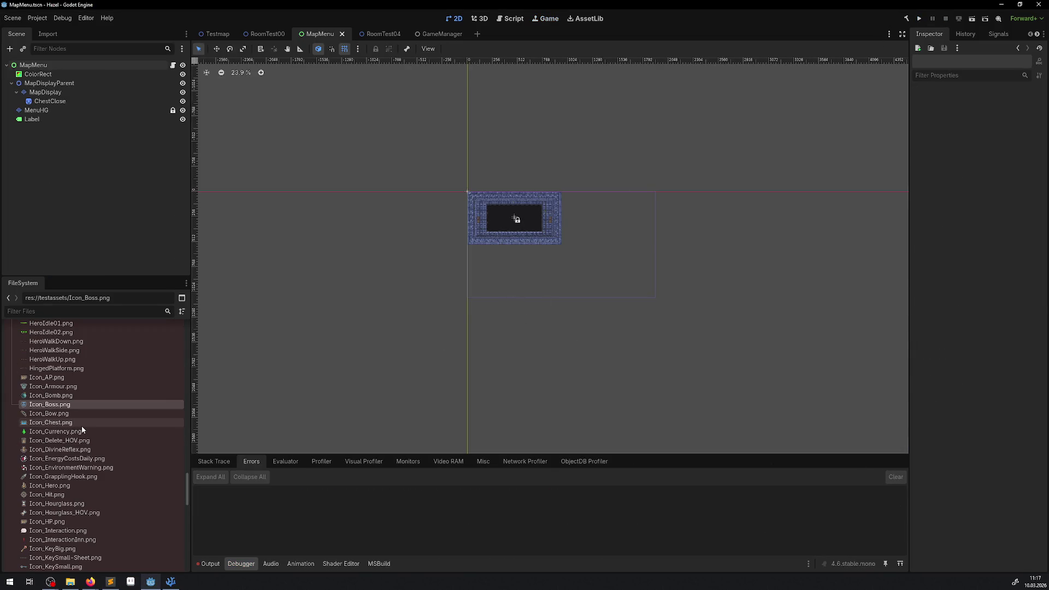
scroll(75, 464, "up", 10)
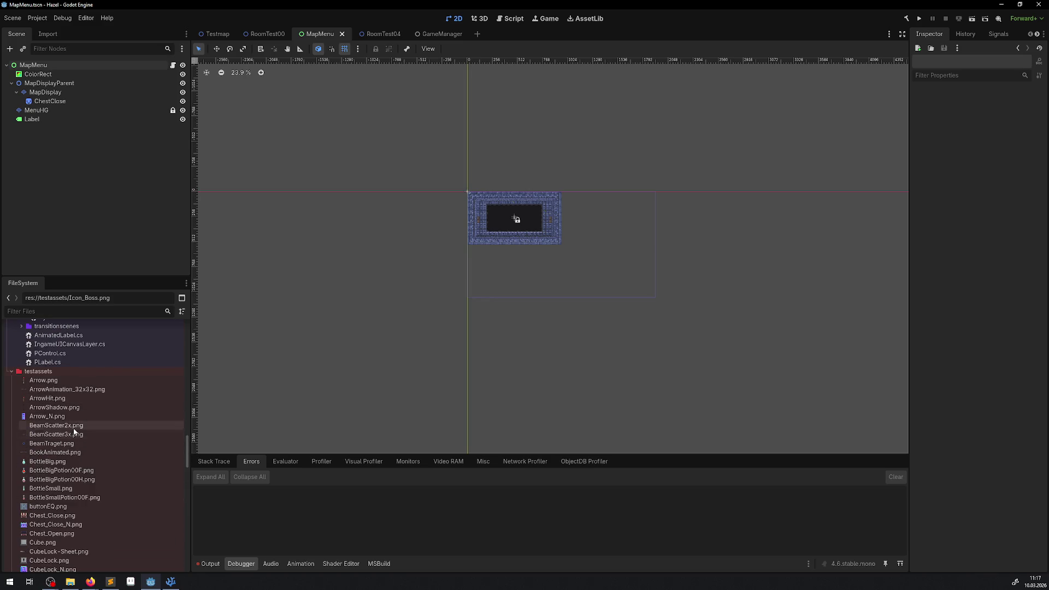
scroll(73, 491, "up", 5)
scroll(73, 489, "up", 3)
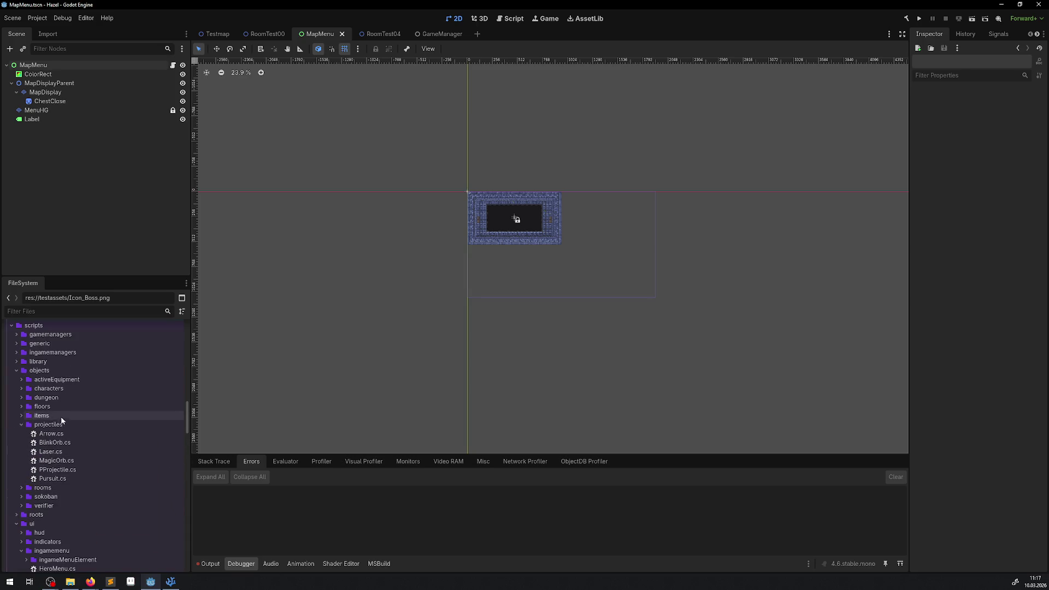
scroll(60, 418, "up", 5)
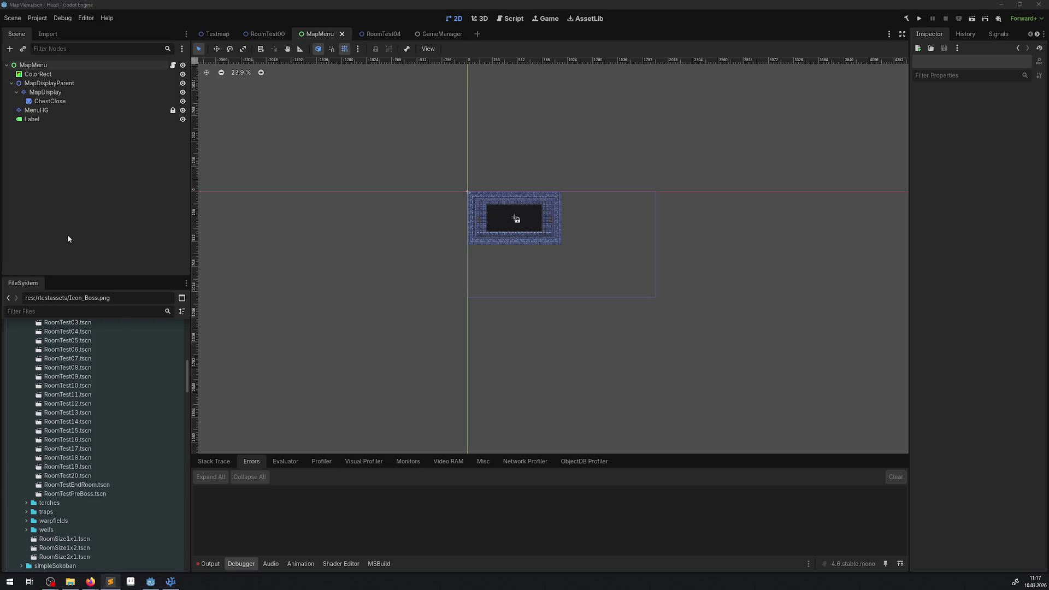
left_click(37, 18)
Search the Editor Settings shortcut bindings for 'conso', 'debu' and 'cons'.
left_click(101, 32)
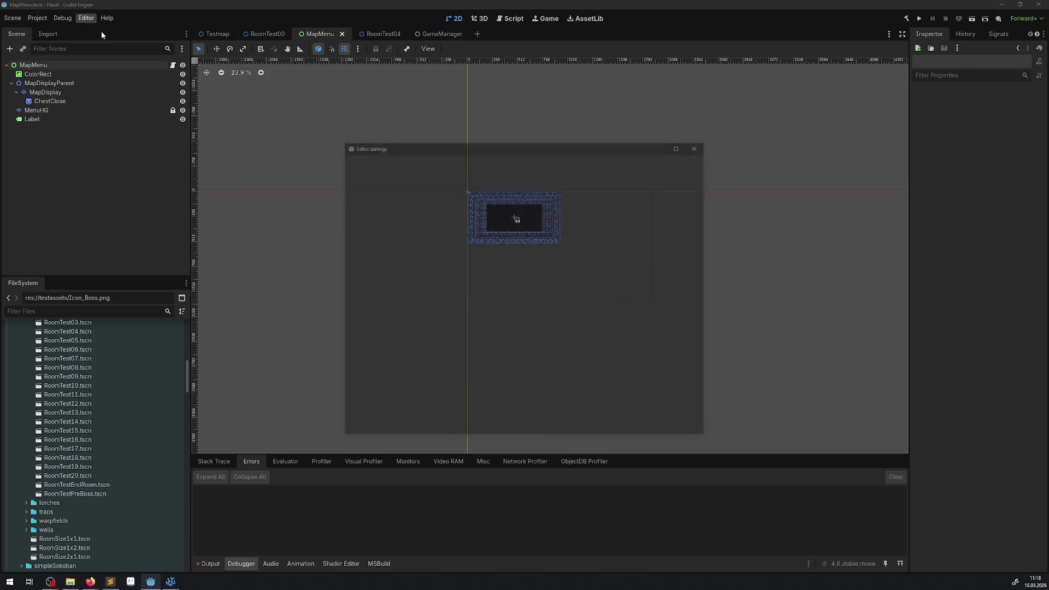
left_click(399, 162)
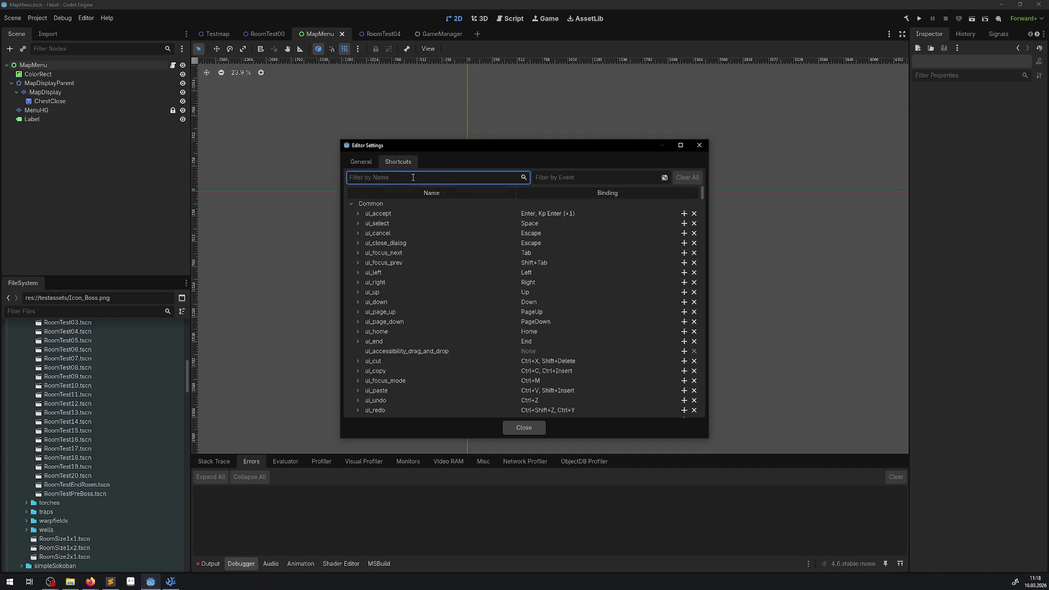
type("cons")
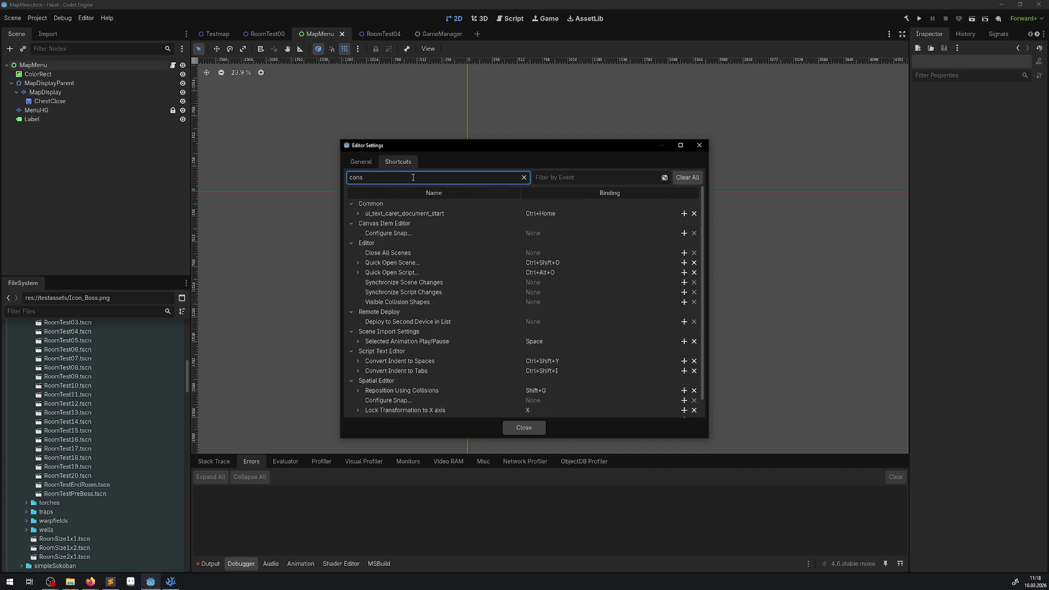
type("o")
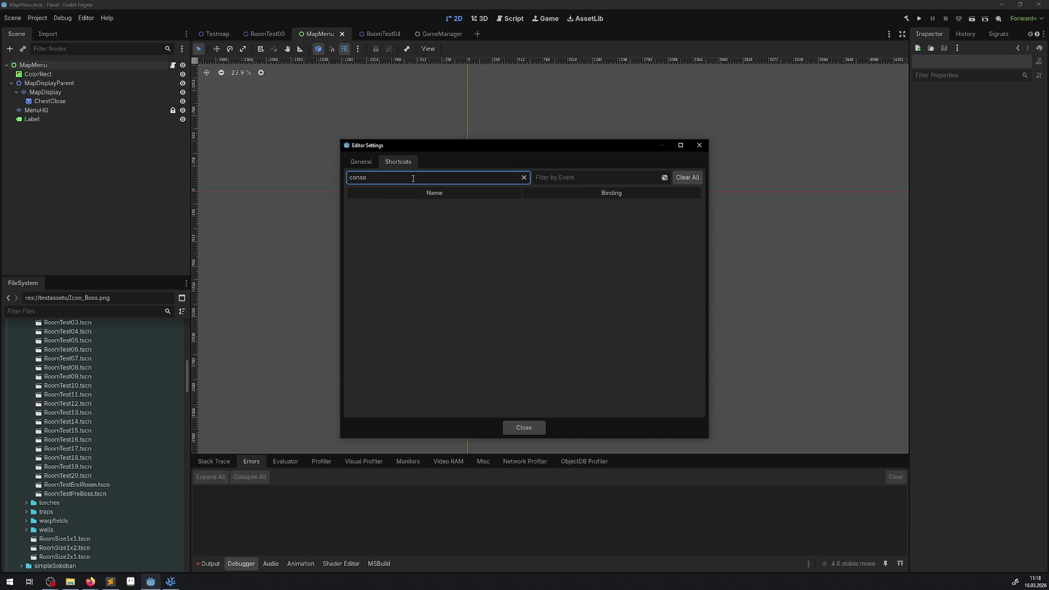
key("BackSpace")
key("BackSpace")
key("BackSpace")
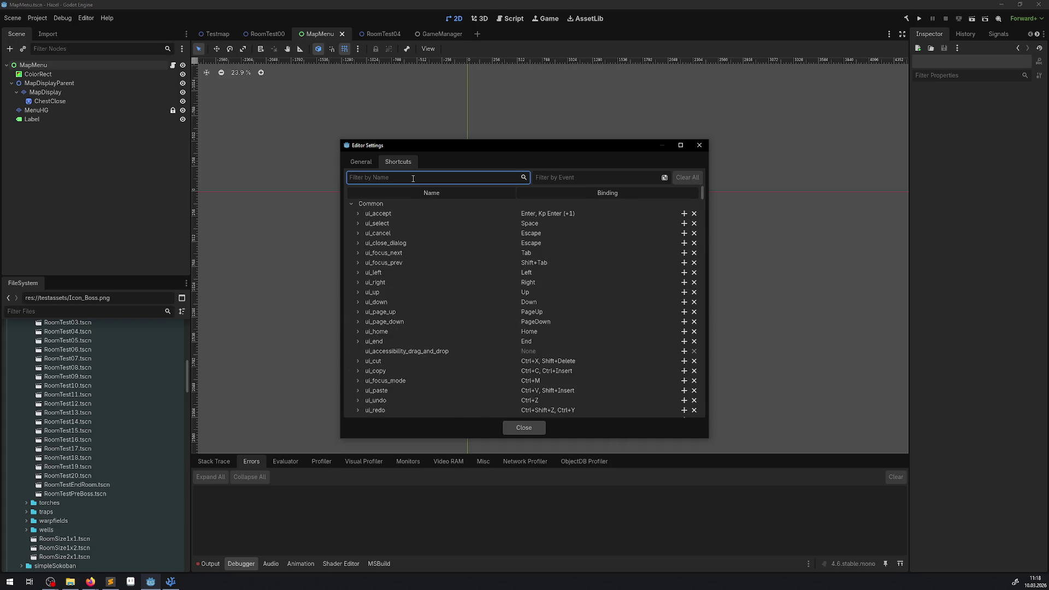
type("debu")
key("BackSpace")
key("BackSpace")
key("BackSpace")
type("c")
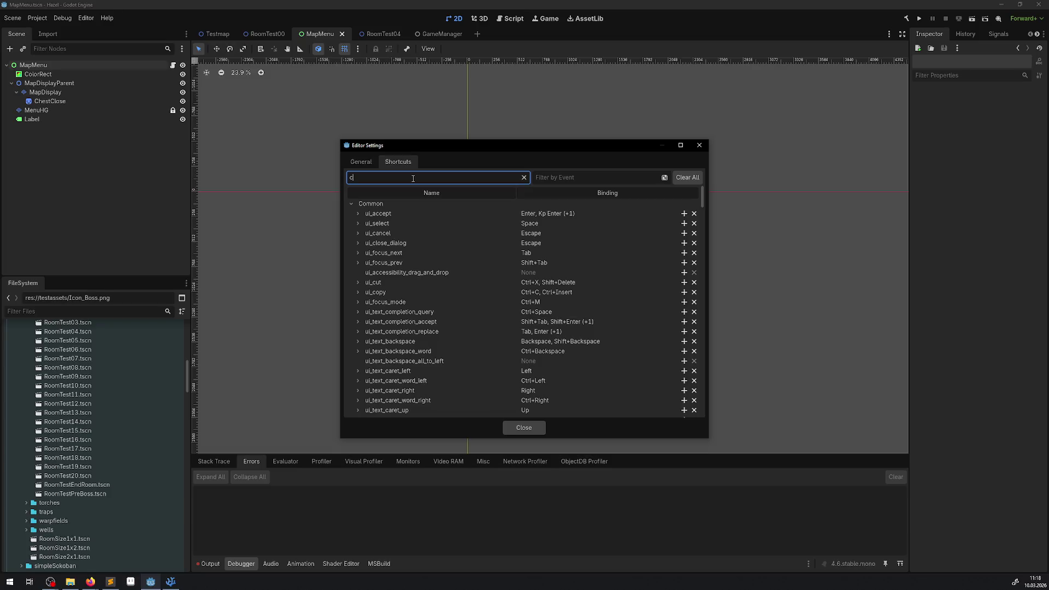
type("ons")
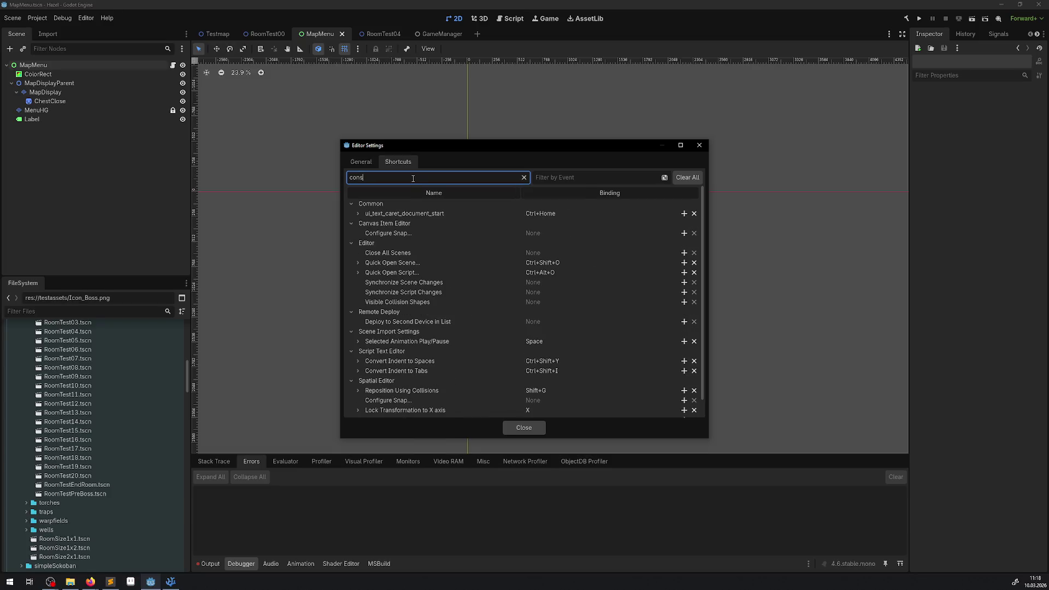
scroll(451, 322, "down", 1)
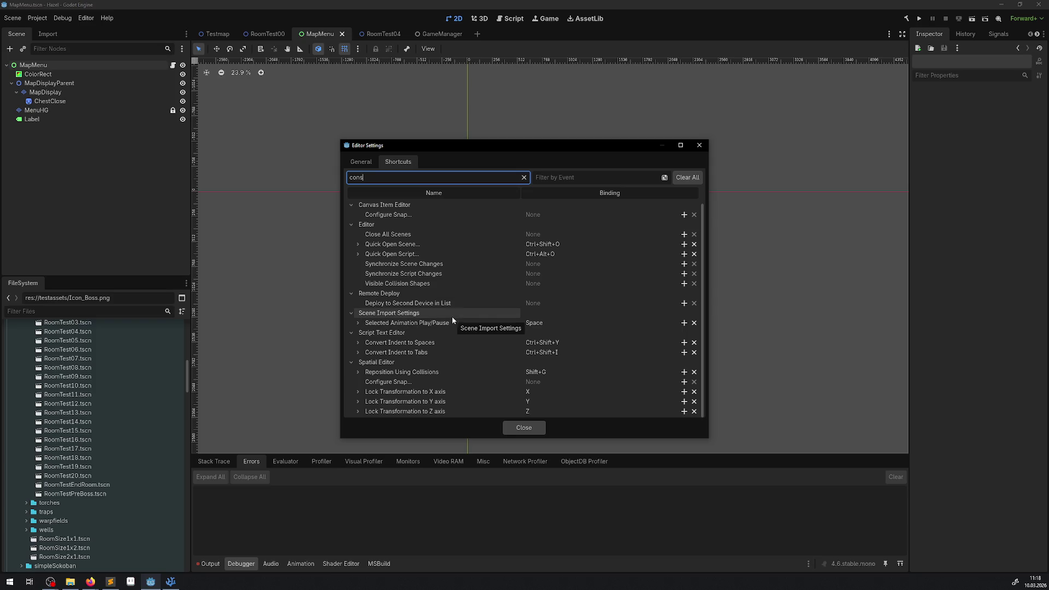
Search the general editor settings for 'debug', close Editor Settings and show the Debug menu.
left_click(361, 163)
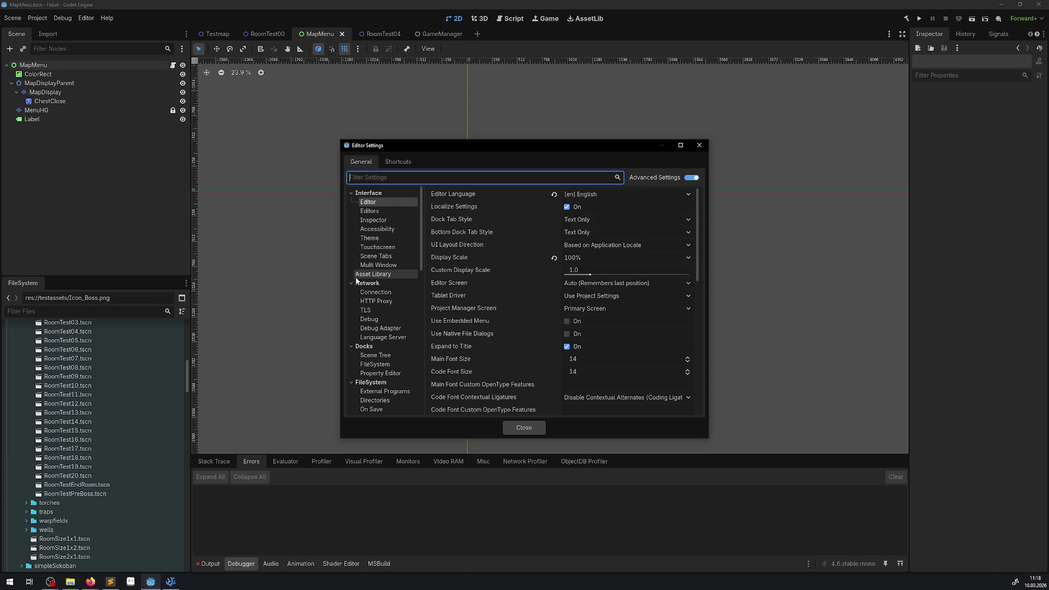
scroll(356, 284, "down", 5)
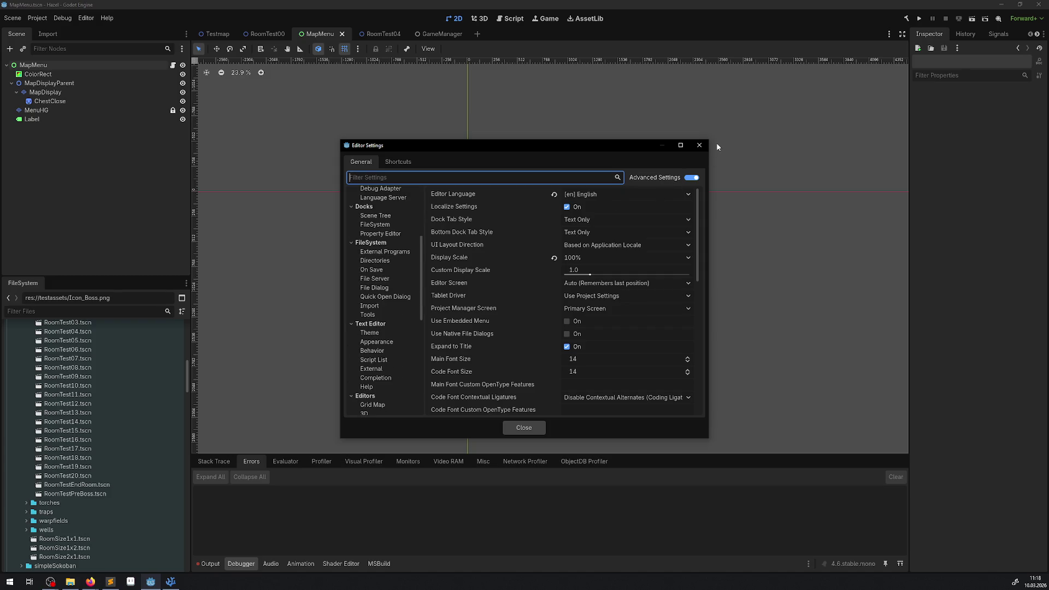
type("debug")
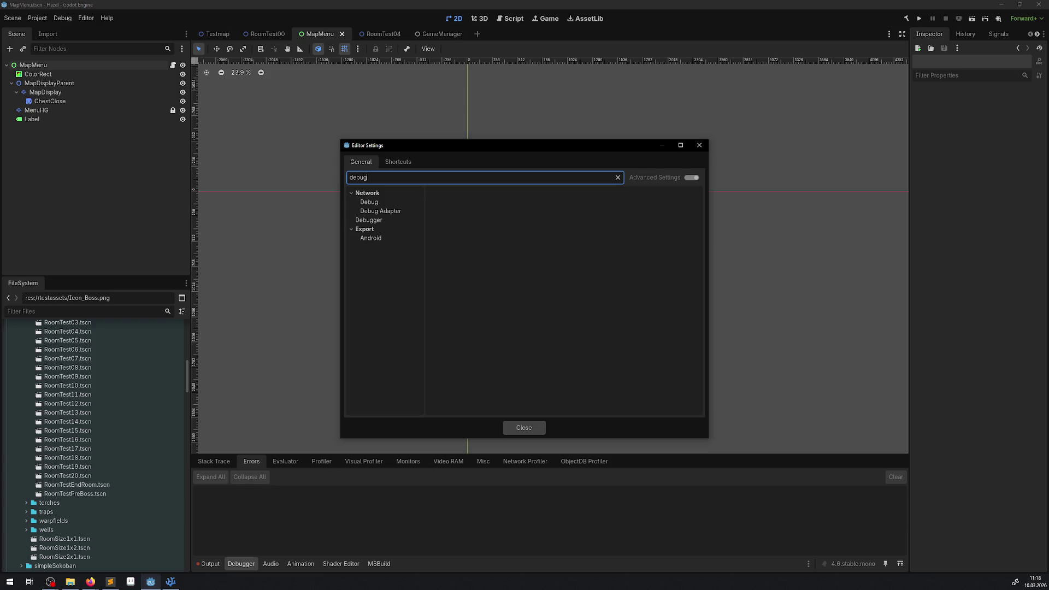
key("alt+Tab")
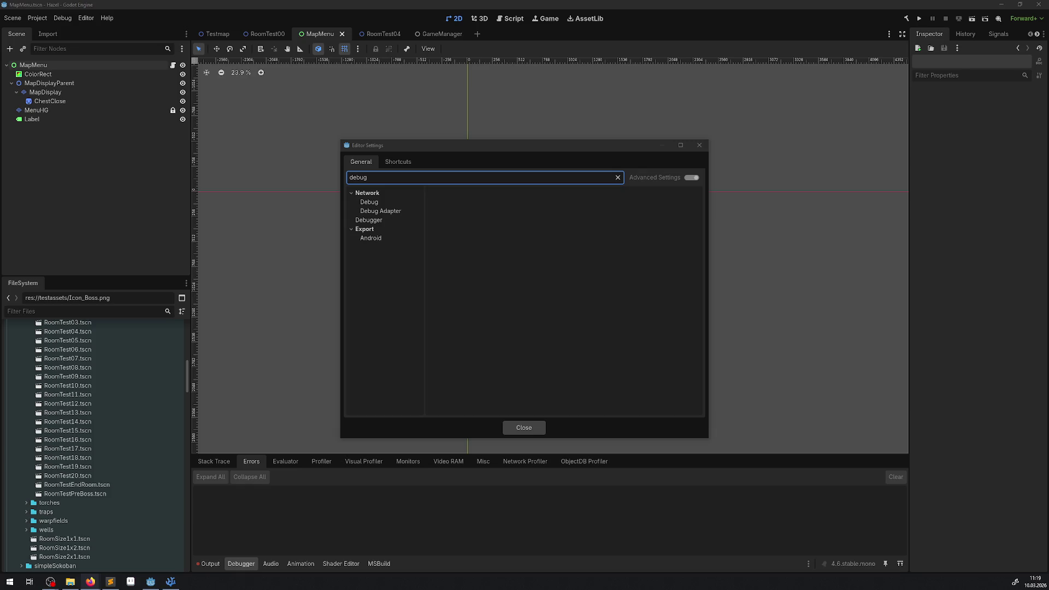
left_click(700, 146)
left_click(68, 19)
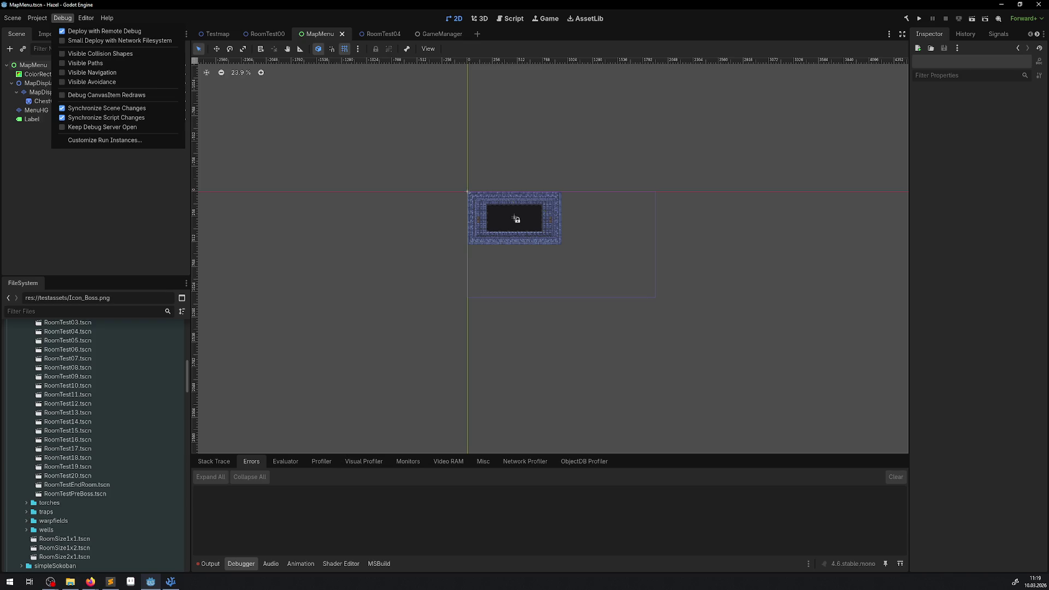
Copy the resource path of Icon_KeyBig.png from the FileSystem dock, then return to the code editor.
key("alt+Tab")
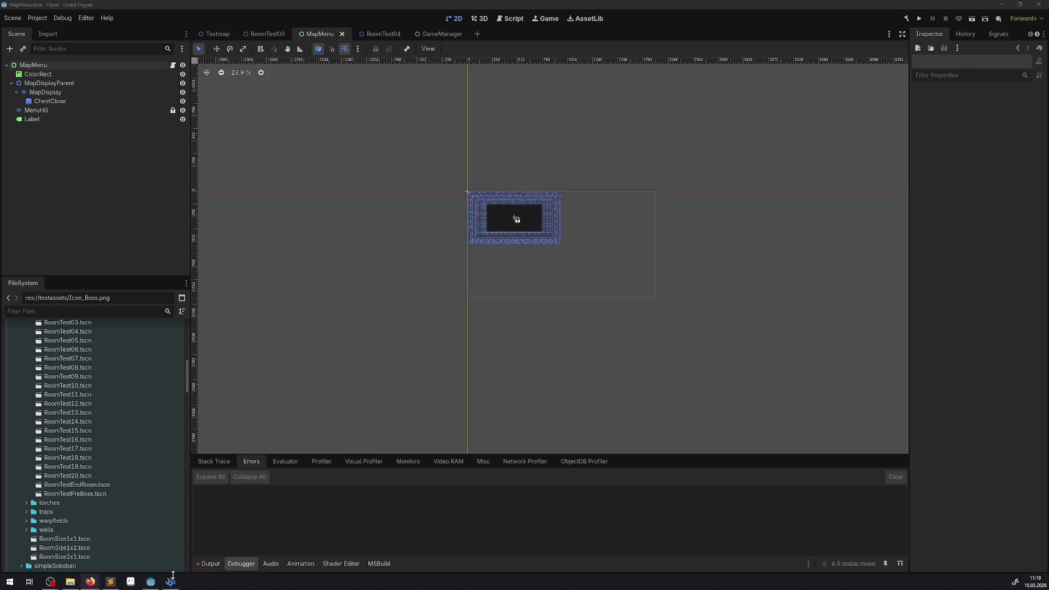
mouse_move(113, 573)
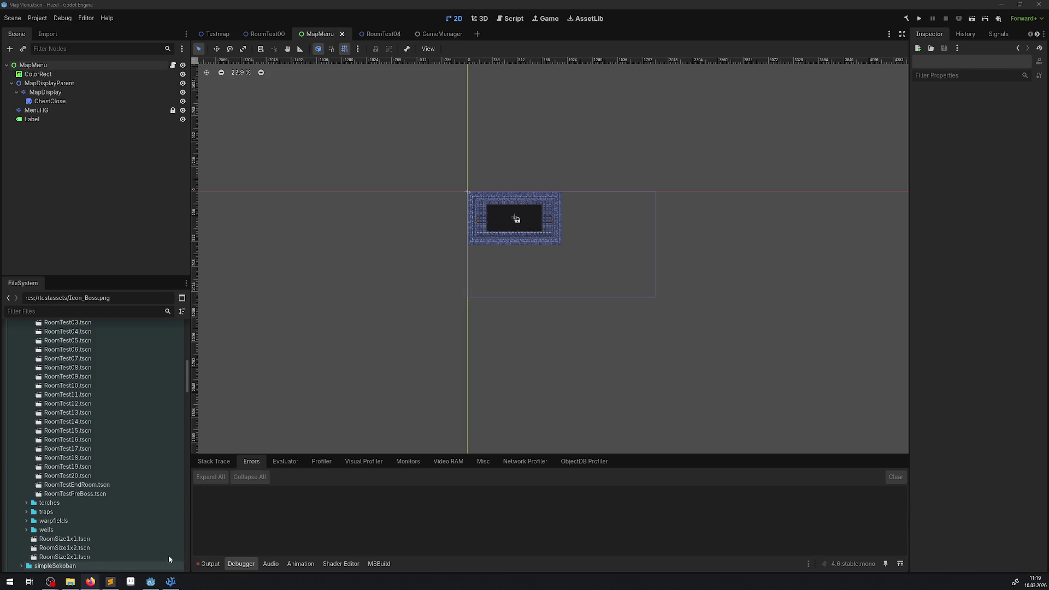
mouse_move(172, 585)
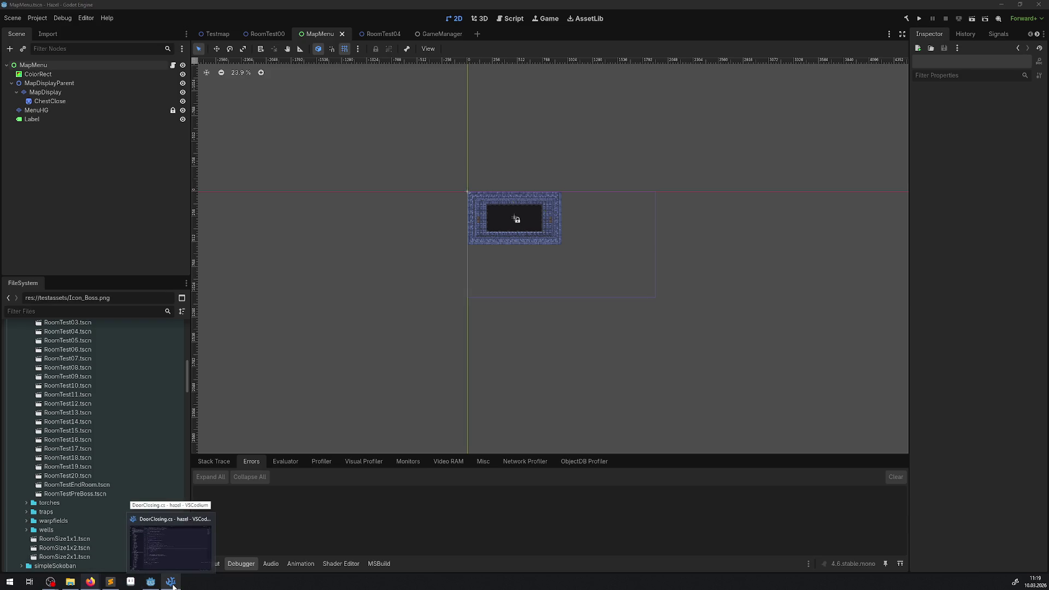
scroll(89, 442, "down", 20)
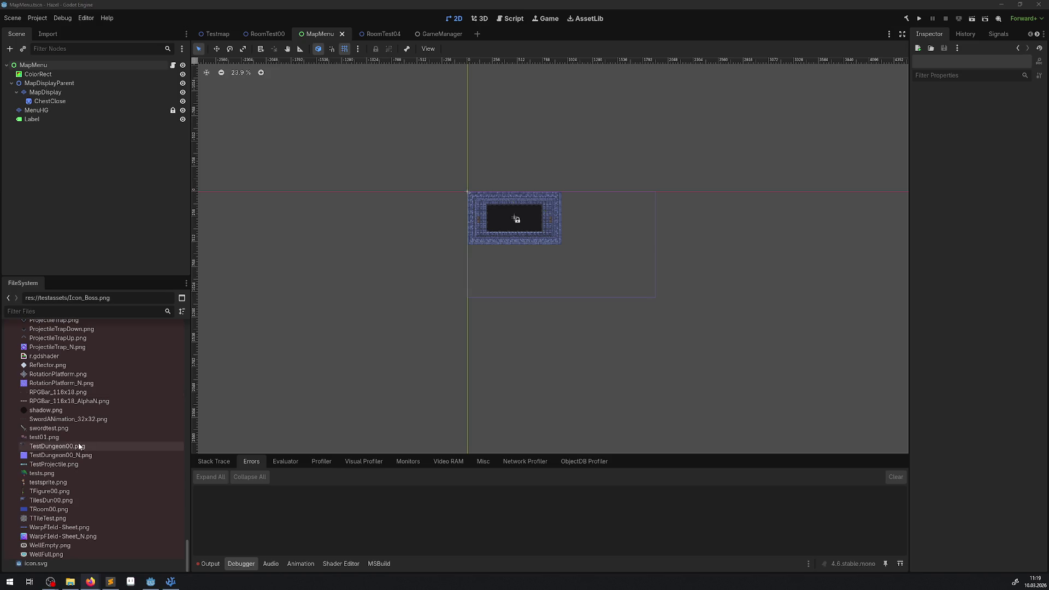
scroll(87, 454, "up", 10)
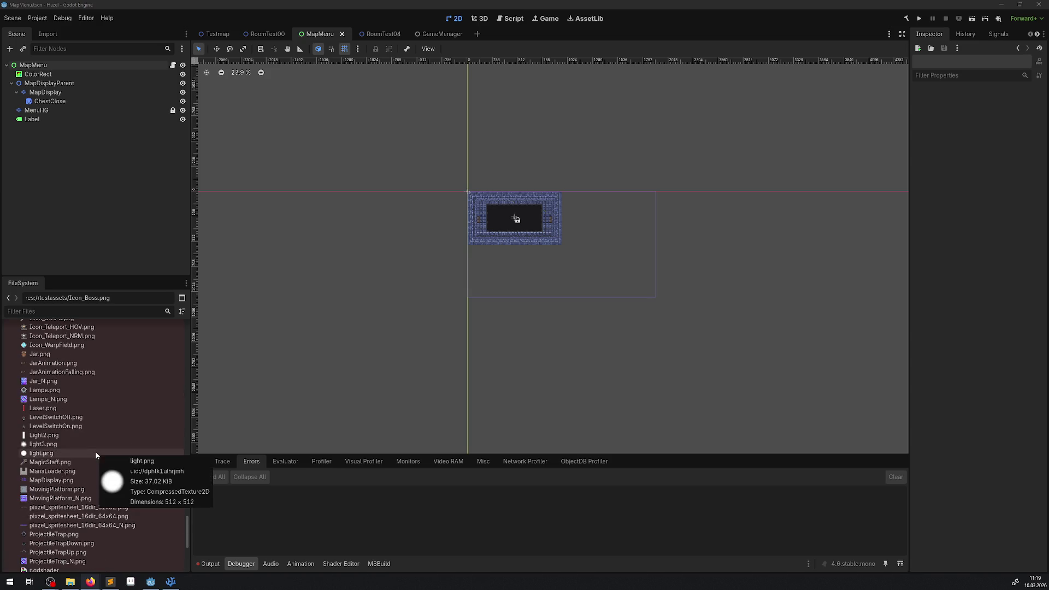
left_click(61, 421)
scroll(54, 415, "up", 3)
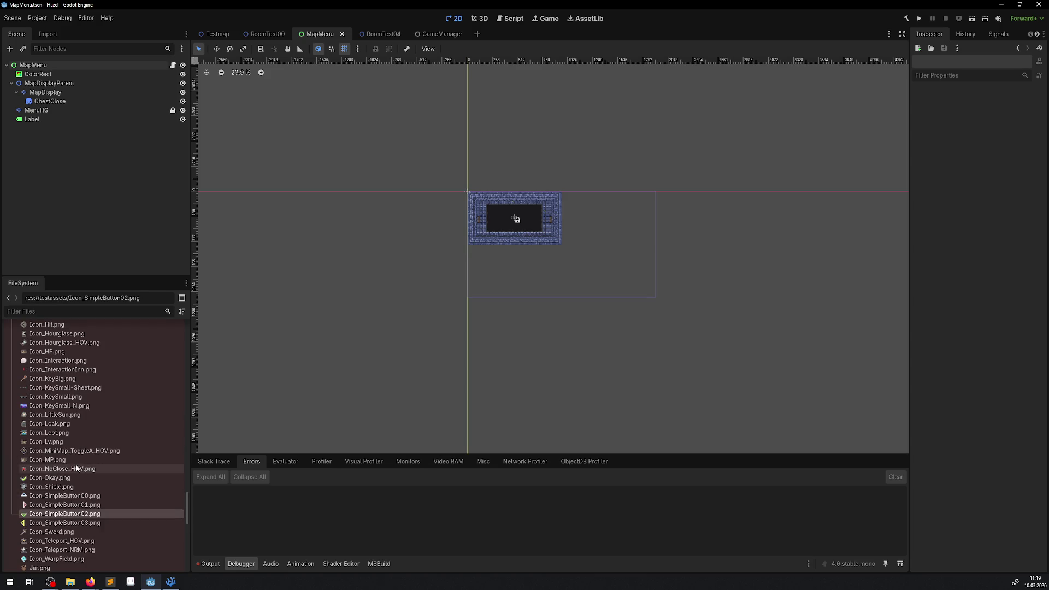
left_click(53, 378)
right_click(52, 378)
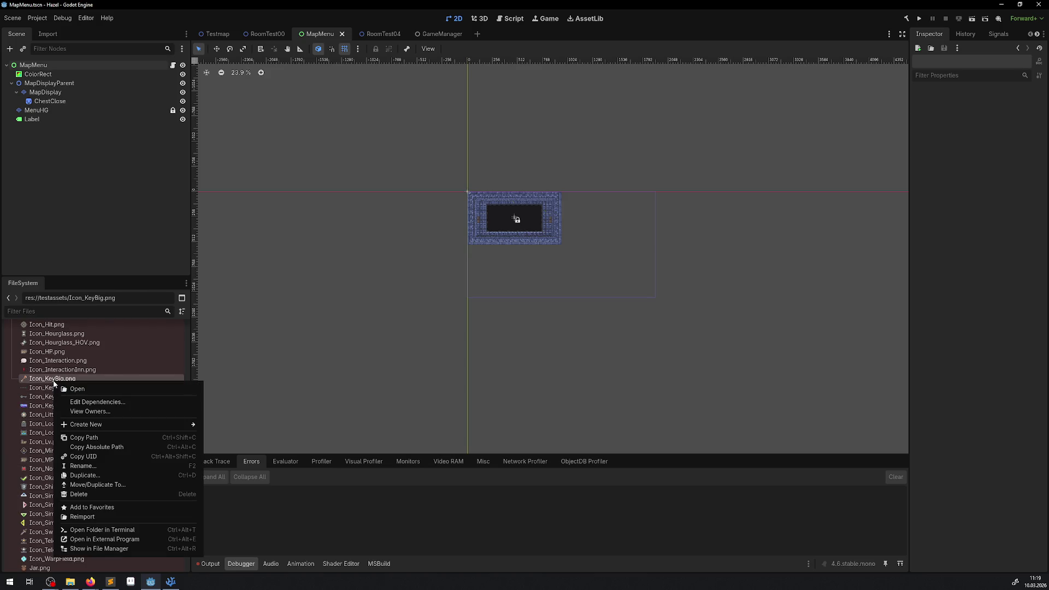
left_click(92, 437)
left_click(170, 581)
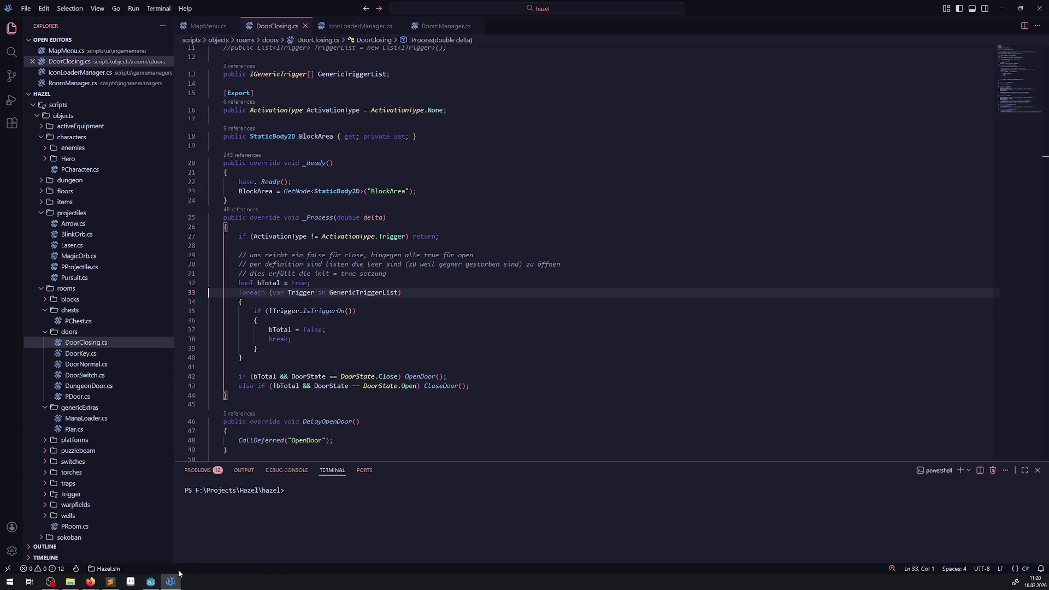
In IconLoaderManager.cs, duplicate the Icon_Boss property as a new Icon_DungeonKey property.
left_click(360, 25)
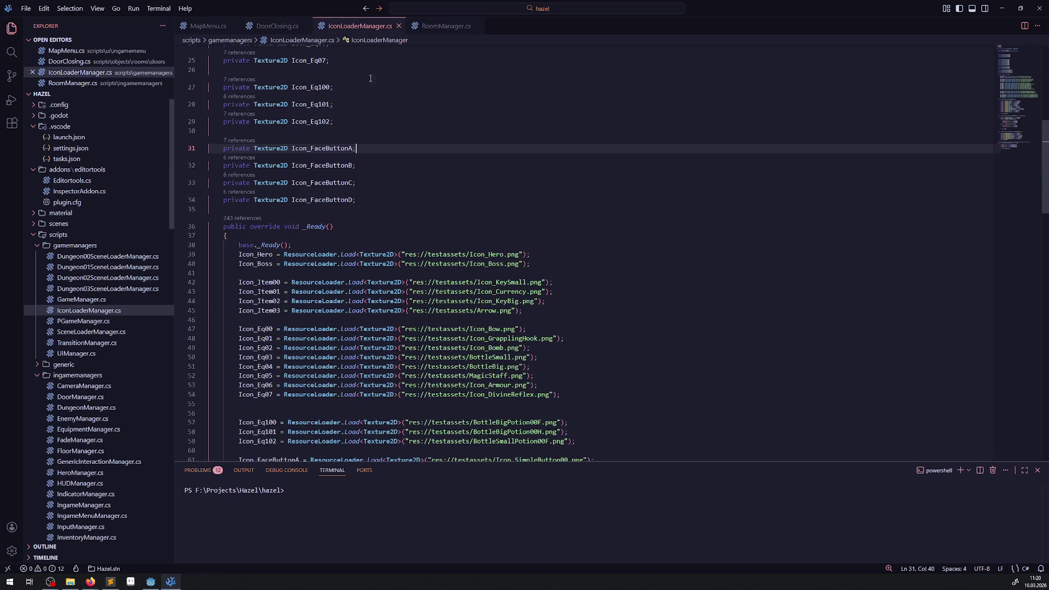
scroll(374, 186, "up", 10)
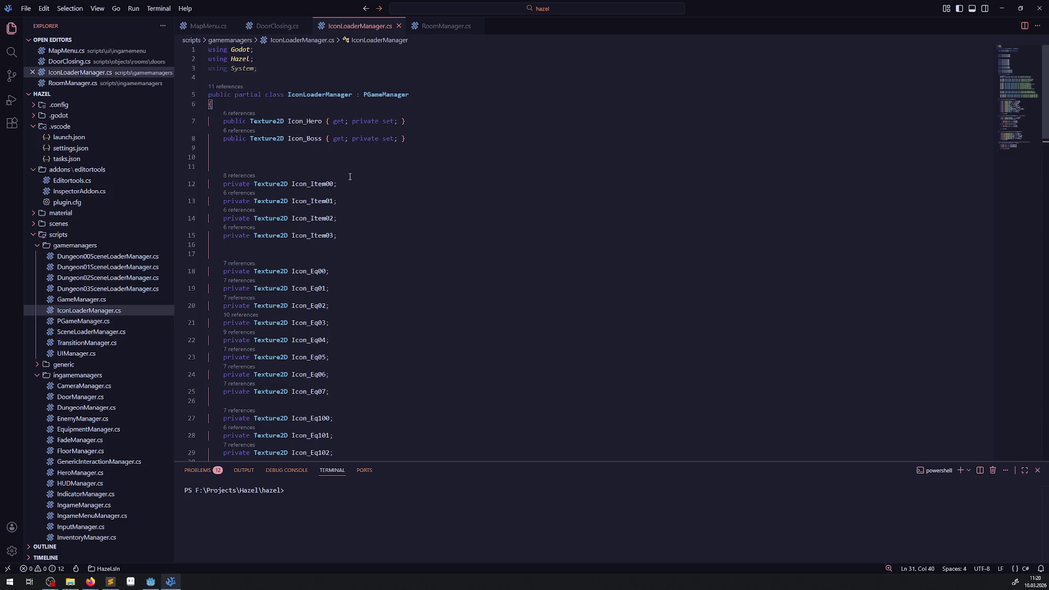
left_click(310, 138)
key("shift+alt+Down")
left_click_drag(310, 156, 323, 155)
type("DungeonKey")
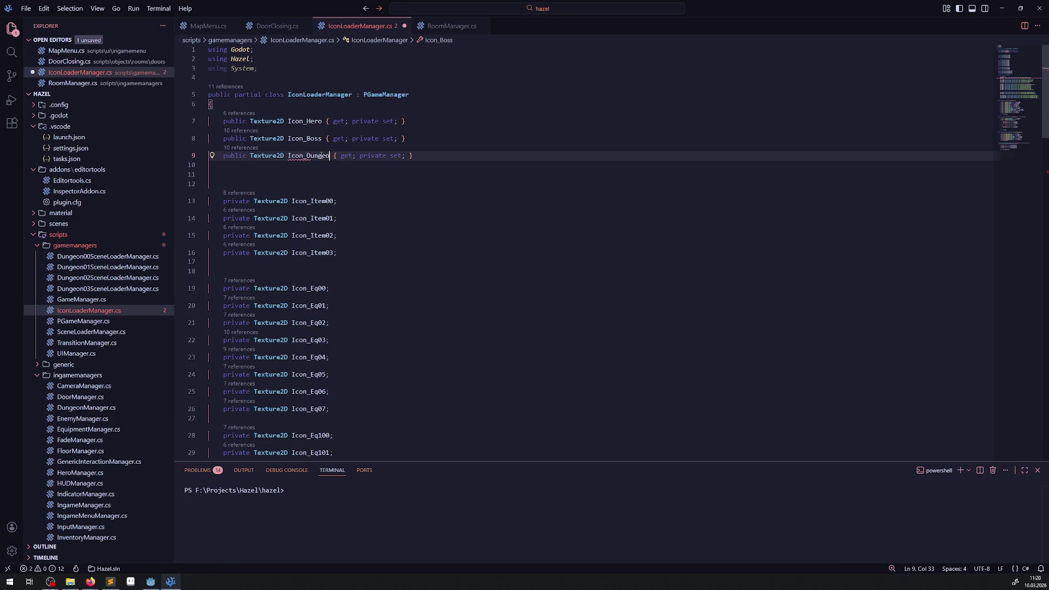
Duplicate the Icon_Boss loading line, pasting the Icon_KeyBig.png path in place of the image path.
scroll(279, 202, "down", 6)
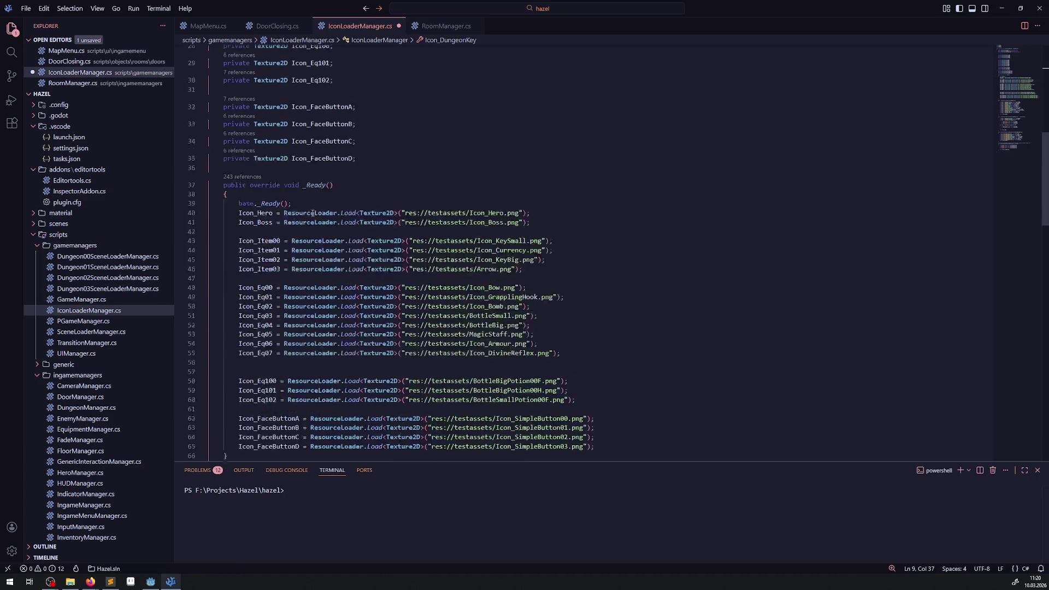
left_click(278, 201)
key("shift+alt+Down")
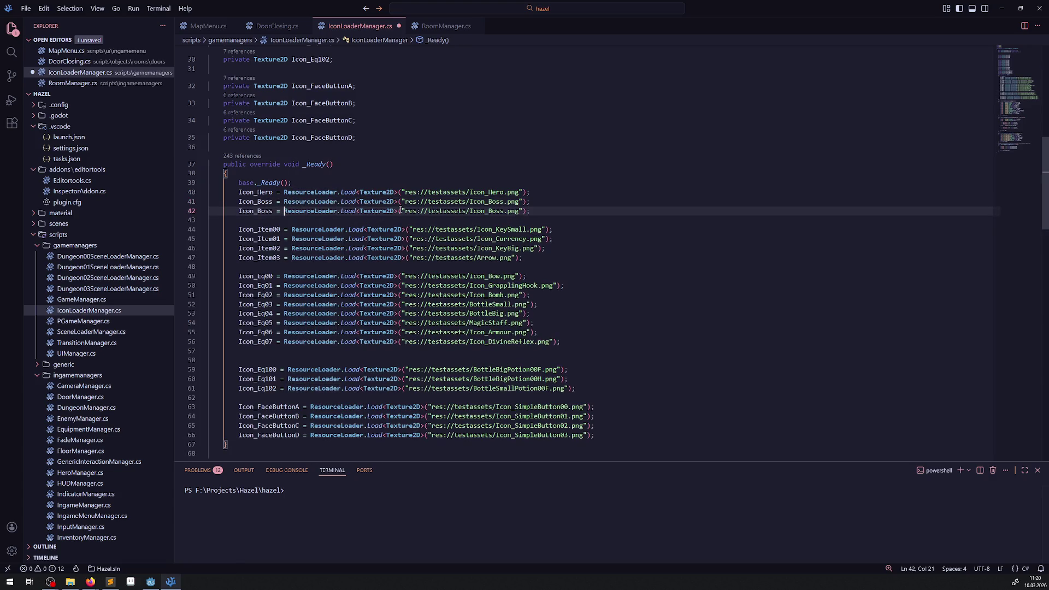
left_click_drag(403, 211, 538, 215)
key("ctrl+v")
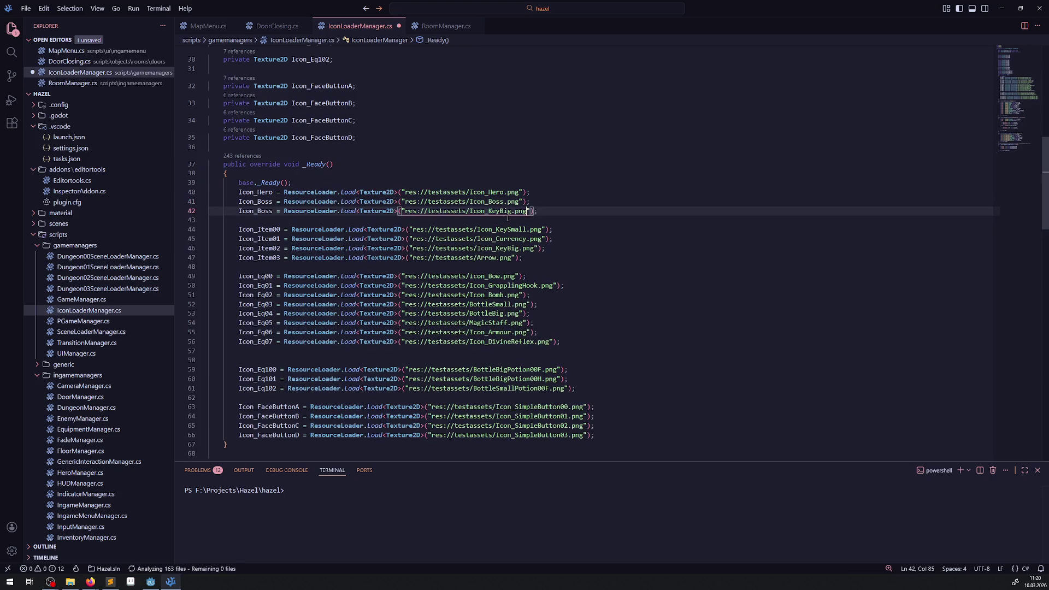
Make the new loading line 42 assign to Icon_DungeonKey and save.
scroll(274, 233, "up", 3)
scroll(274, 233, "up", 4)
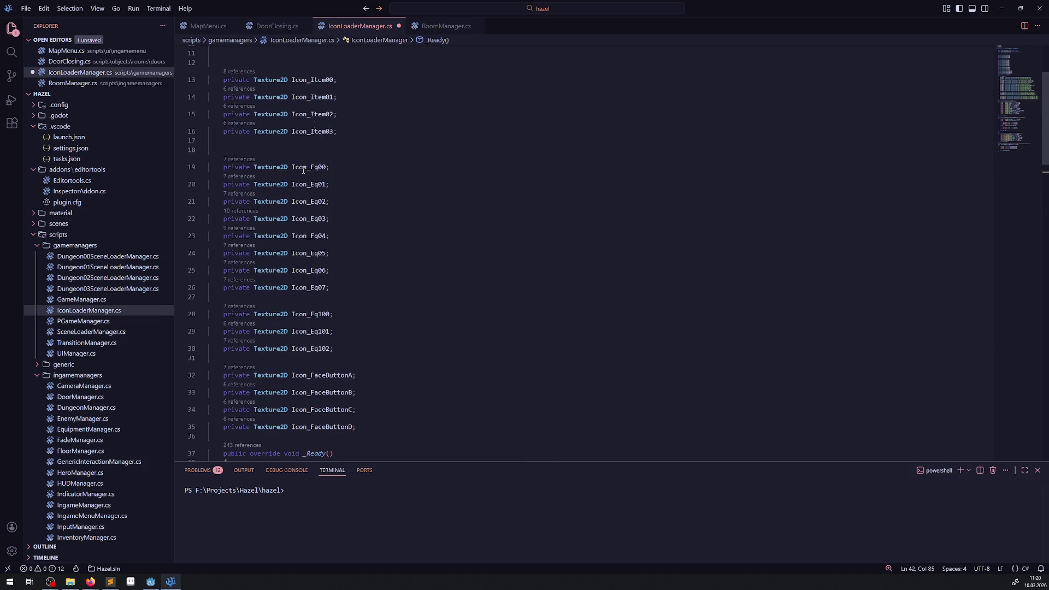
scroll(307, 153, "up", 3)
double_click(306, 140)
scroll(346, 239, "down", 3)
scroll(340, 256, "down", 4)
left_click(249, 335)
key("ctrl+v")
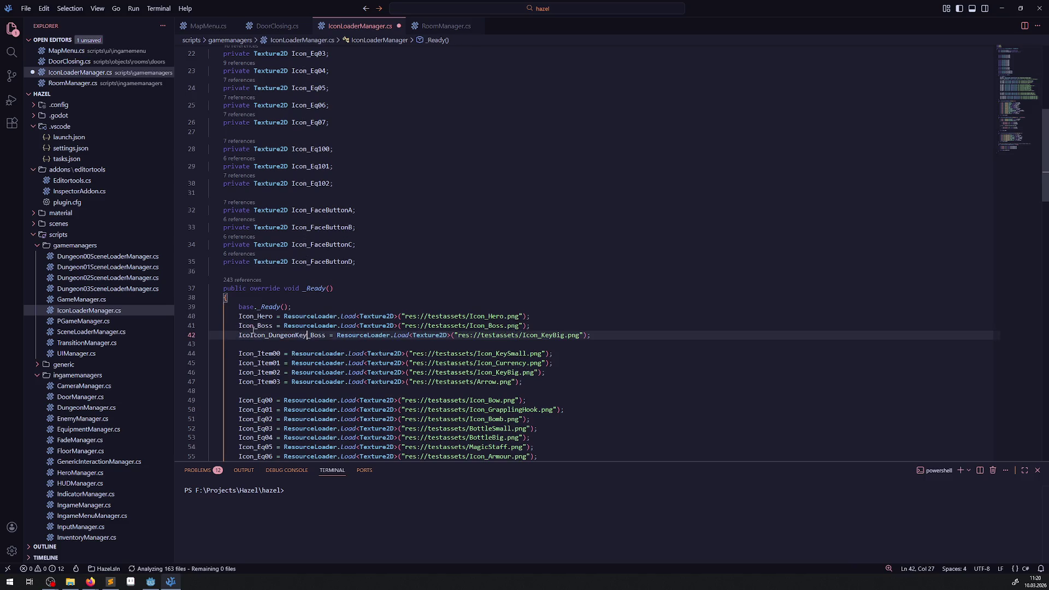
key("ctrl+s")
double_click(278, 335)
key("ctrl+v")
key("ctrl+s")
left_click(473, 262)
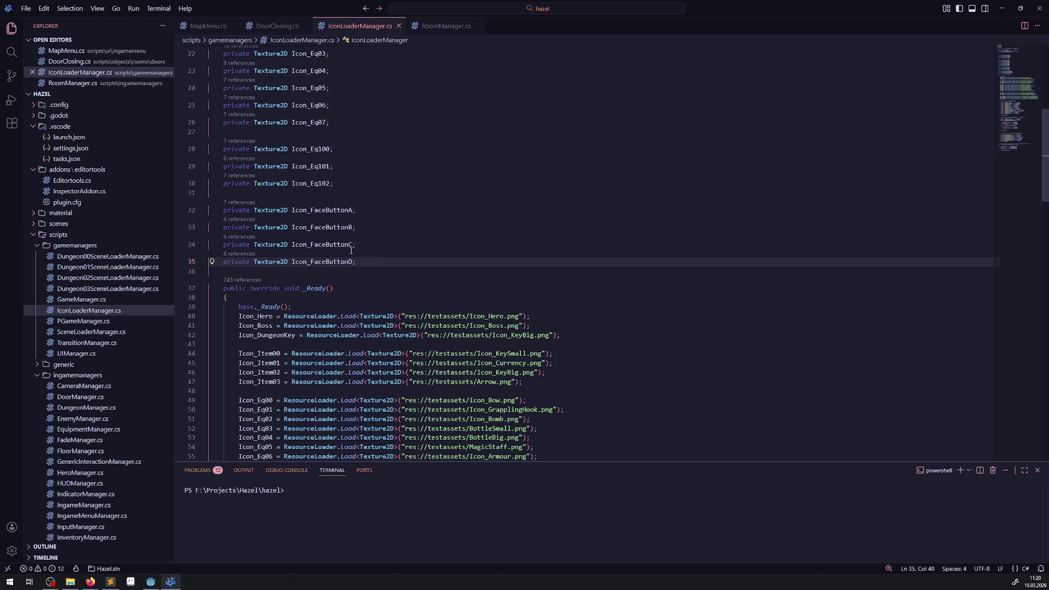
Space out the fields after Icon_Item03 and Icon_Eq00 and save.
mouse_move(344, 253)
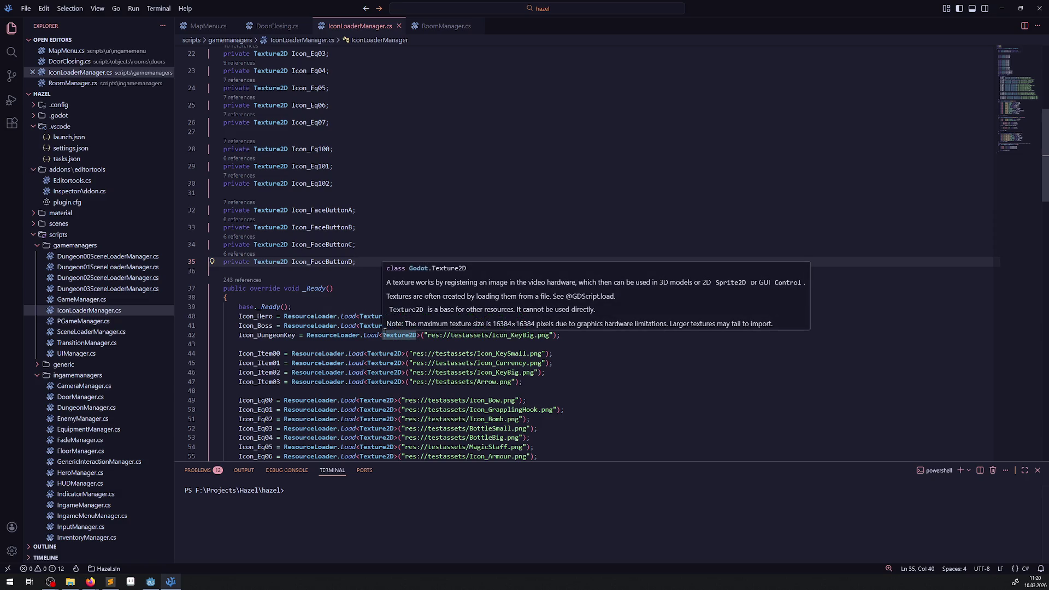
scroll(344, 312, "up", 5)
left_click(229, 189)
scroll(233, 180, "up", 3)
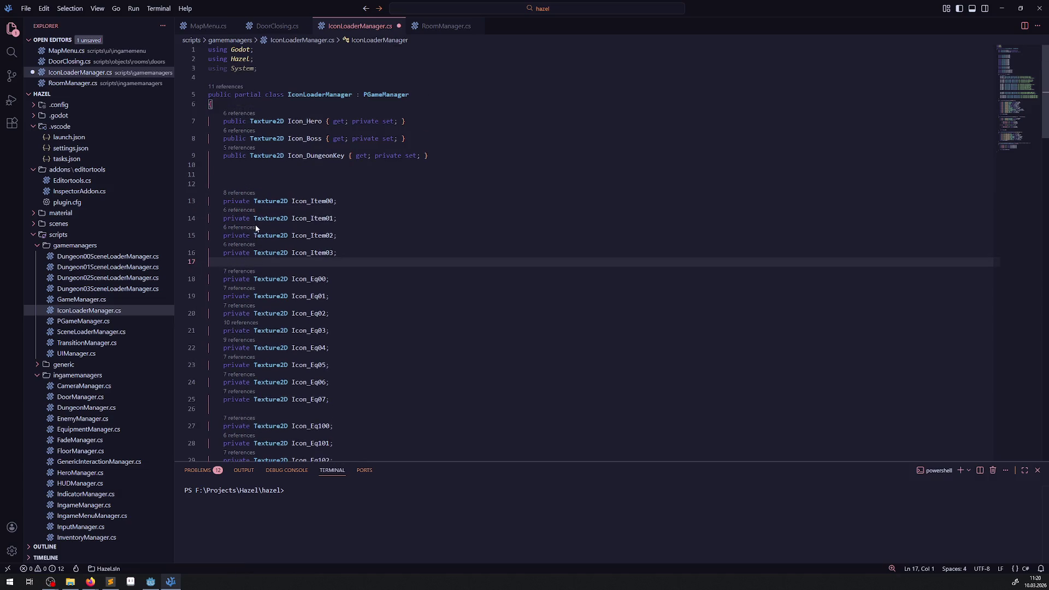
left_click(497, 288)
key("ctrl+s")
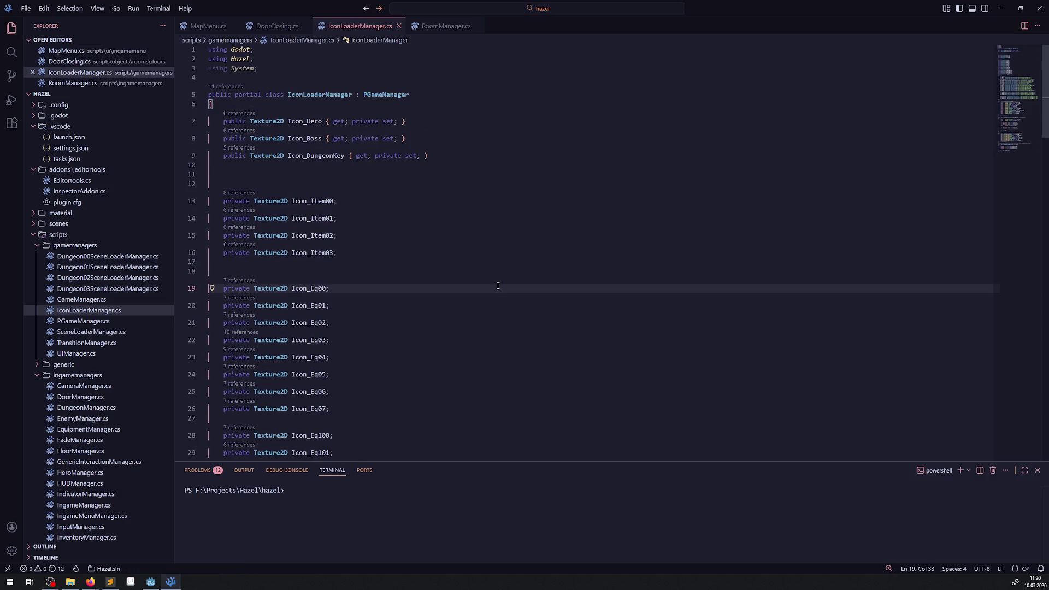
Add blank lines after the Eq07 group and above Icon_FaceButtonA, then save.
scroll(468, 306, "down", 3)
scroll(468, 307, "down", 2)
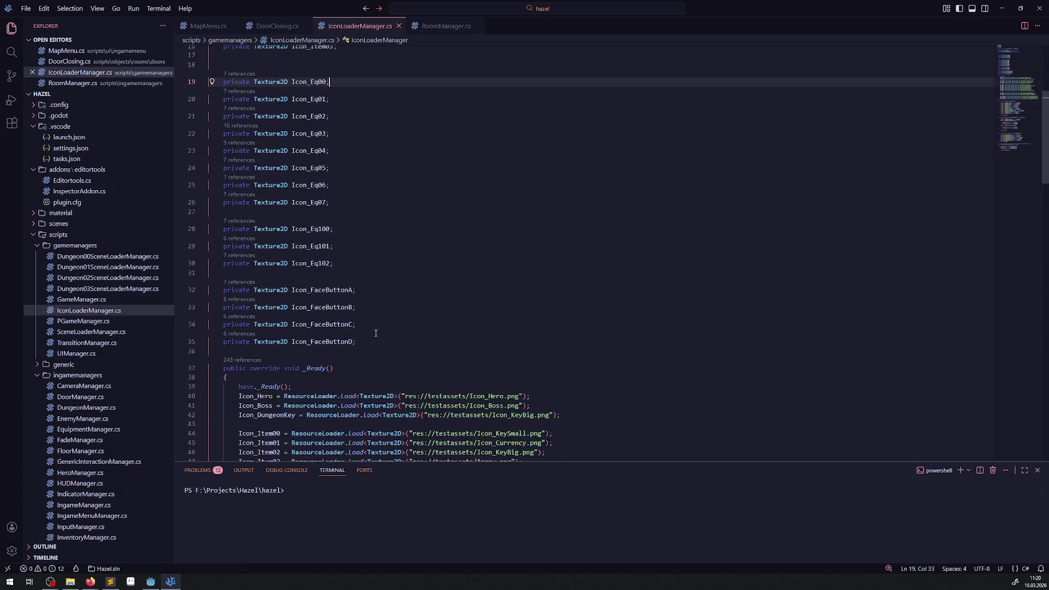
left_click(285, 212)
key("Return")
left_click(253, 282)
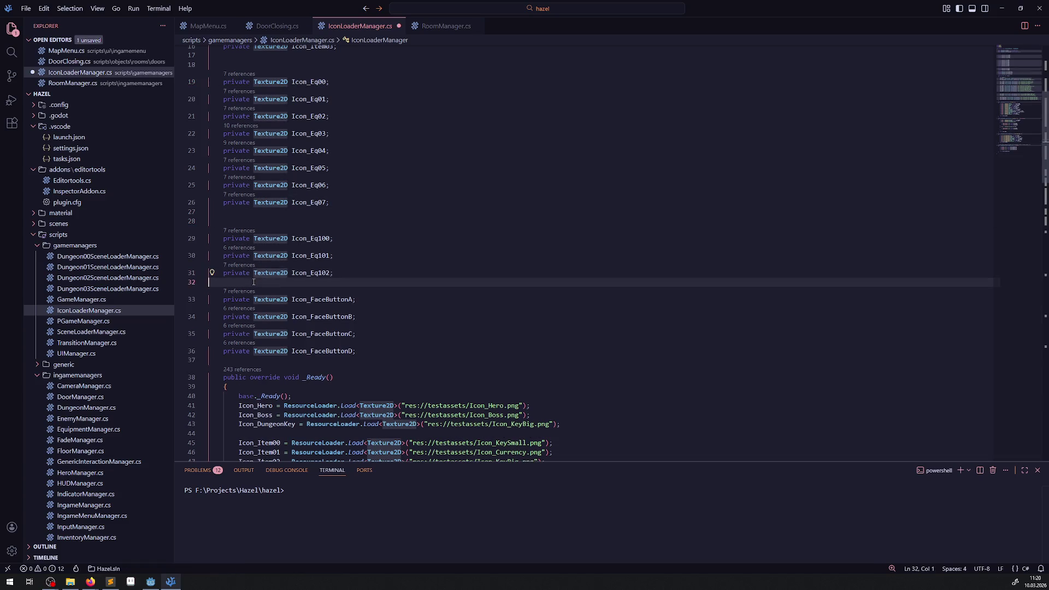
key("Return")
left_click(461, 272)
key("ctrl+s")
scroll(404, 297, "down", 1)
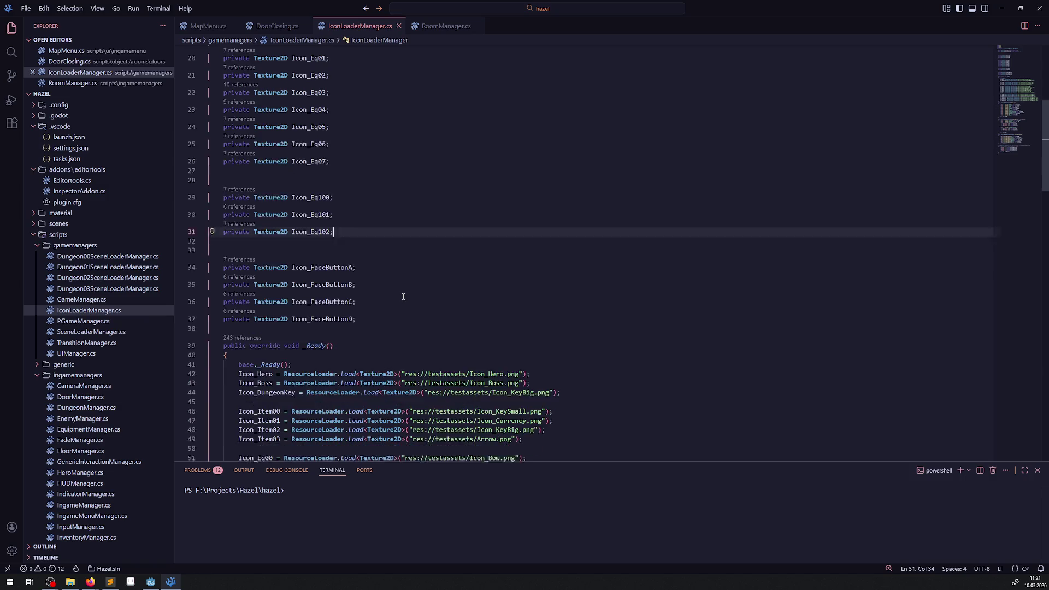
scroll(404, 297, "down", 1)
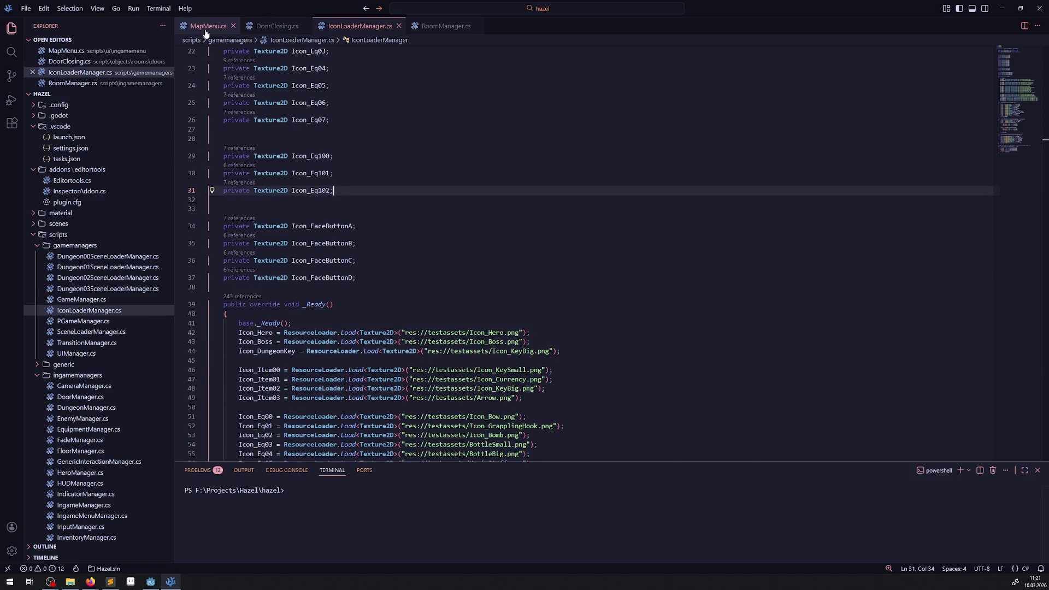
In MapMenu.cs, add an else-if after the Boss branch reusing the Boss room condition.
left_click(210, 26)
scroll(376, 94, "down", 3)
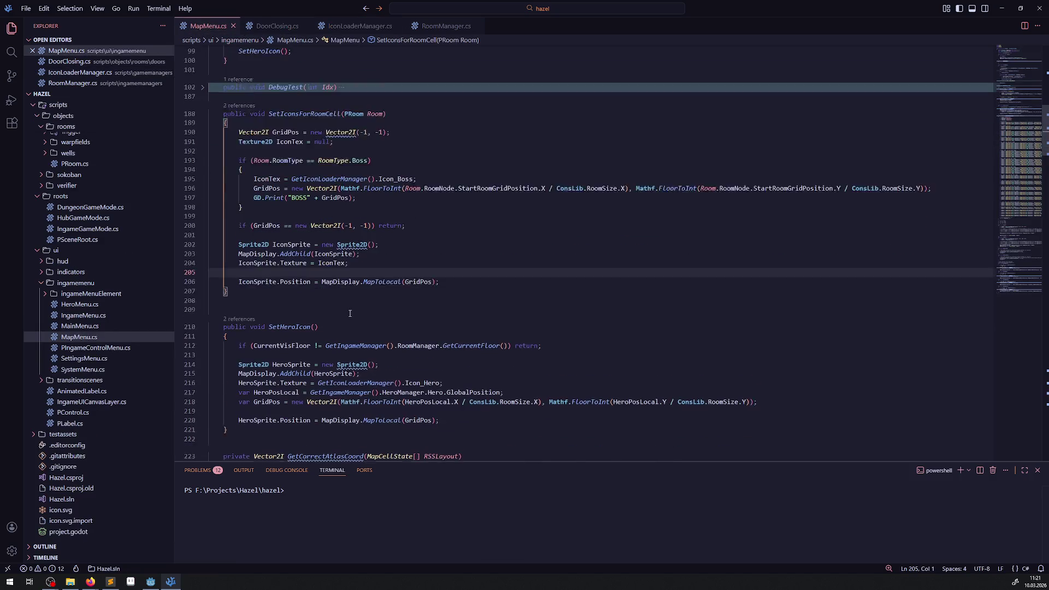
left_click(262, 186)
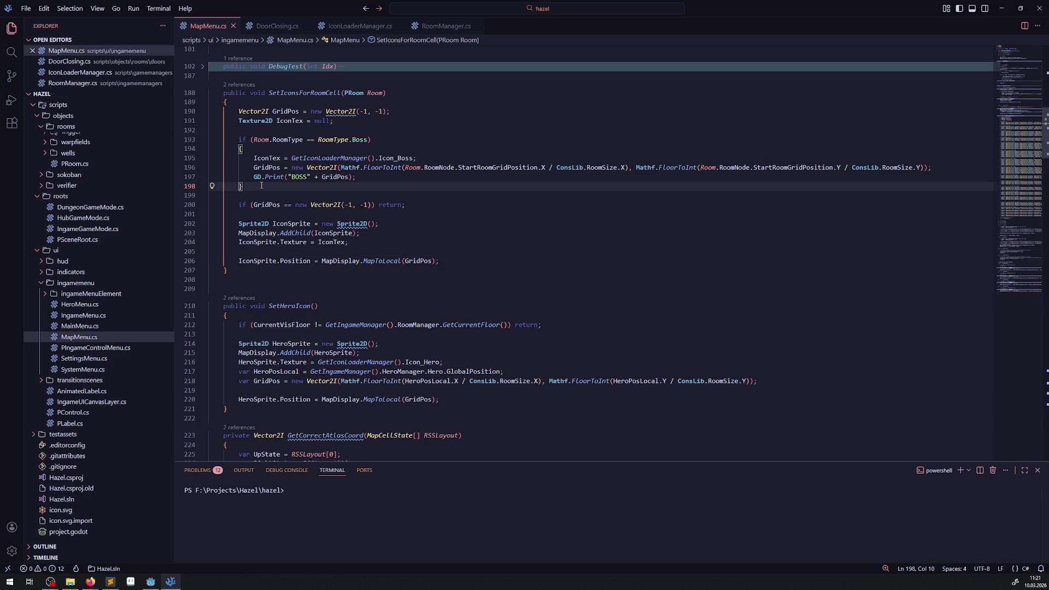
key("Return")
type("else")
left_click_drag(257, 148, 231, 140)
key("ctrl+c")
left_click(274, 190)
left_click(276, 195)
key("ctrl+v")
Close the new block and change its condition to RoomType.DungeonKey, then save.
key("Return")
type("}")
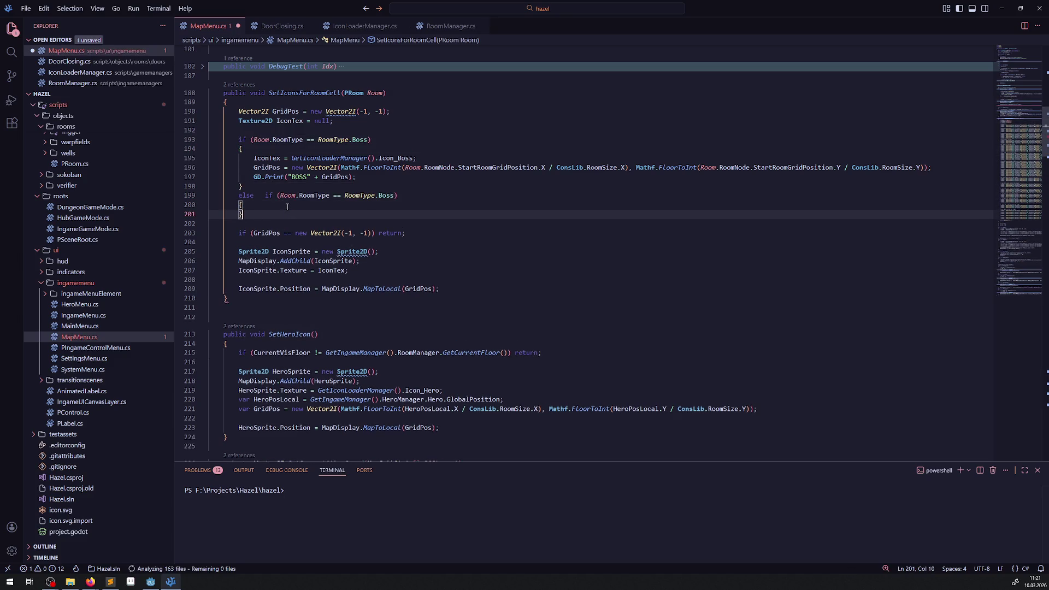
key("ctrl+s")
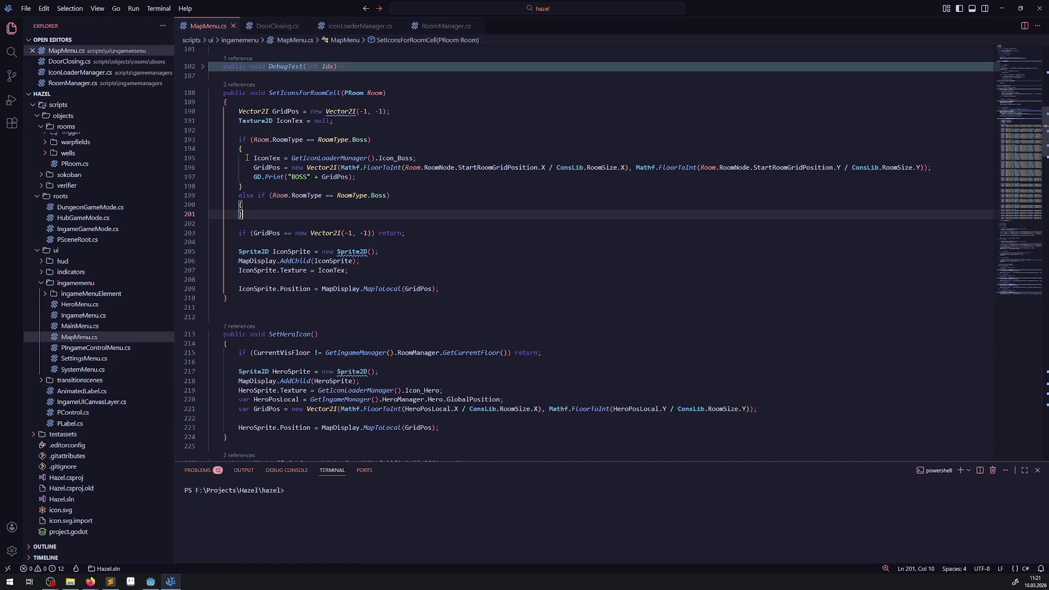
double_click(384, 195)
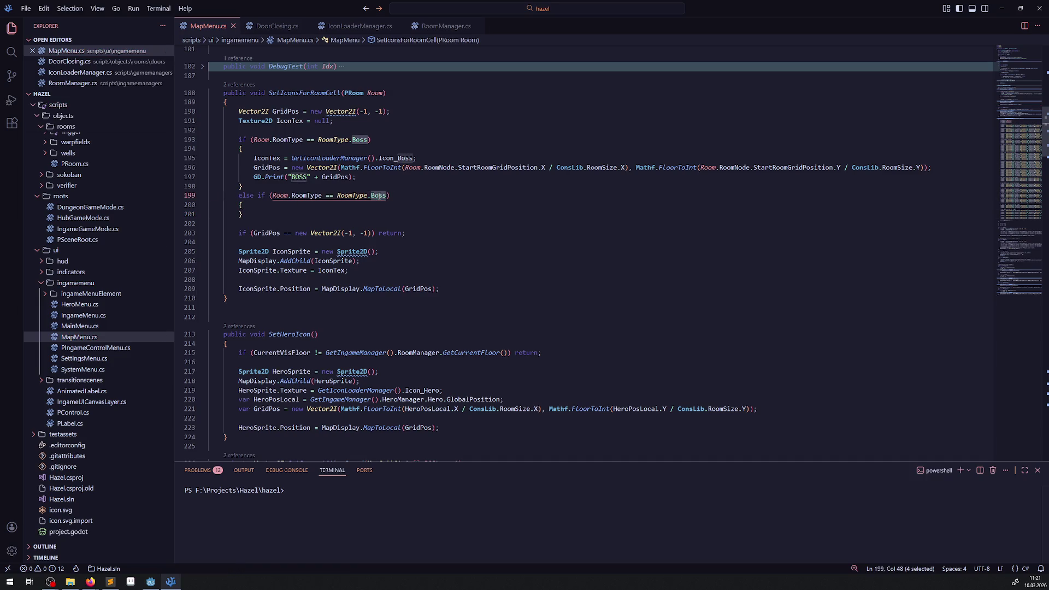
type("Dun")
left_click(425, 203)
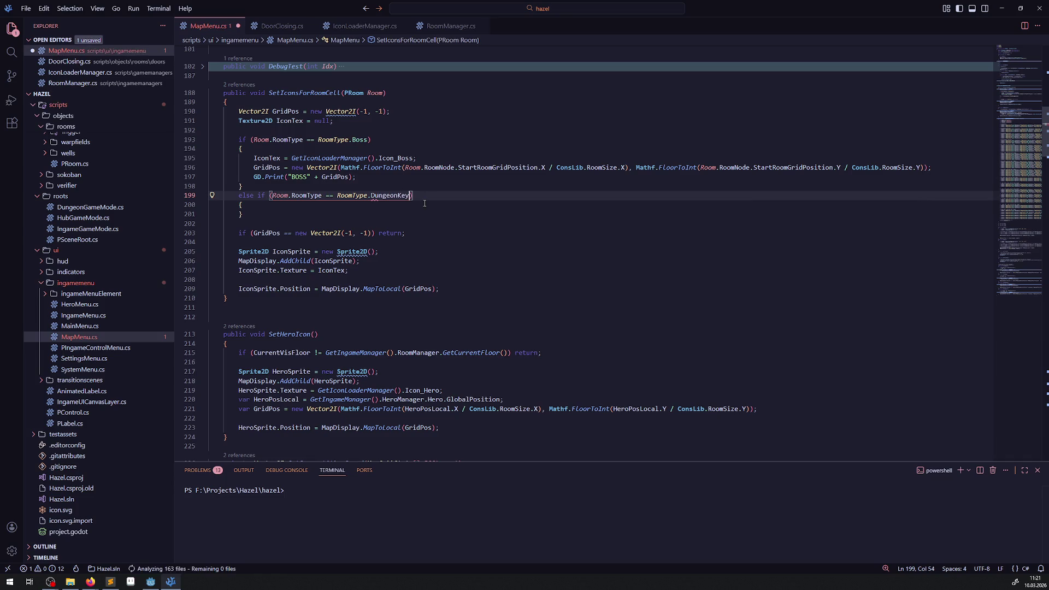
key("ctrl+s")
Copy the Boss branch's three body lines into the DungeonKey branch and comment out the originals.
left_click_drag(252, 158, 372, 178)
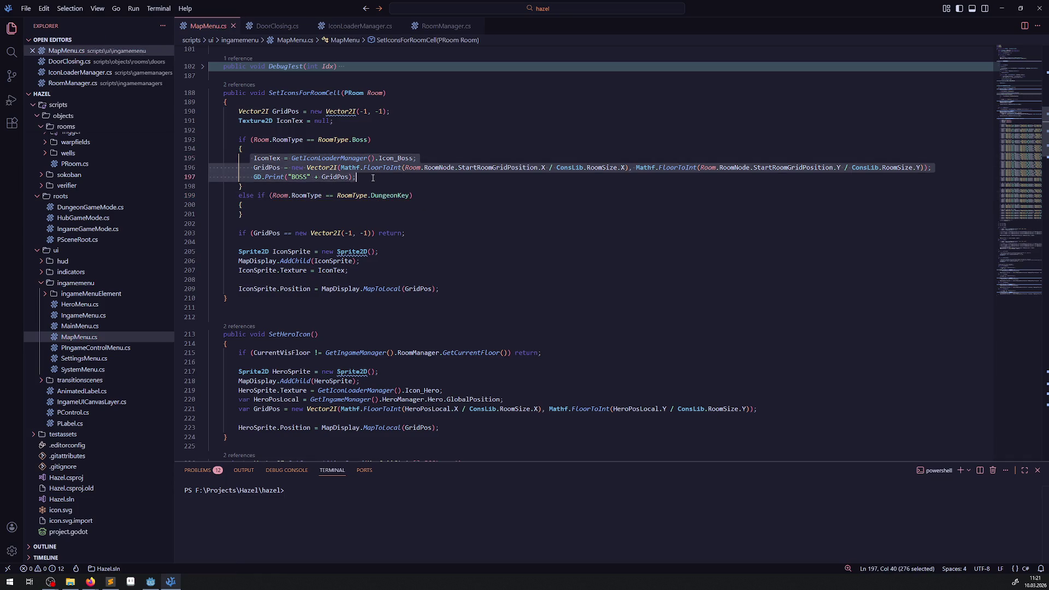
key("ctrl+c")
left_click(261, 205)
key("Return")
key("ctrl+v")
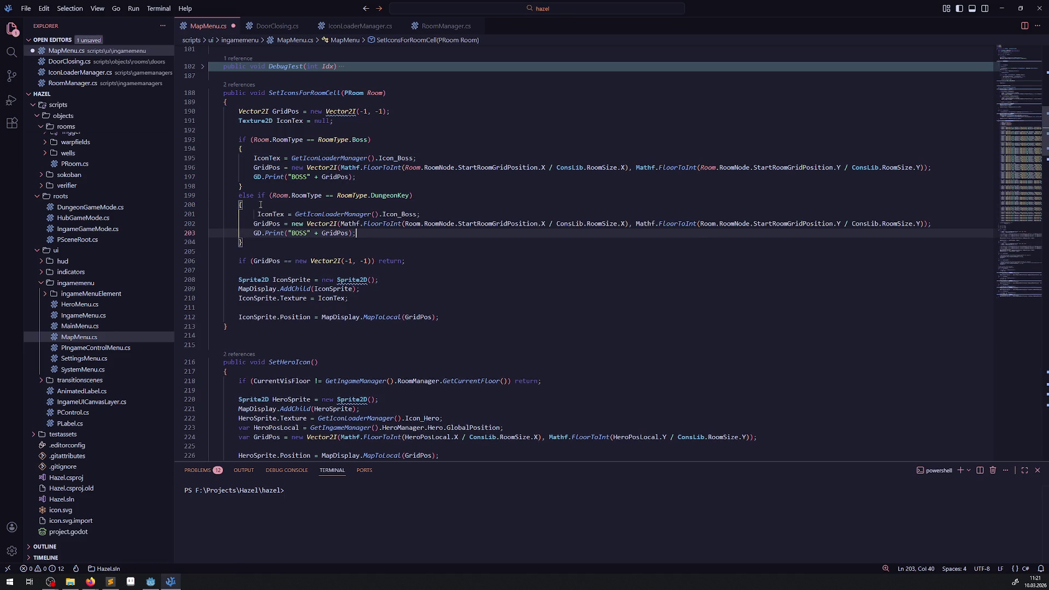
mouse_move(357, 177)
left_mouse_down()
mouse_move(249, 177)
mouse_move(236, 158)
left_mouse_up()
key("ctrl+slash")
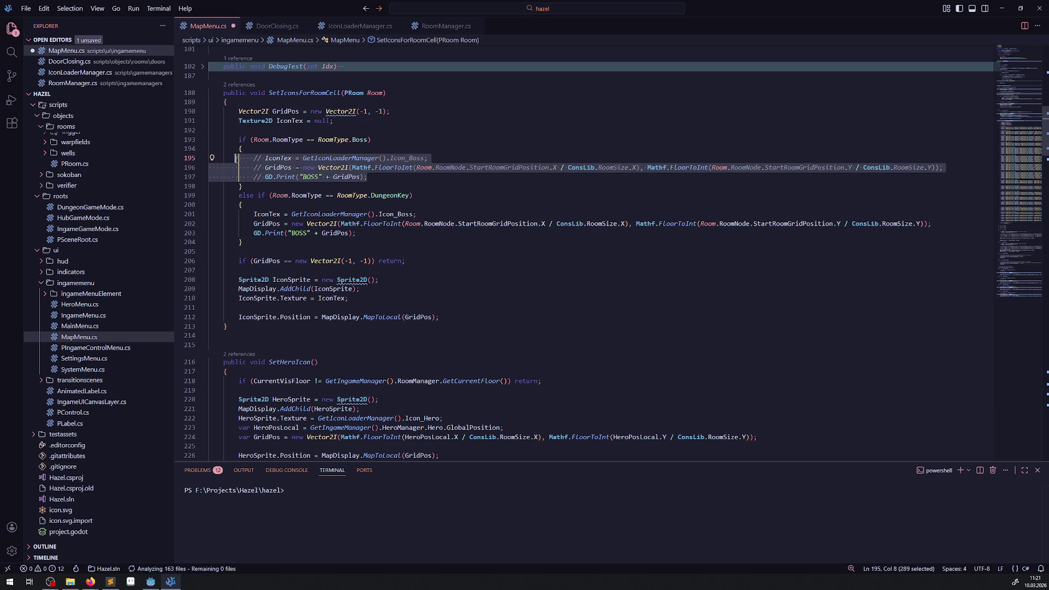
Swap Icon_Boss for Icon_DungeonKey in the new branch, comment out the debug print, and save.
double_click(403, 215)
key("Right")
key("BackSpace")
key("BackSpace")
key("BackSpace")
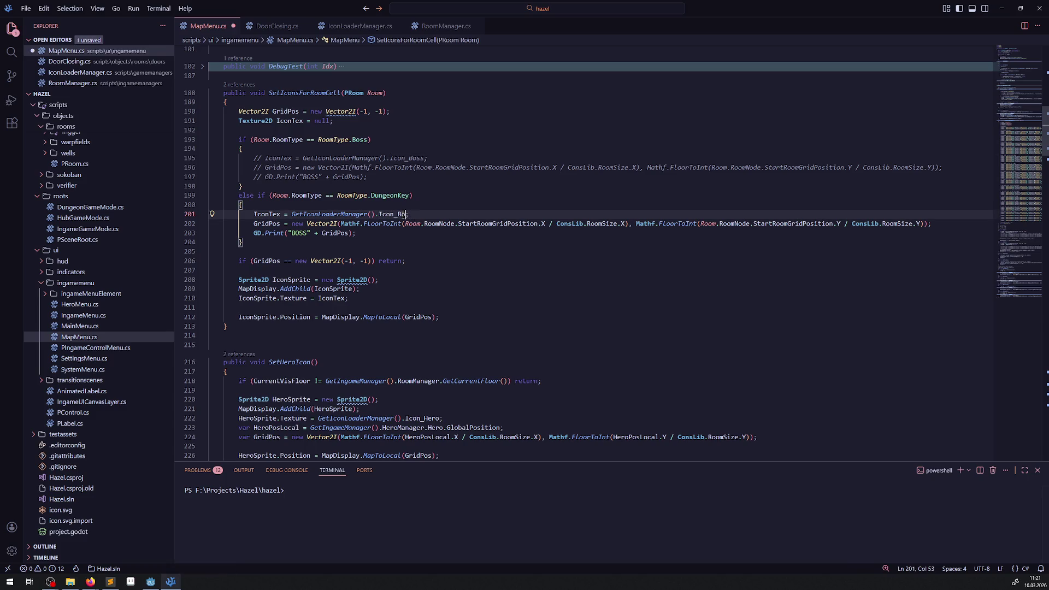
type("D")
left_click(438, 224)
left_click(381, 234)
key("ctrl+s")
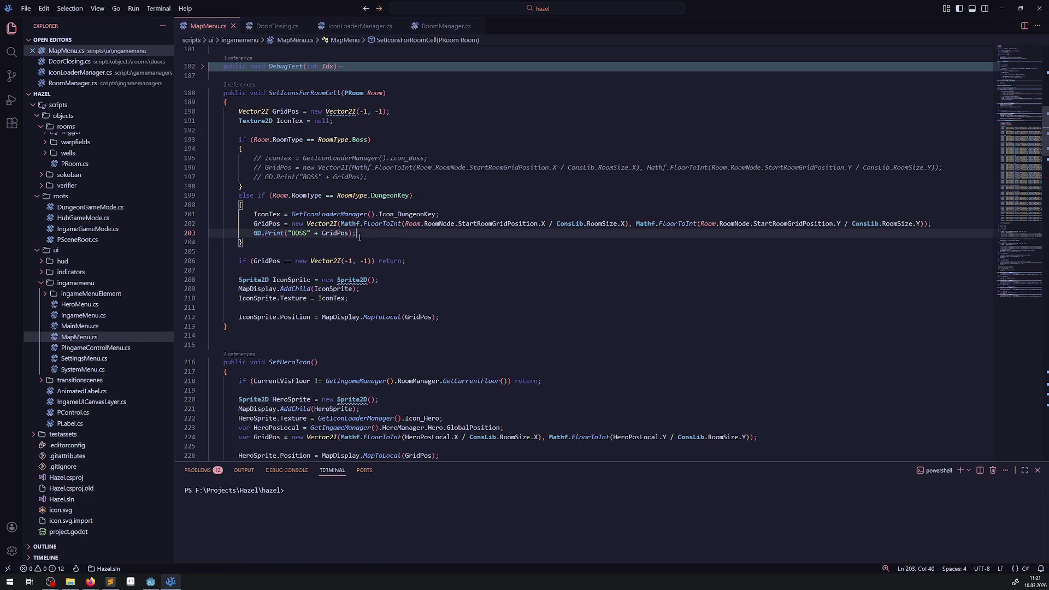
left_click(240, 234)
type("//")
key("Tab")
key("ctrl+s")
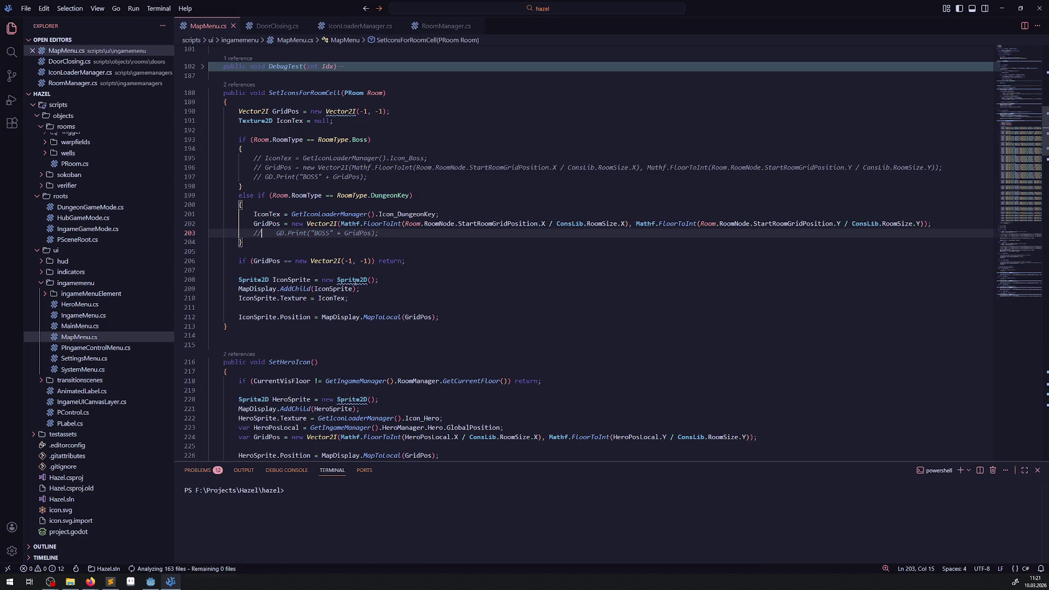
left_click(151, 582)
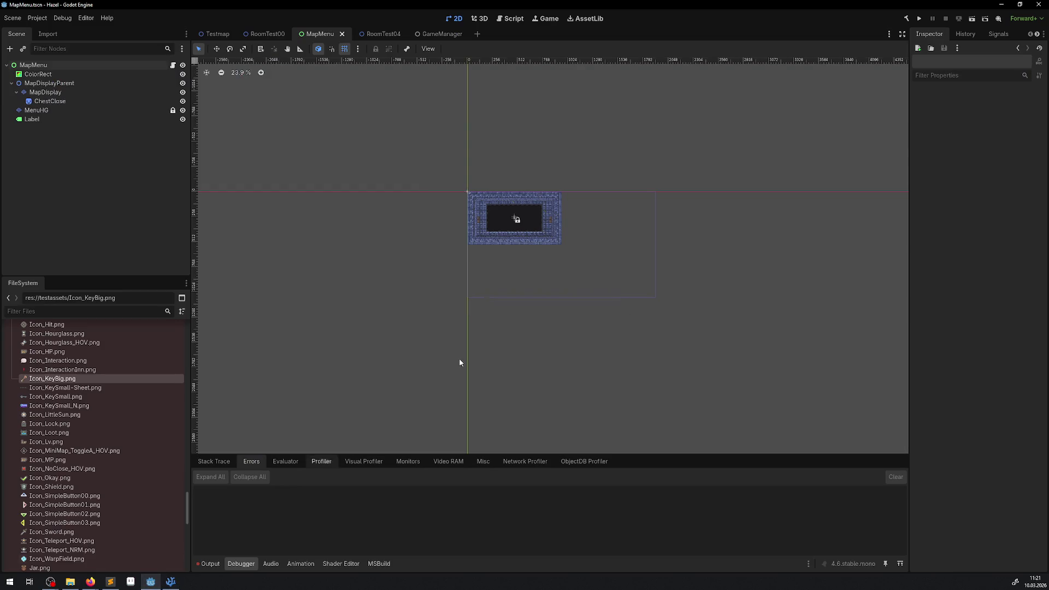
Rebuild the C# project, run the game, and enable Input for the running game.
left_click(905, 20)
left_click(920, 19)
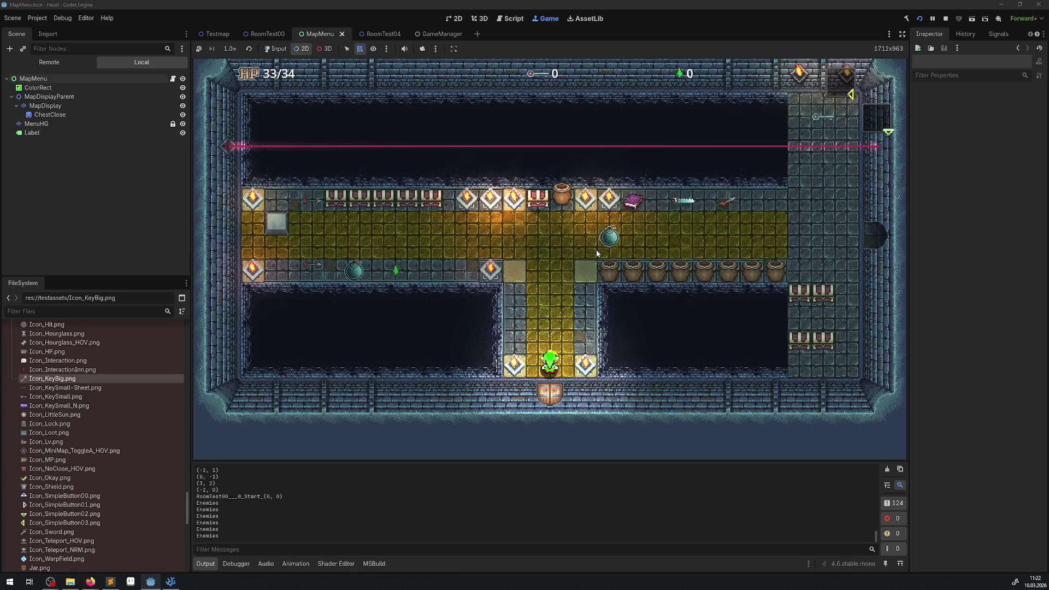
right_click(594, 245)
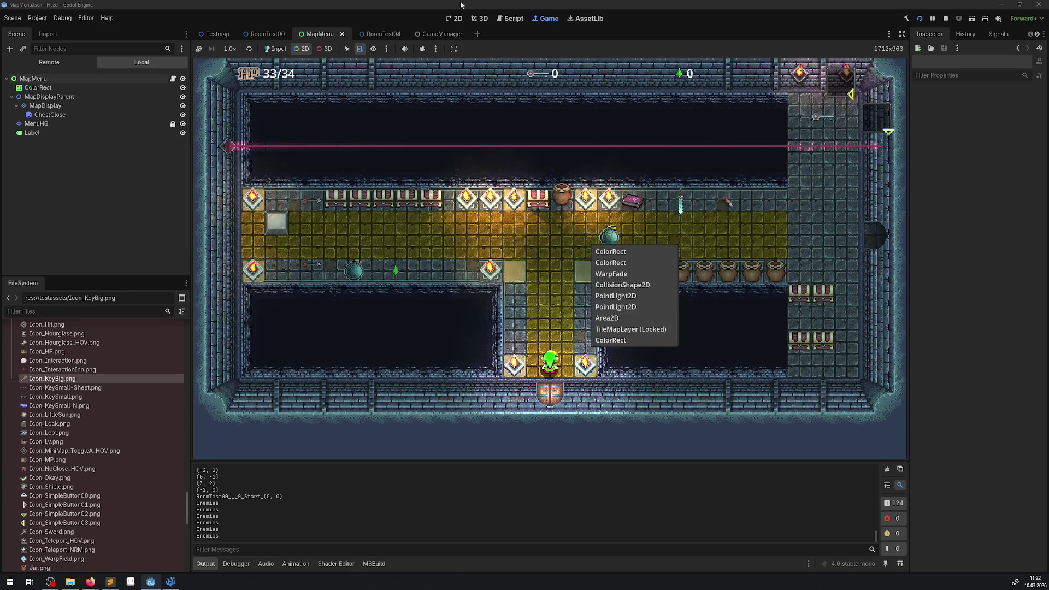
left_click(279, 52)
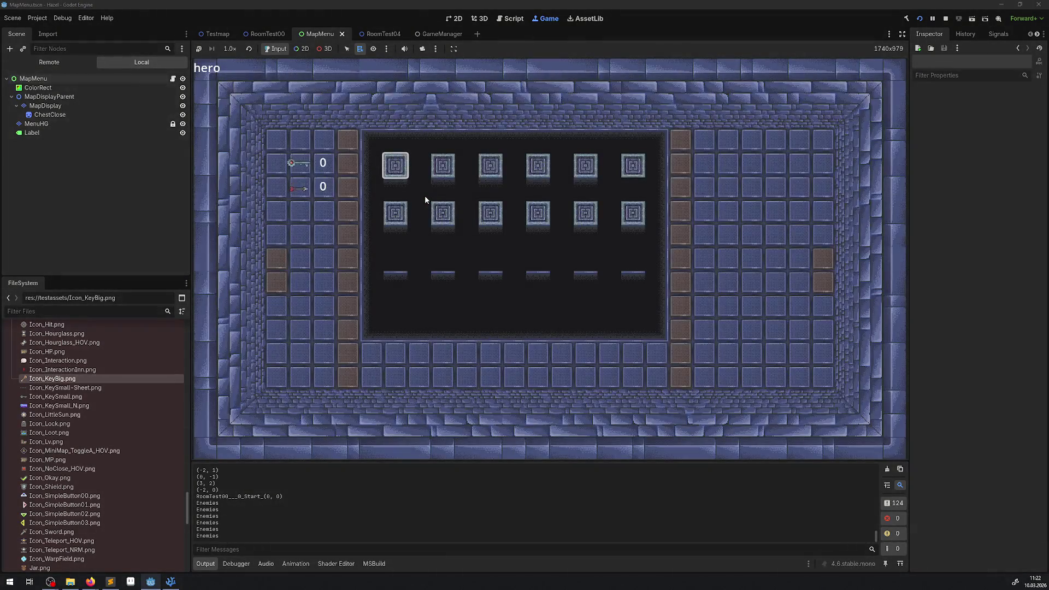
Page right to the in-game map to see the dungeon-key icon on its room.
key("Right")
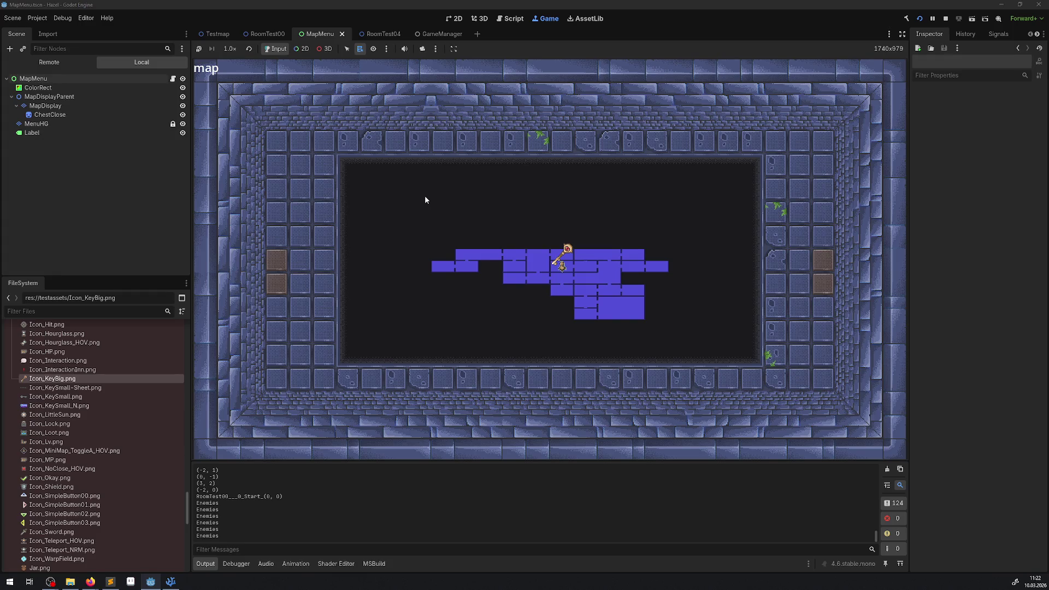
scroll(424, 196, "up", 2)
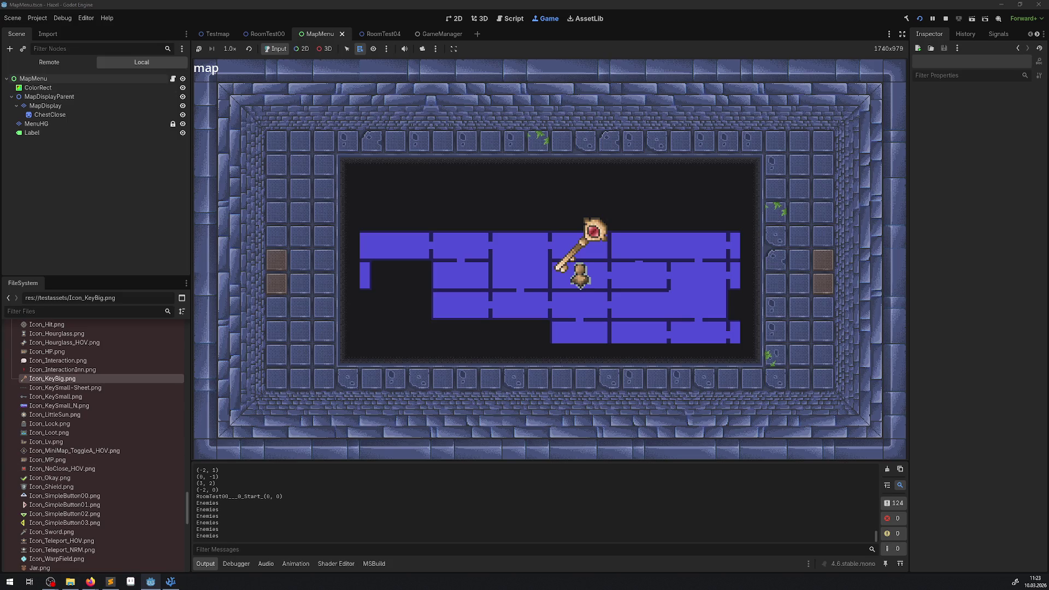
key("alt+Tab")
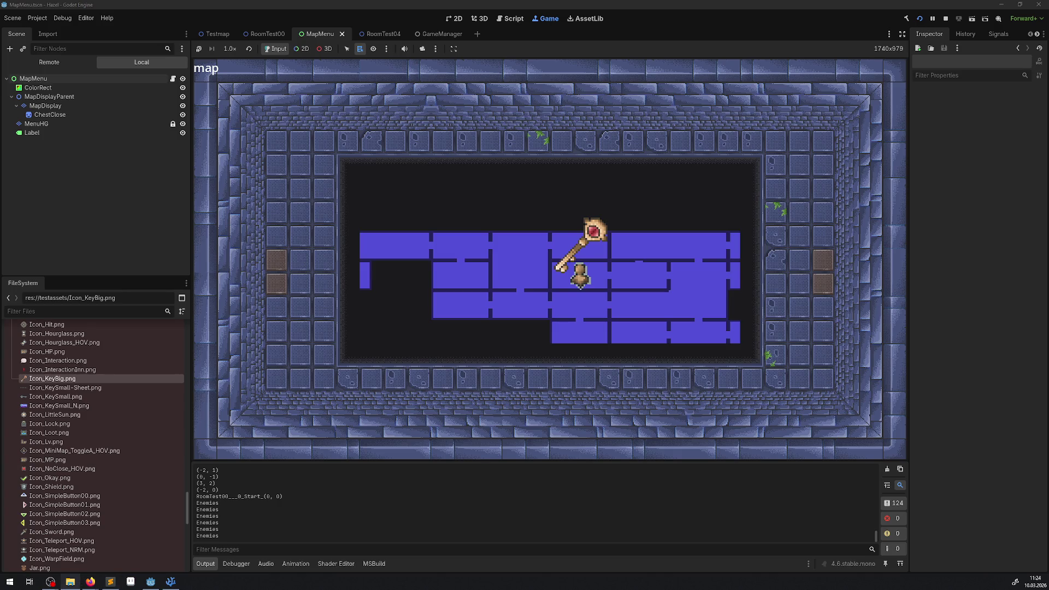
Stop the running dungeon-map test in Godot and switch to File Explorer.
left_click(946, 18)
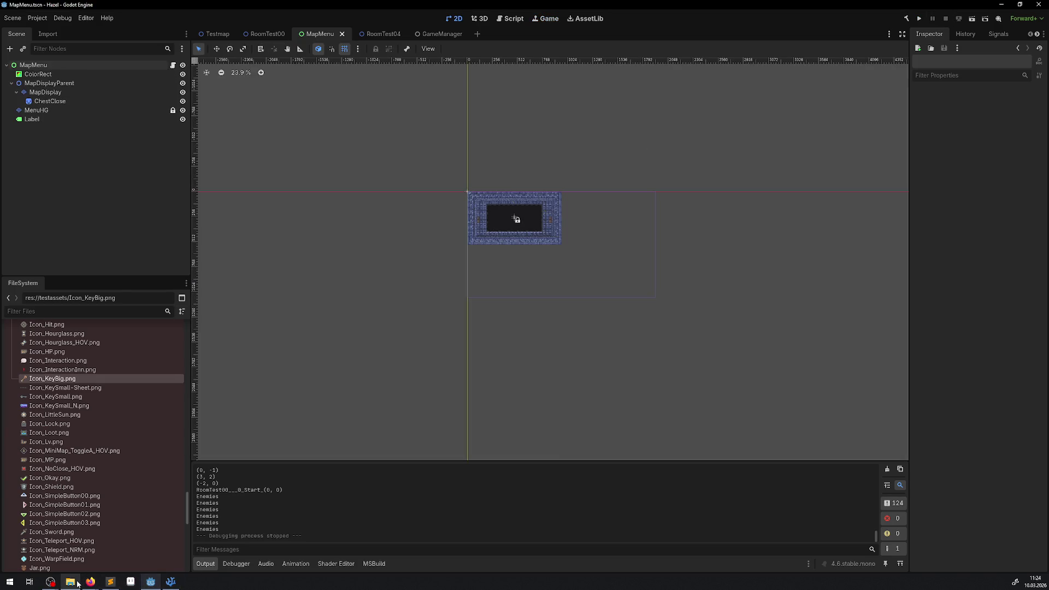
left_click(78, 584)
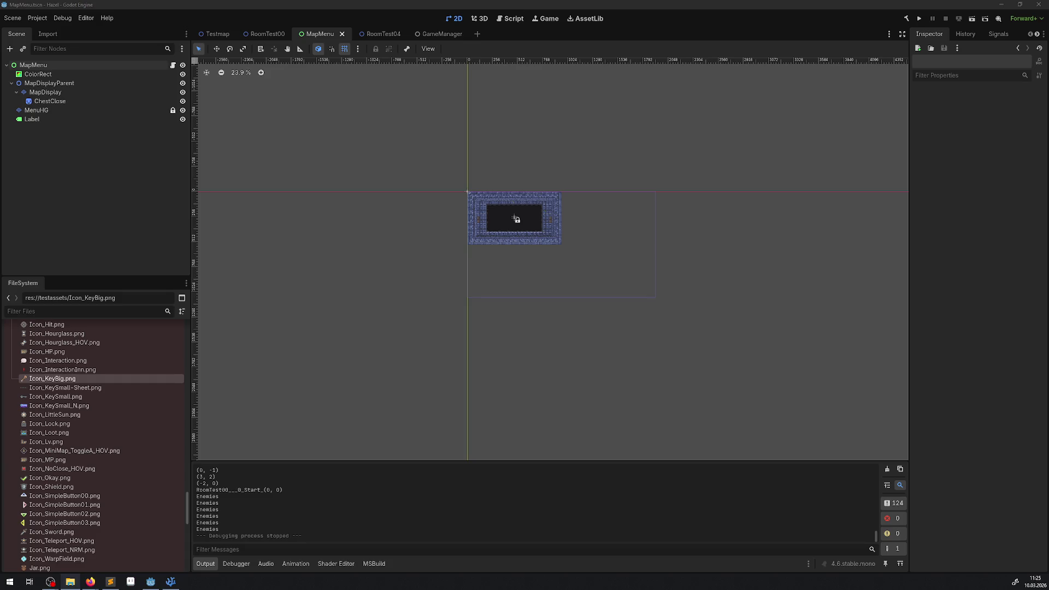
Select the Icon_Lock image in the icons folder window.
mouse_move(0, 92)
left_mouse_down()
mouse_move(273, 90)
mouse_move(427, 57)
left_mouse_up()
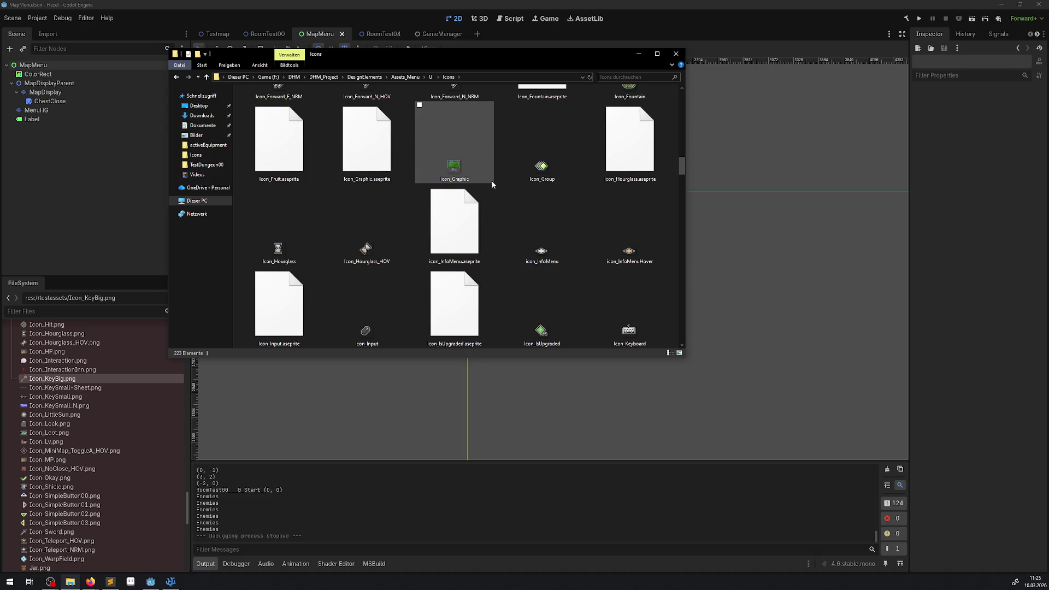
scroll(490, 186, "down", 2)
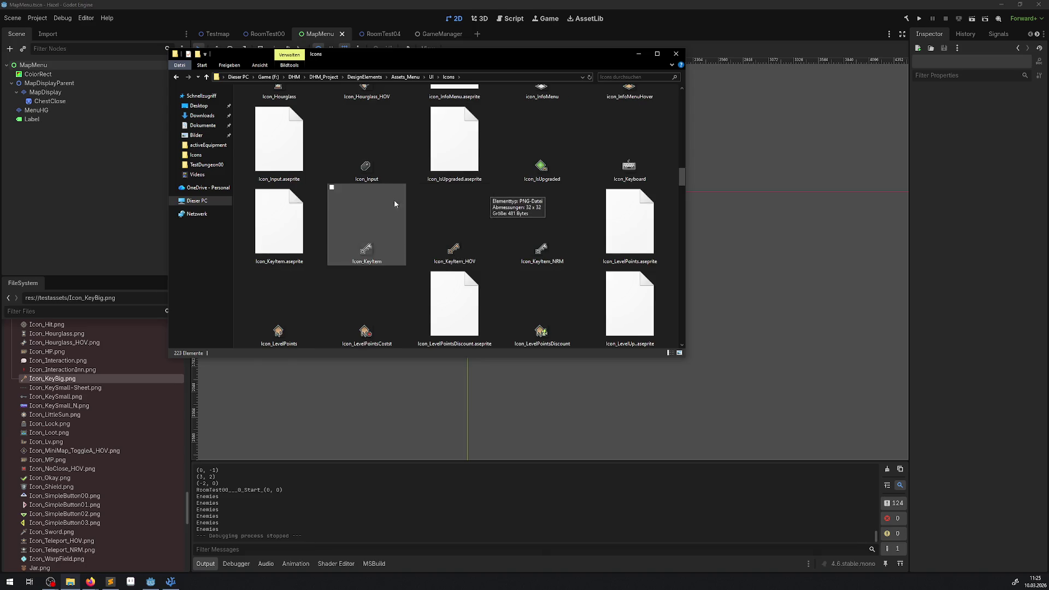
scroll(382, 199, "down", 2)
left_click(626, 254)
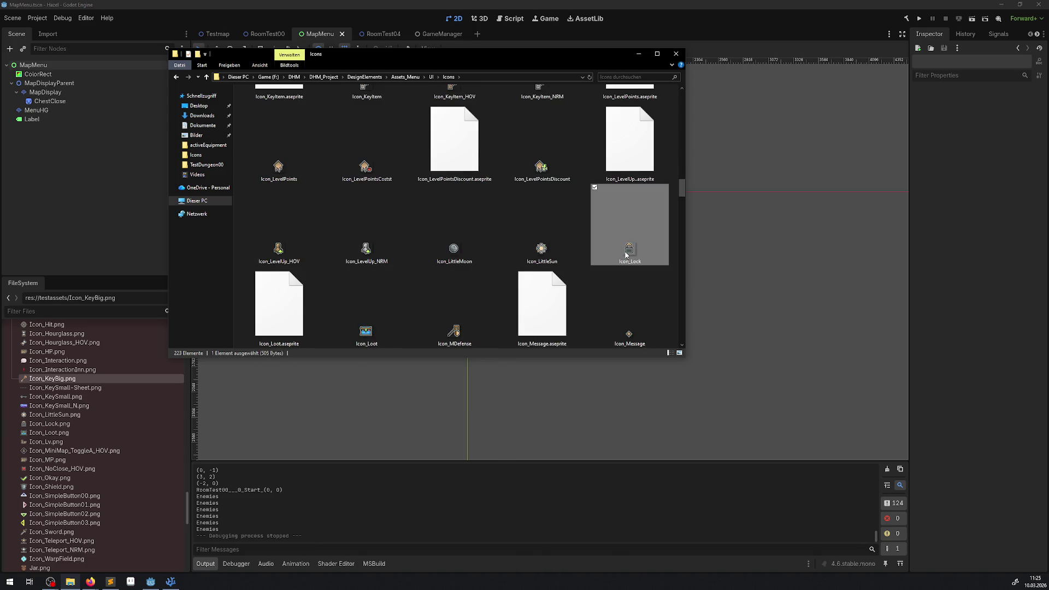
Paste Icon_Lock into Hazel > Assets > UI > Icons and leave Explorer.
left_click(196, 156)
left_click(206, 164)
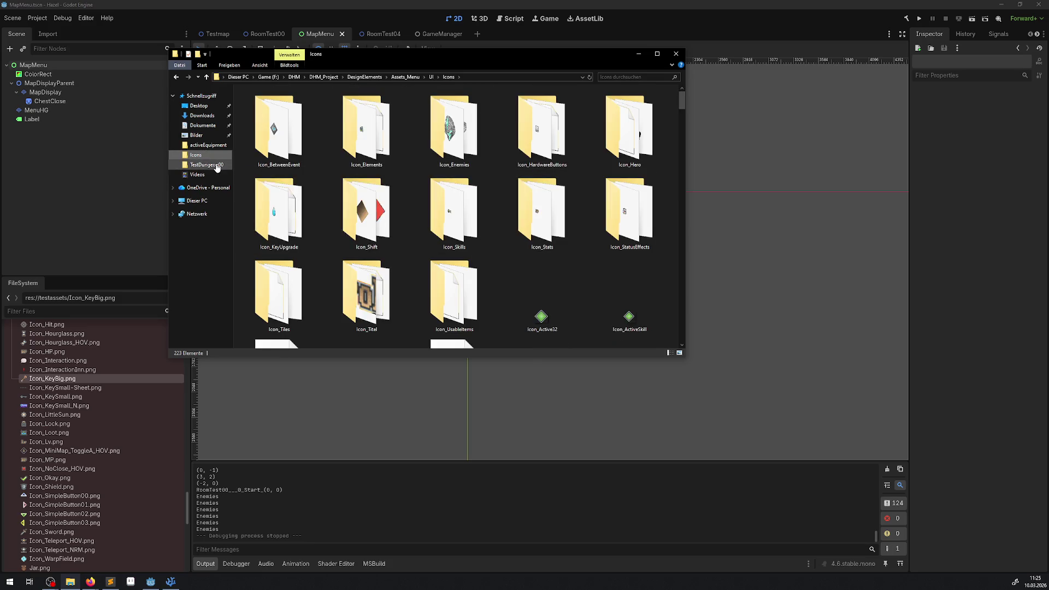
left_click(339, 77)
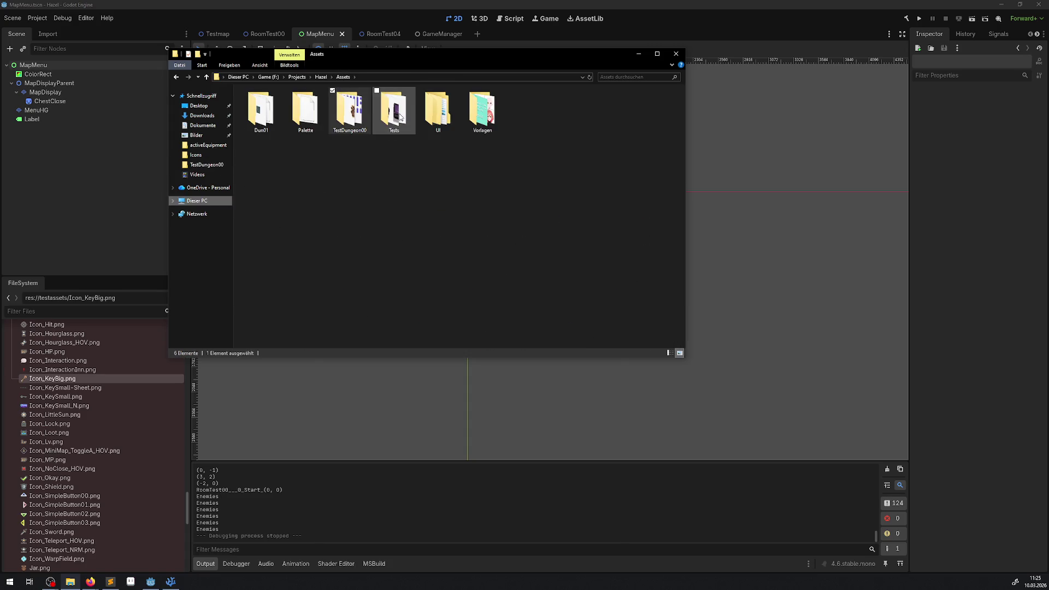
double_click(436, 107)
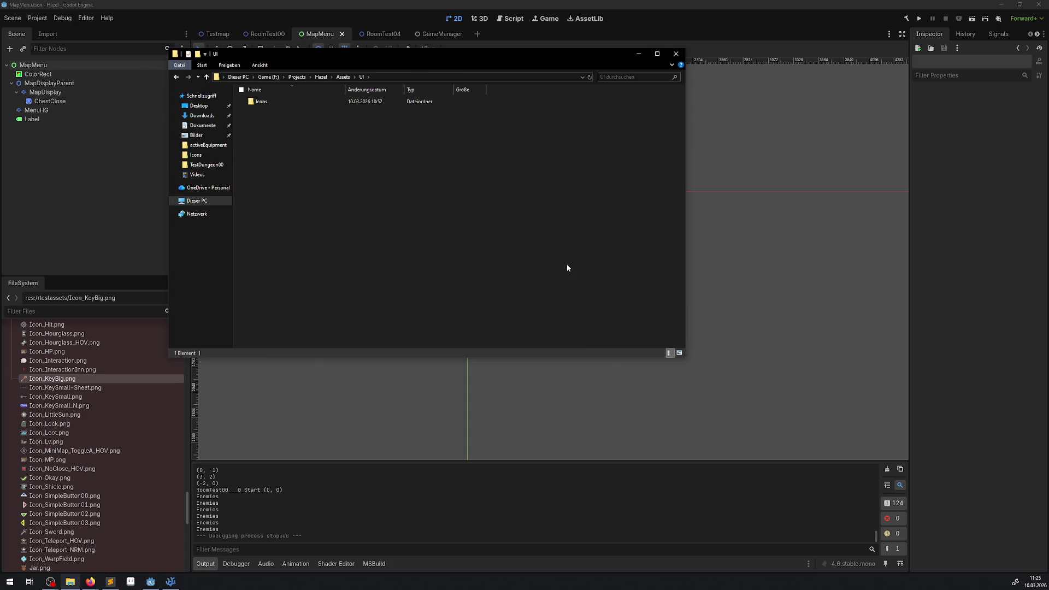
double_click(280, 102)
key("ctrl+v")
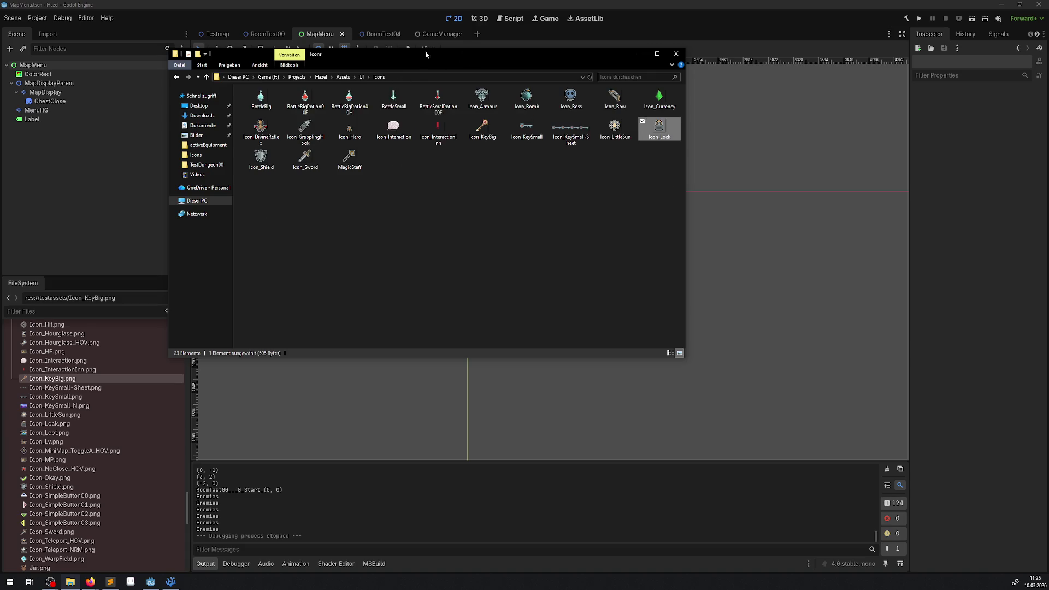
key("alt+Tab")
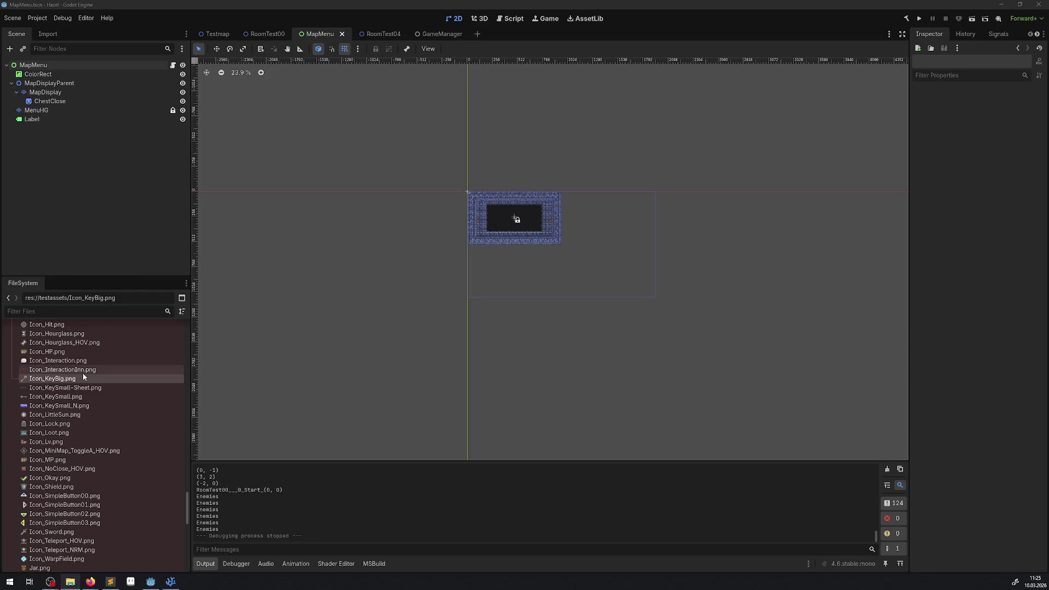
Copy the resource path of testassets/Icon_Lock.png from the FileSystem dock.
left_click(55, 424)
right_click(58, 424)
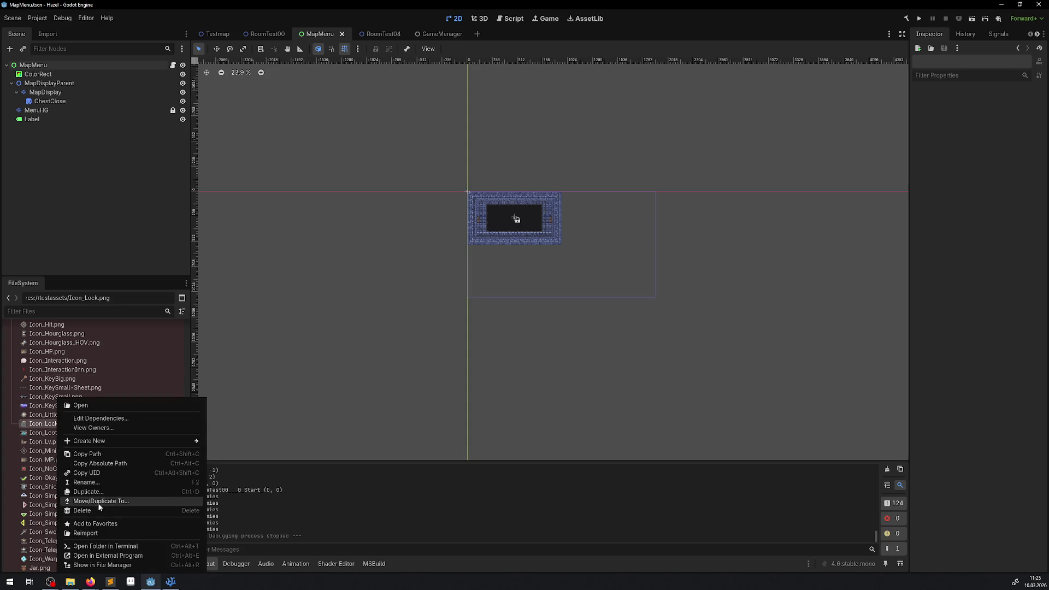
left_click(92, 457)
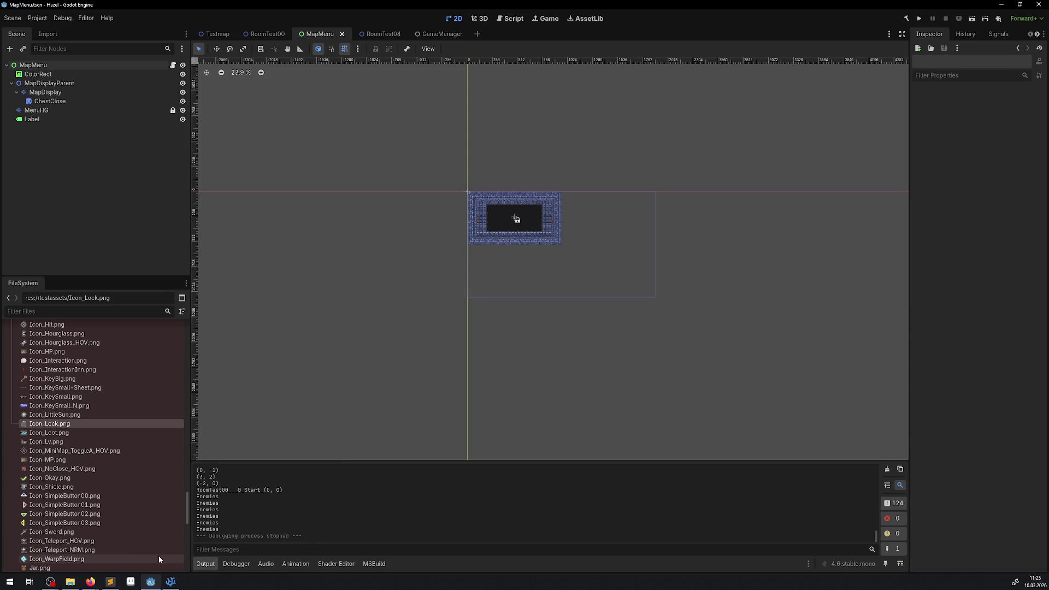
mouse_move(120, 582)
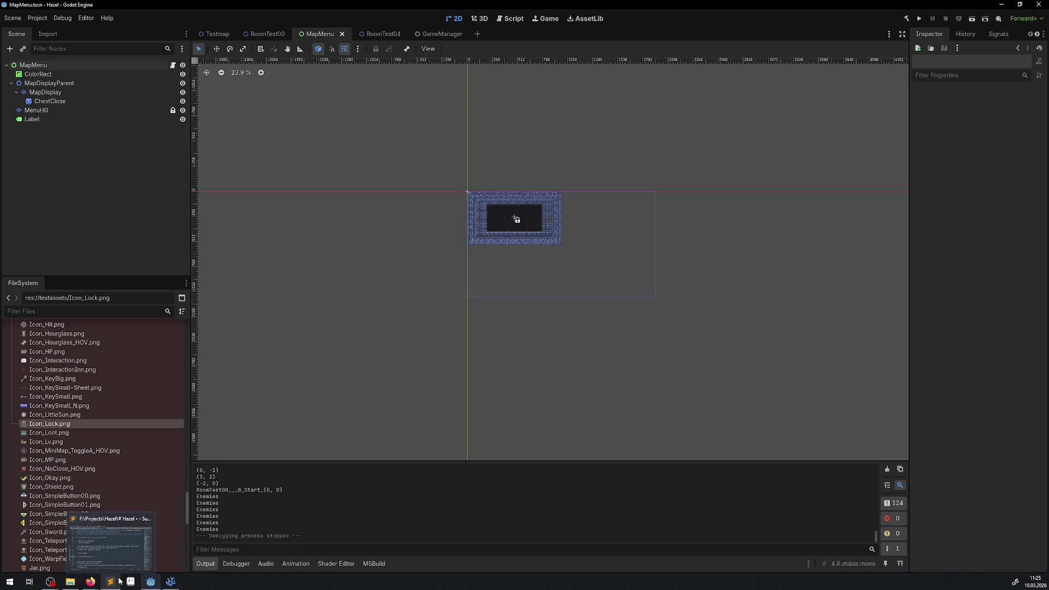
left_click(170, 582)
In IconLoaderManager.cs, add an Icon_DoorLock declaration copied from Icon_DungeonKey.
left_click(358, 26)
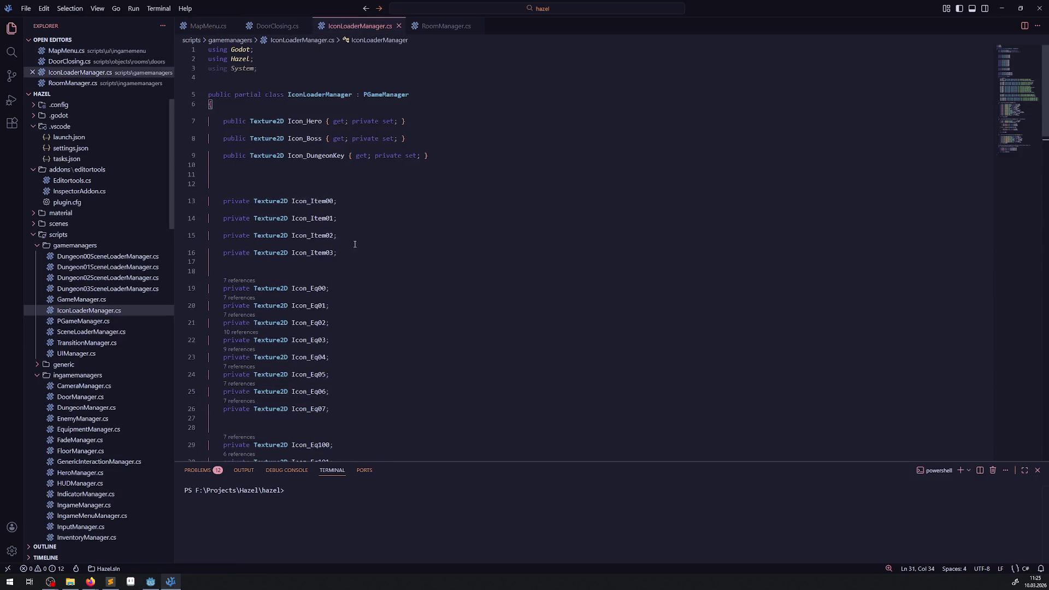
left_click(327, 155)
key("shift+alt+Down")
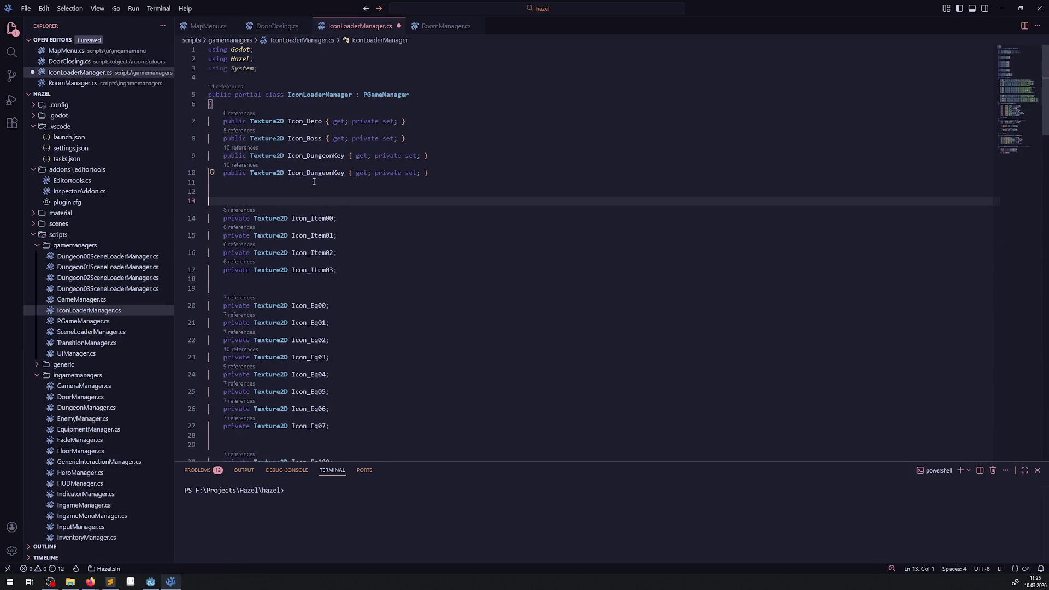
left_click_drag(309, 174, 352, 179)
double_click(344, 173)
type("Icon_DoorLock")
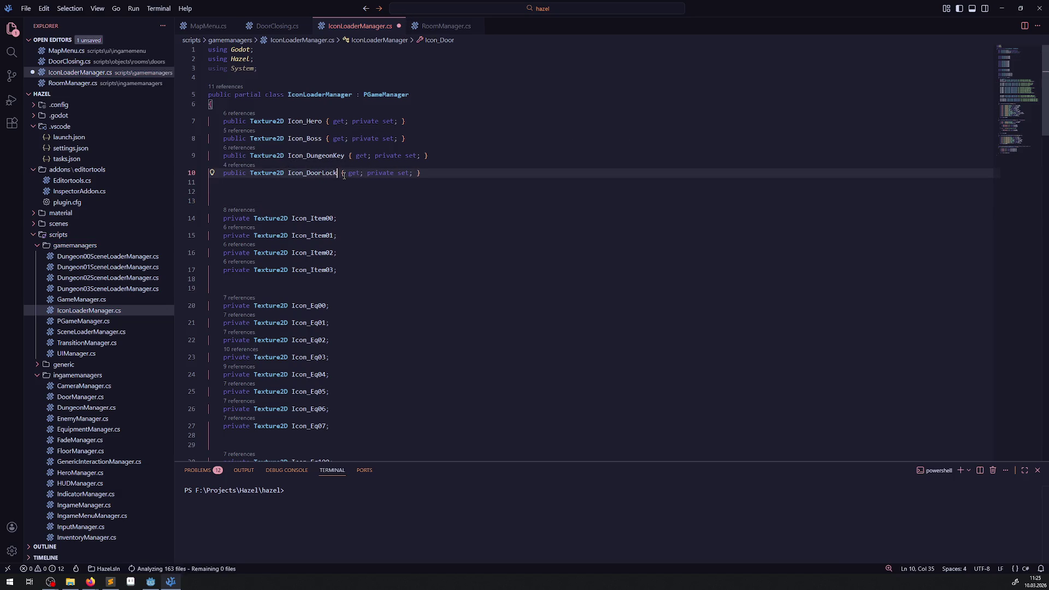
Load Icon_DoorLock from res://testassets/Icon_Lock.png in _Ready and save.
scroll(313, 236, "down", 8)
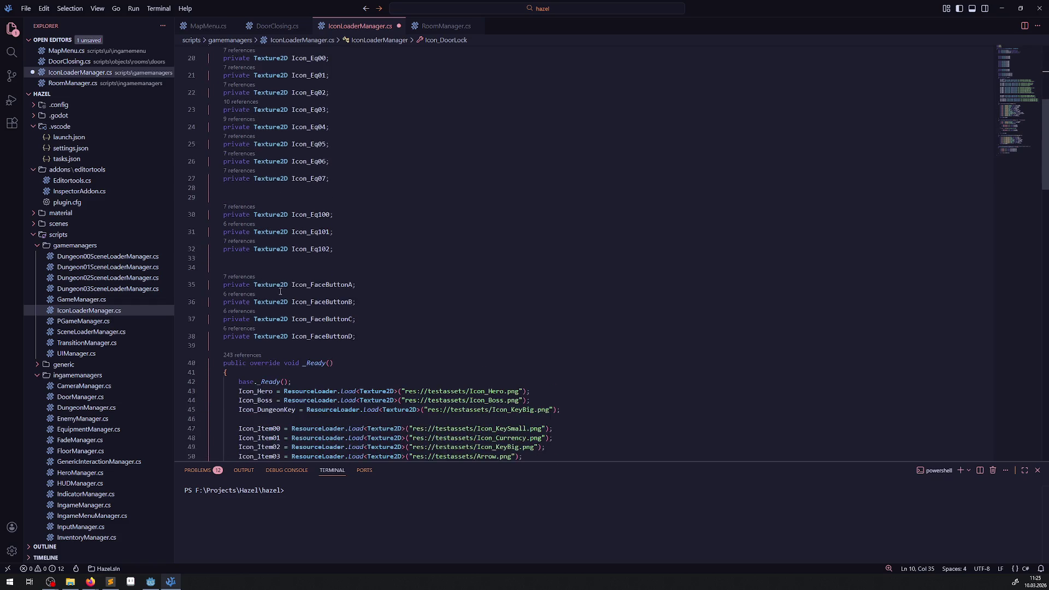
left_click(326, 307)
key("shift+alt+Down")
left_click_drag(257, 316, 297, 317)
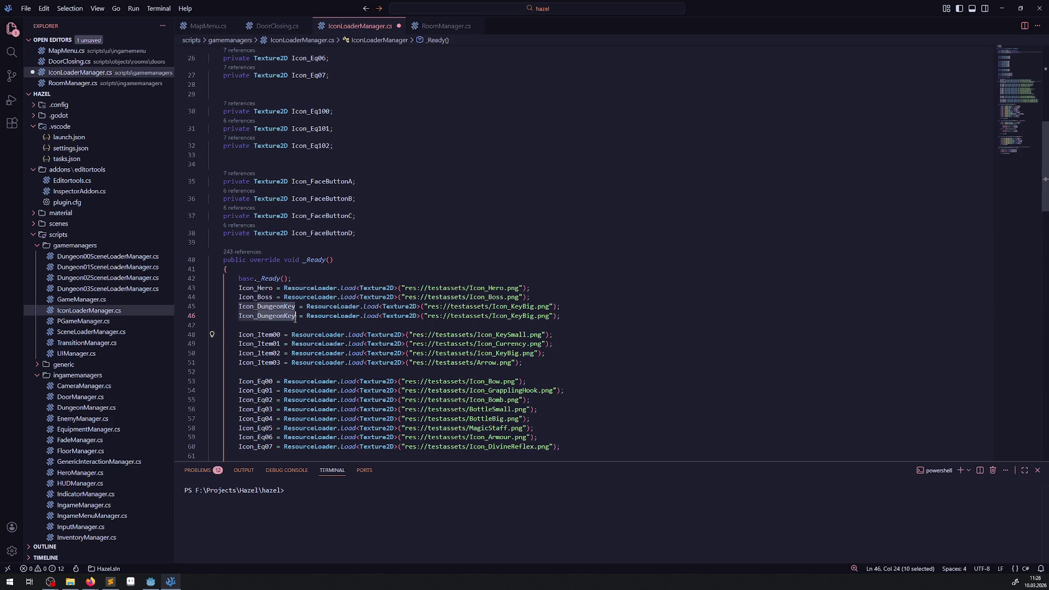
type("DoorLock")
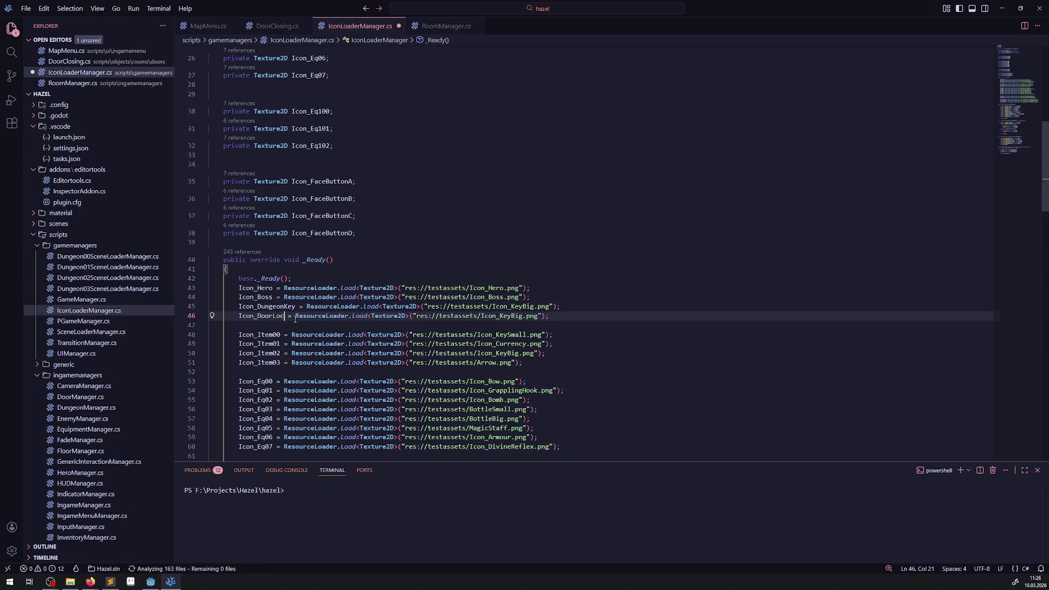
left_click_drag(419, 315, 542, 316)
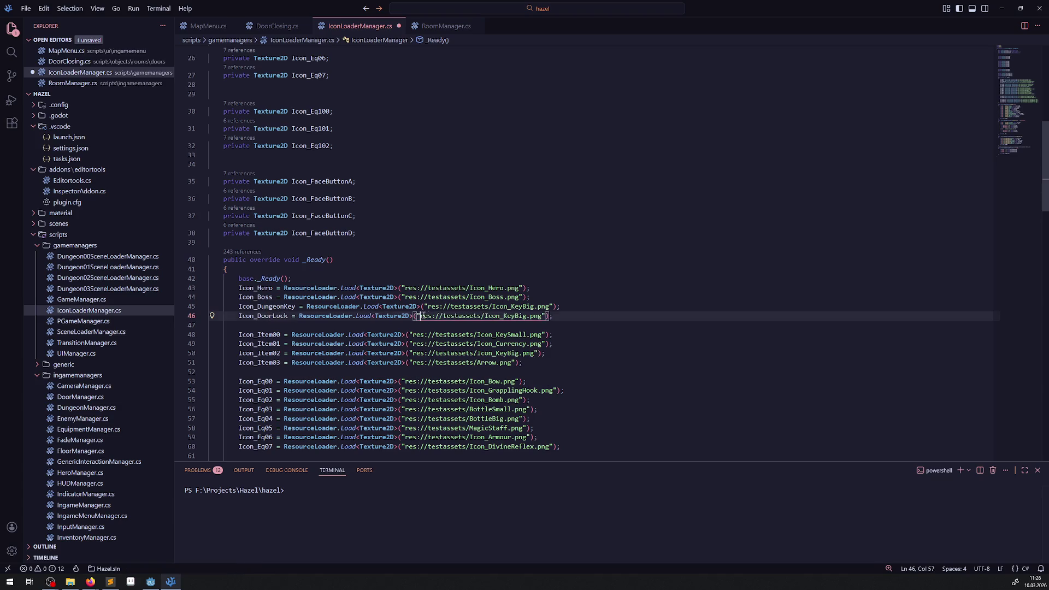
type("res://testassets/Icon_Lock.png")
key("ctrl+s")
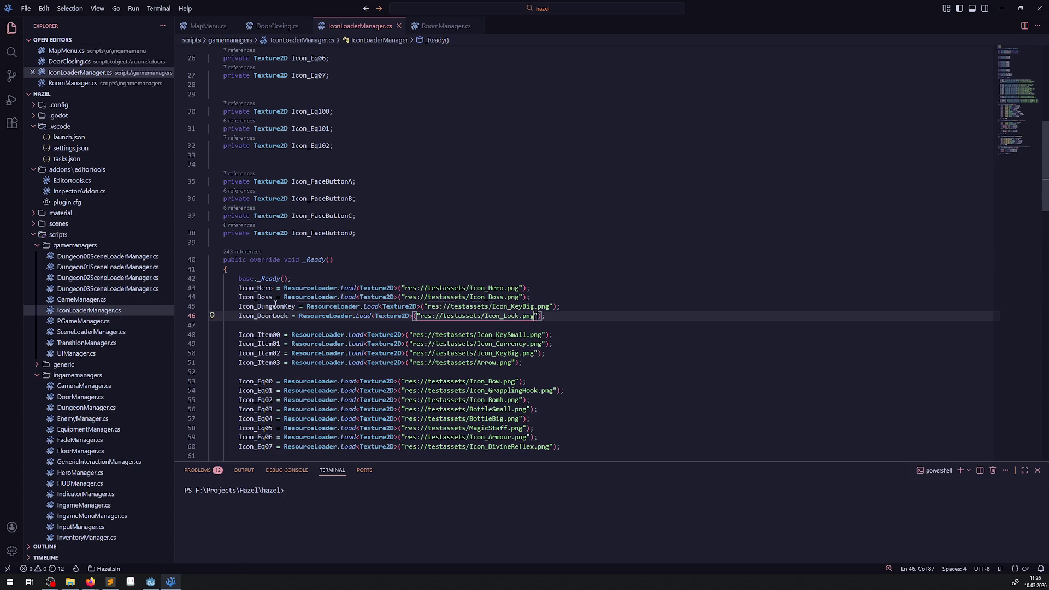
Insert a prefix into the Hero, Boss, DungeonKey and DoorLock names on the load lines.
left_click(304, 248)
left_click(258, 288)
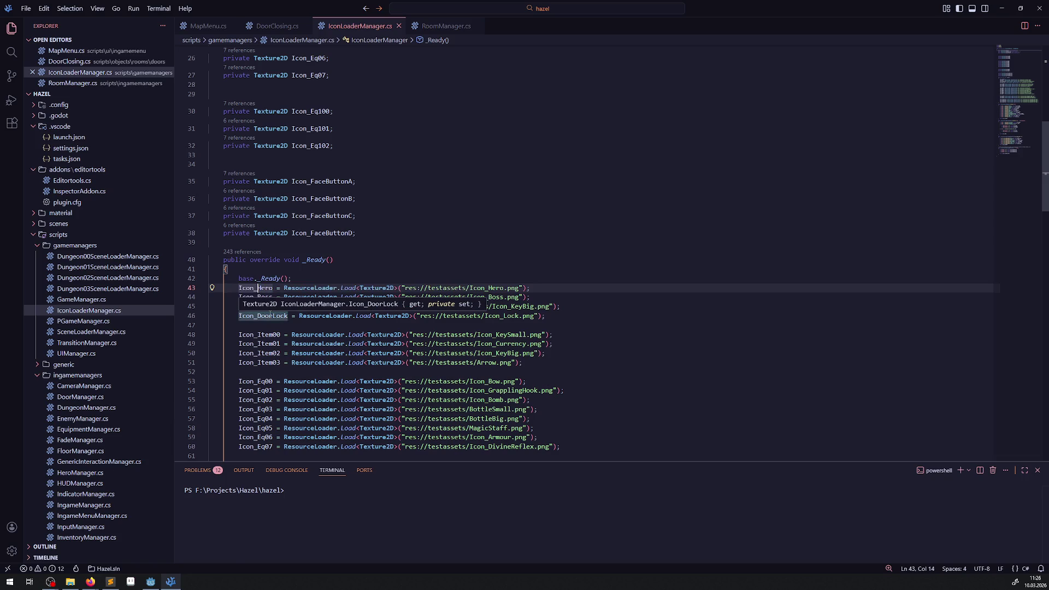
type("Big")
left_click(258, 297)
type("Map")
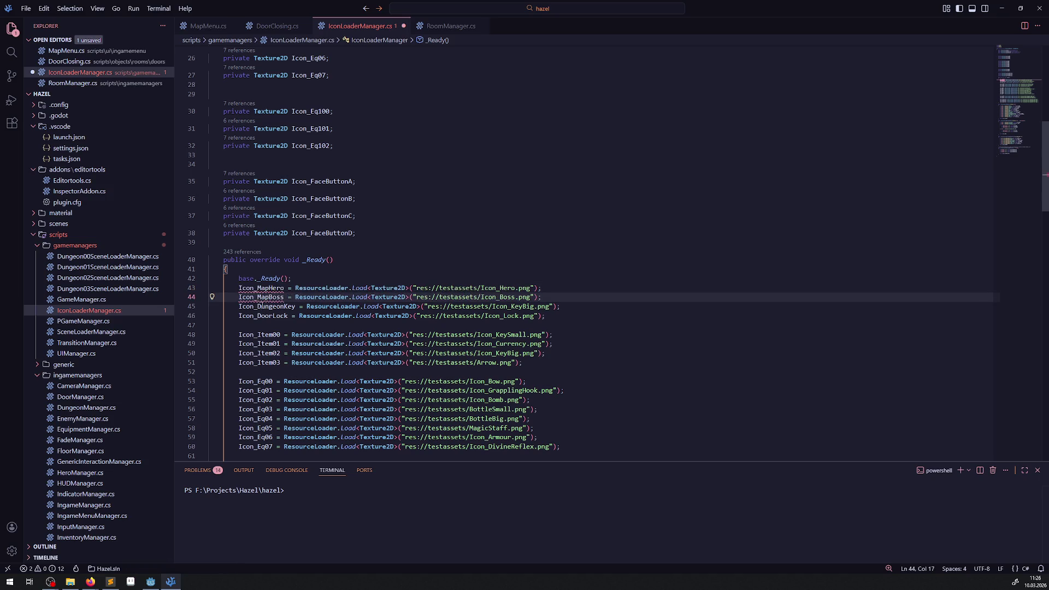
left_click(257, 306)
type("Map")
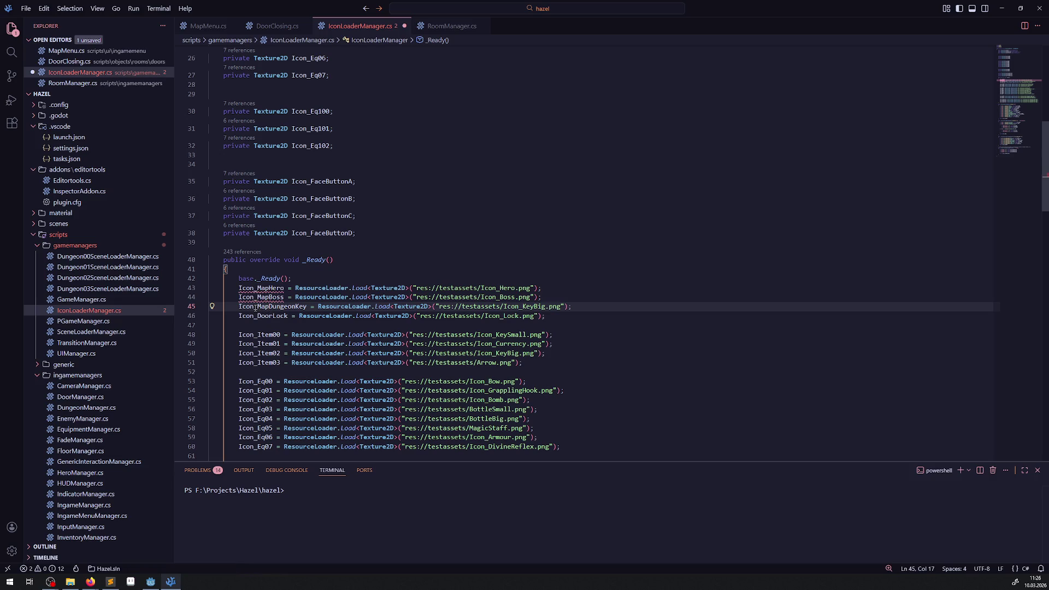
left_click(257, 315)
type("Map")
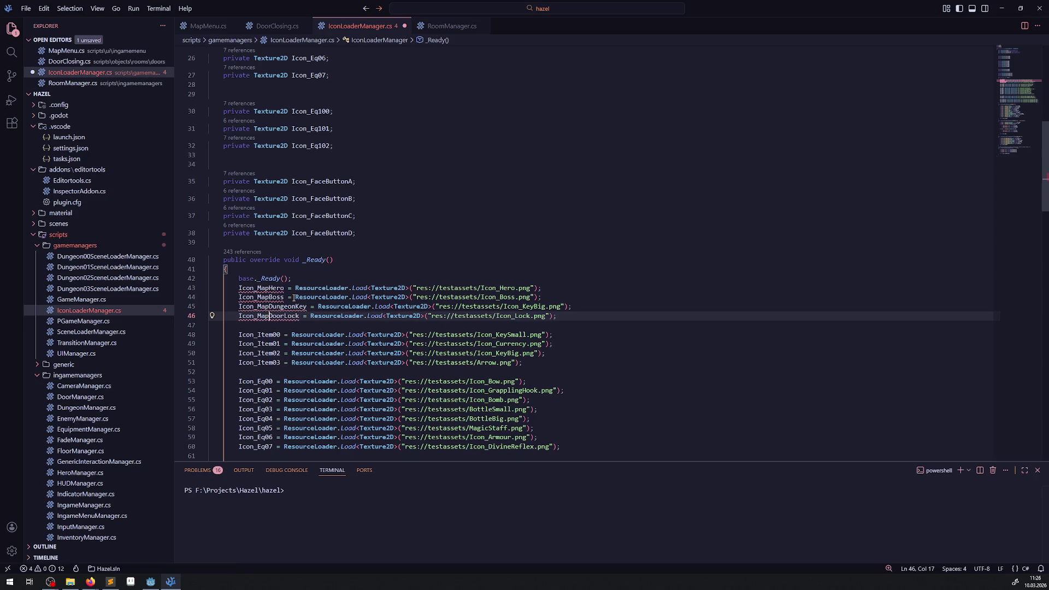
left_click_drag(258, 316, 268, 315)
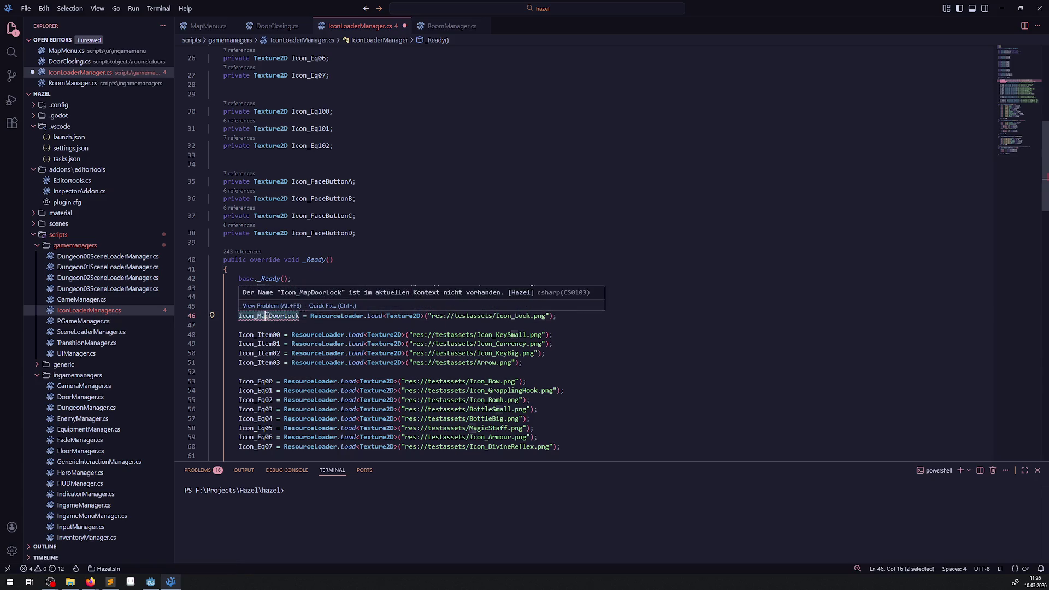
Add the Map prefix to the four icon field declarations and save.
scroll(289, 319, "up", 5)
scroll(290, 318, "up", 3)
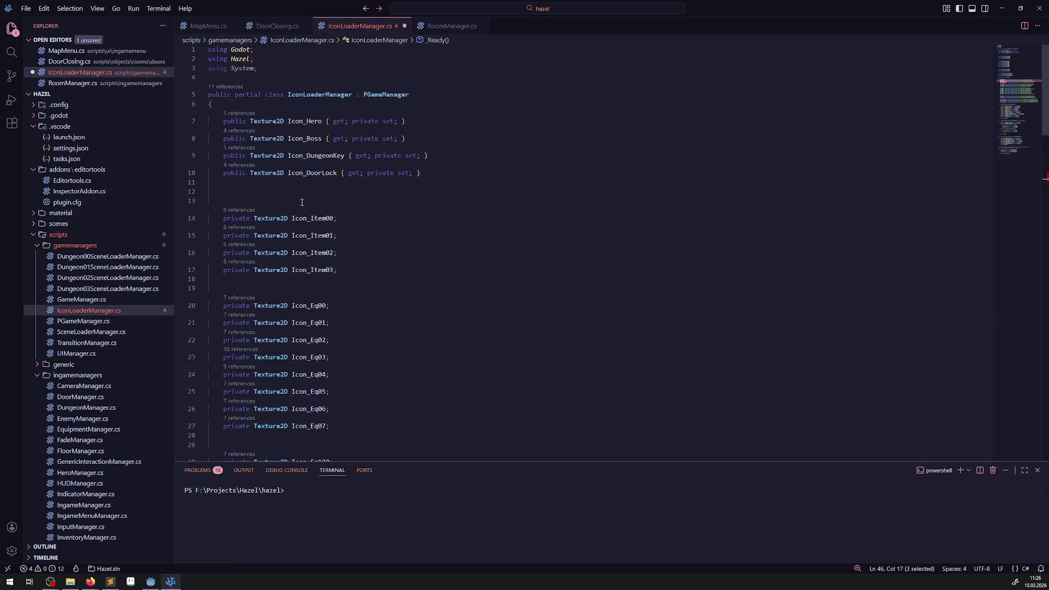
left_click(308, 173)
type("Map")
left_click(307, 156)
type("Map")
left_click(307, 138)
type("Map")
left_click(307, 122)
type("Map")
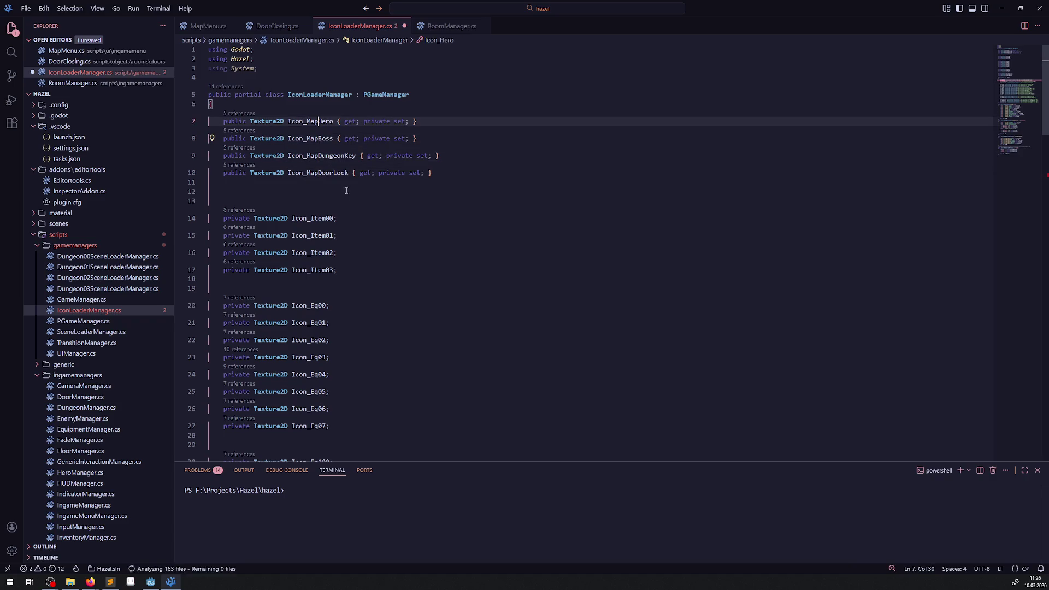
key("ctrl+s")
scroll(376, 222, "down", 10)
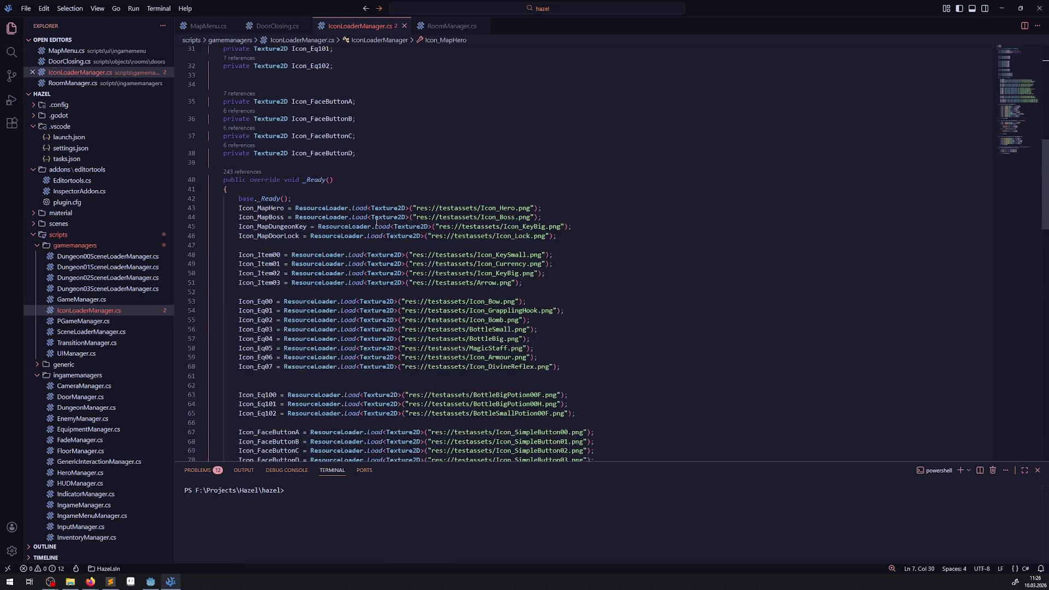
left_click(200, 27)
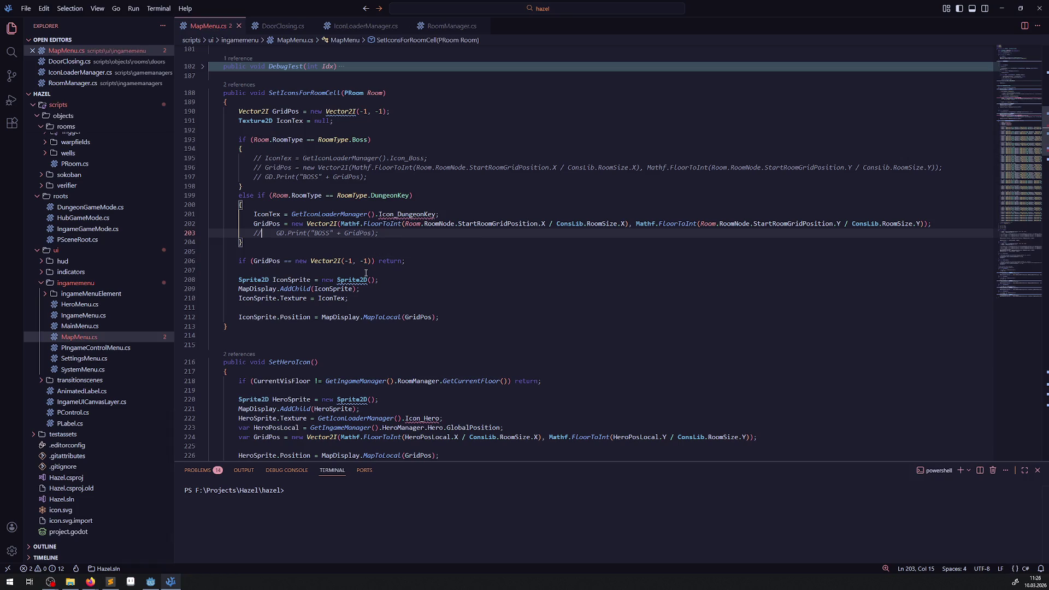
Change MapMenu.cs references to Icon_MapDungeonKey, Icon_MapBoss and Icon_MapHero, and save.
left_click(397, 214)
type("Map")
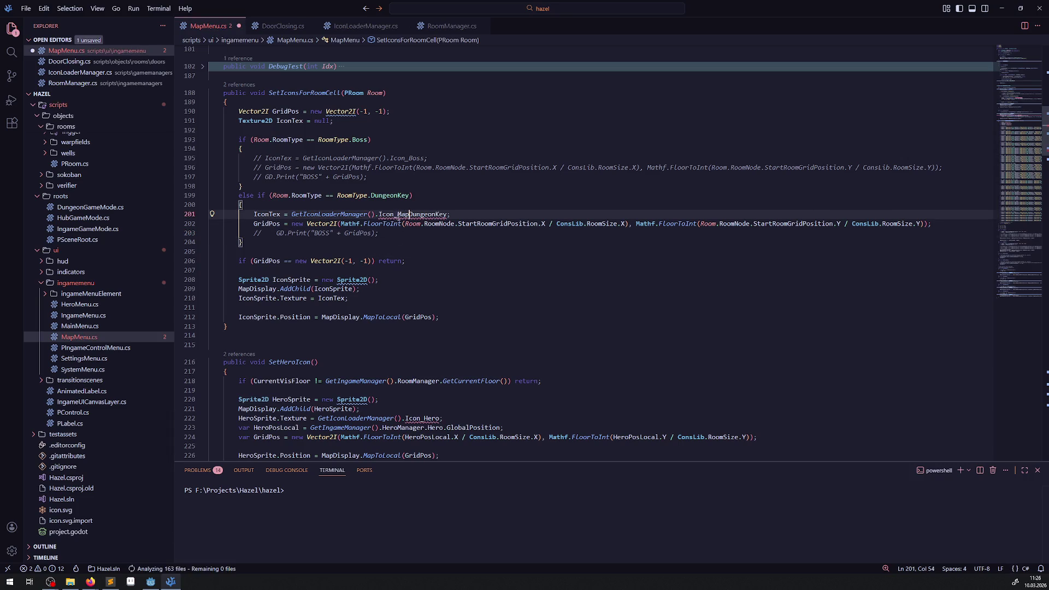
left_click(410, 158)
type("Map")
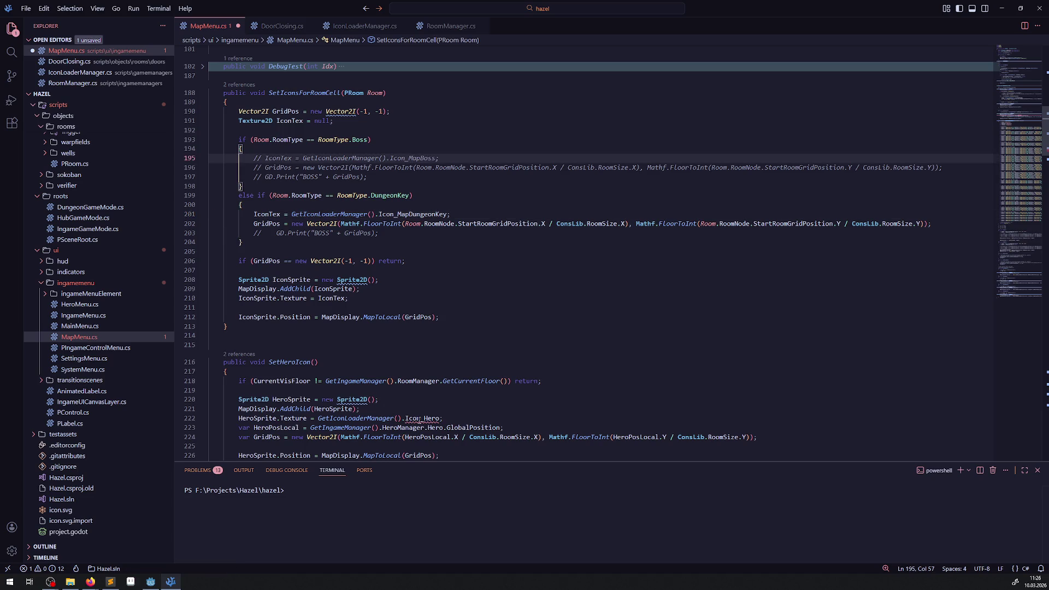
left_click(420, 419)
type("Map")
key("ctrl+s")
left_click(492, 312)
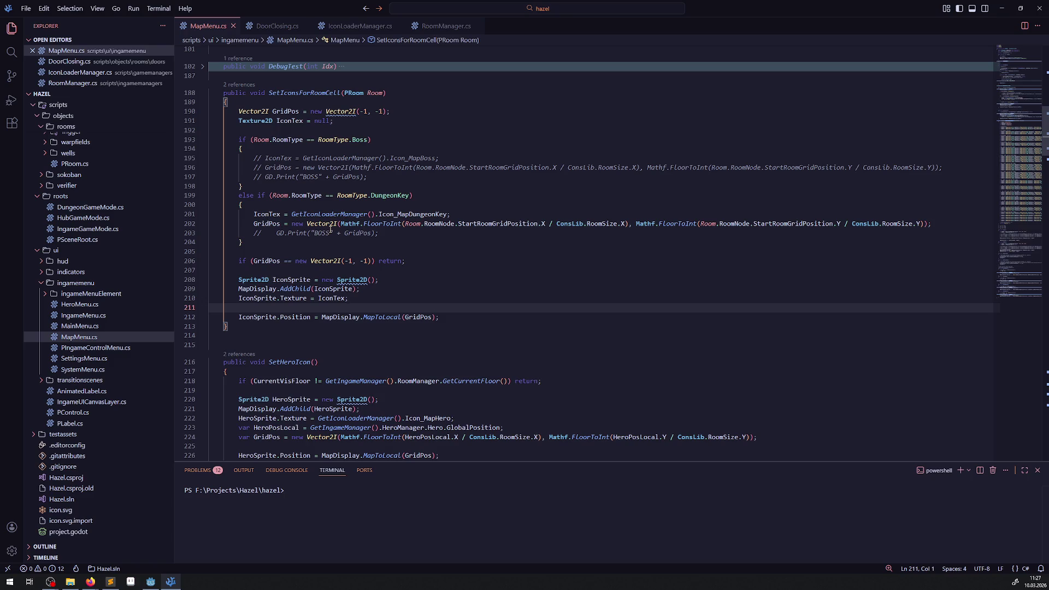
Add a copy of the SetIconsForRoomCell header with an empty body below that method.
left_click(264, 240)
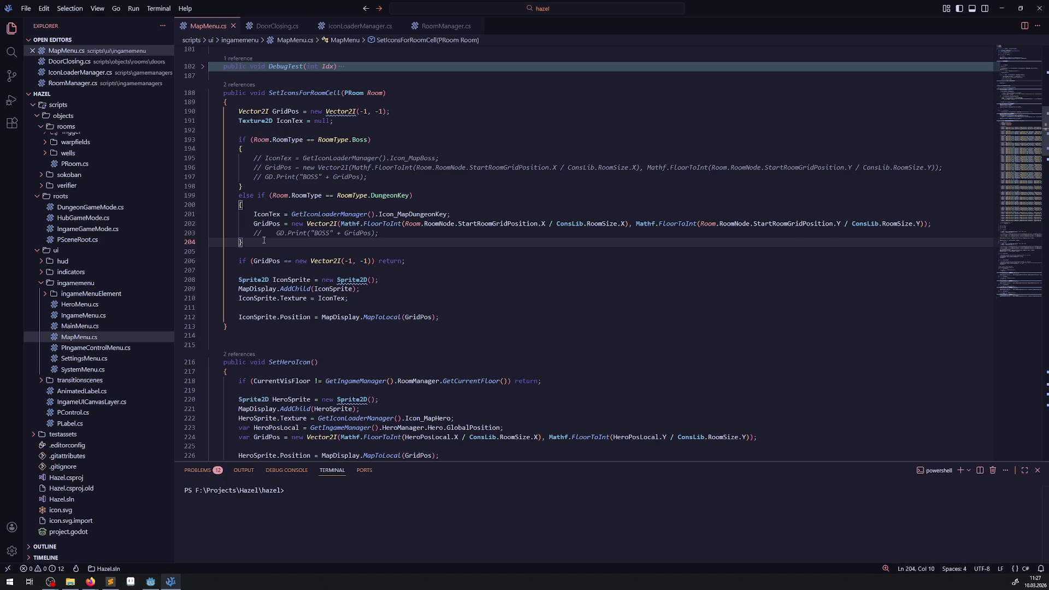
key("Return")
key("Return")
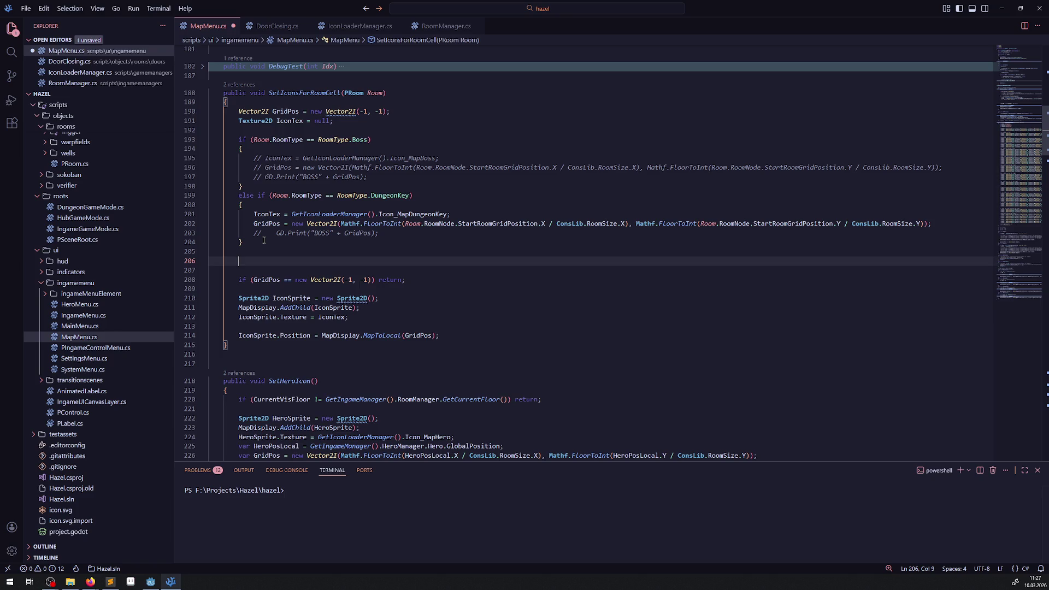
left_click(256, 96)
left_click(232, 347)
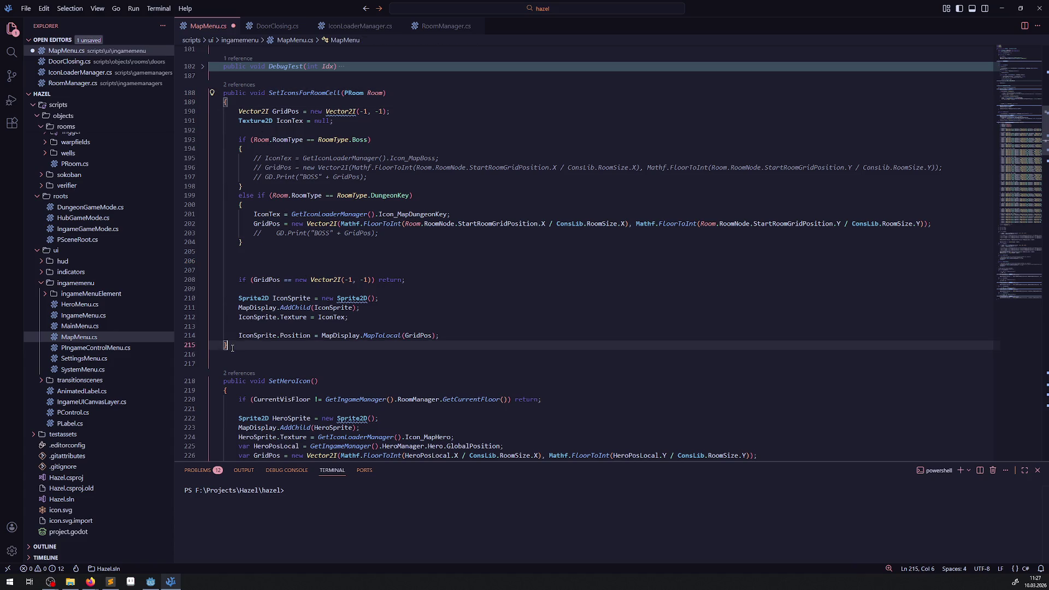
key("Return")
key("Return")
type("public void SetIconsForRoomCell(PRoom Room)     {")
key("Return")
type("}")
key("ctrl+s")
Name the new method SetDoorLocksForRoom.
mouse_move(305, 372)
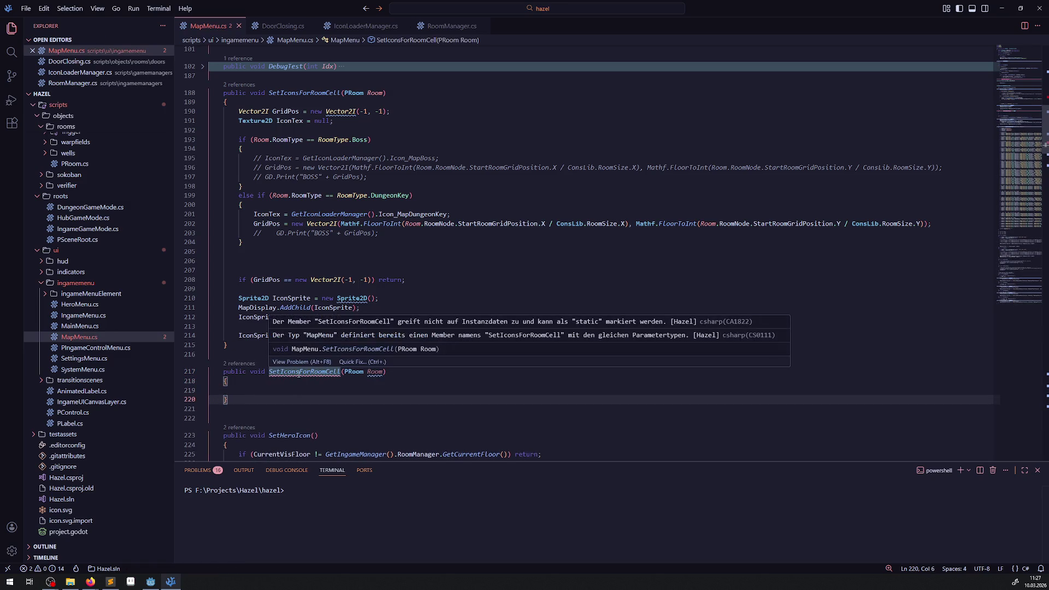
left_click_drag(279, 371, 341, 372)
key("BackSpace")
key("ctrl+space")
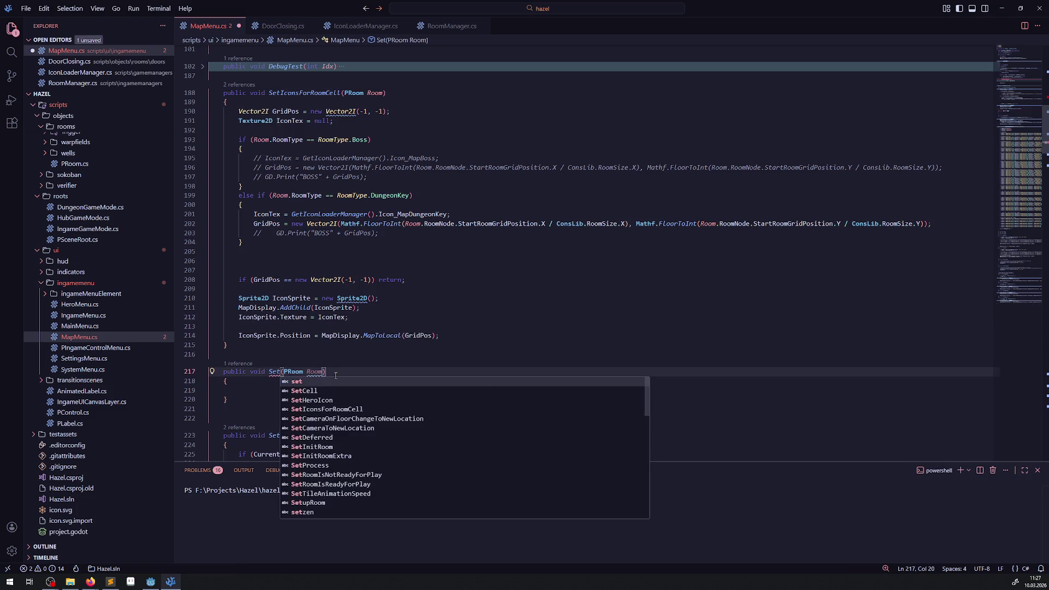
type("DoorLocks")
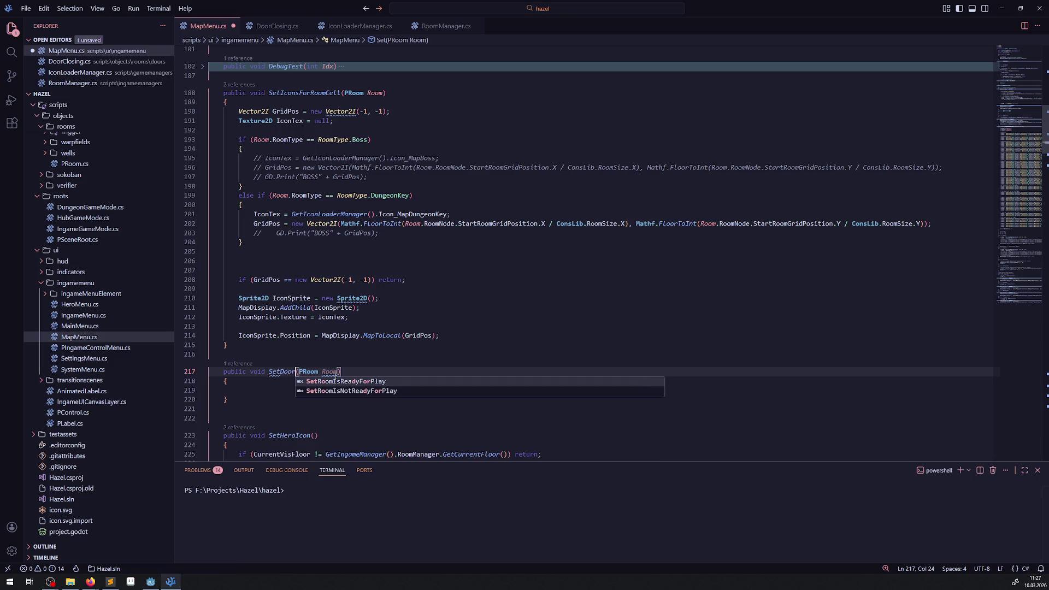
type("For")
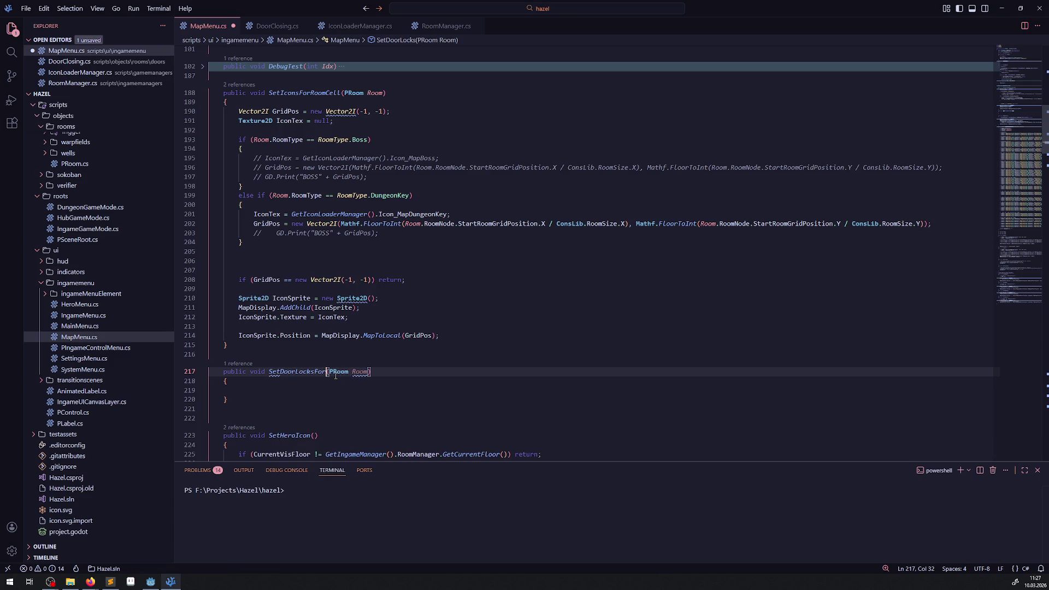
type("RoomCell")
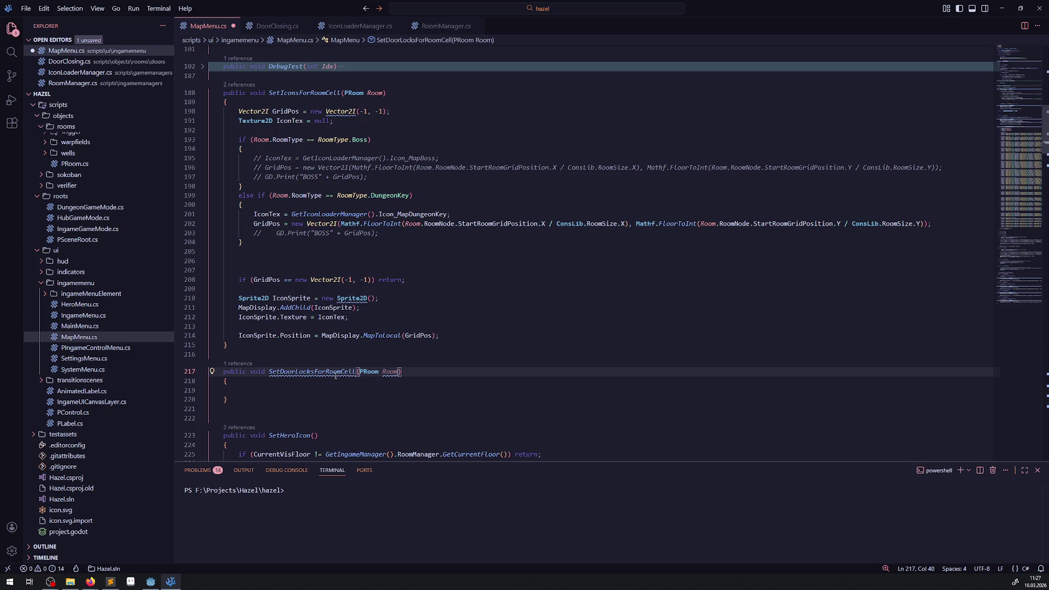
key("BackSpace")
key("BackSpace")
key("BackSpace")
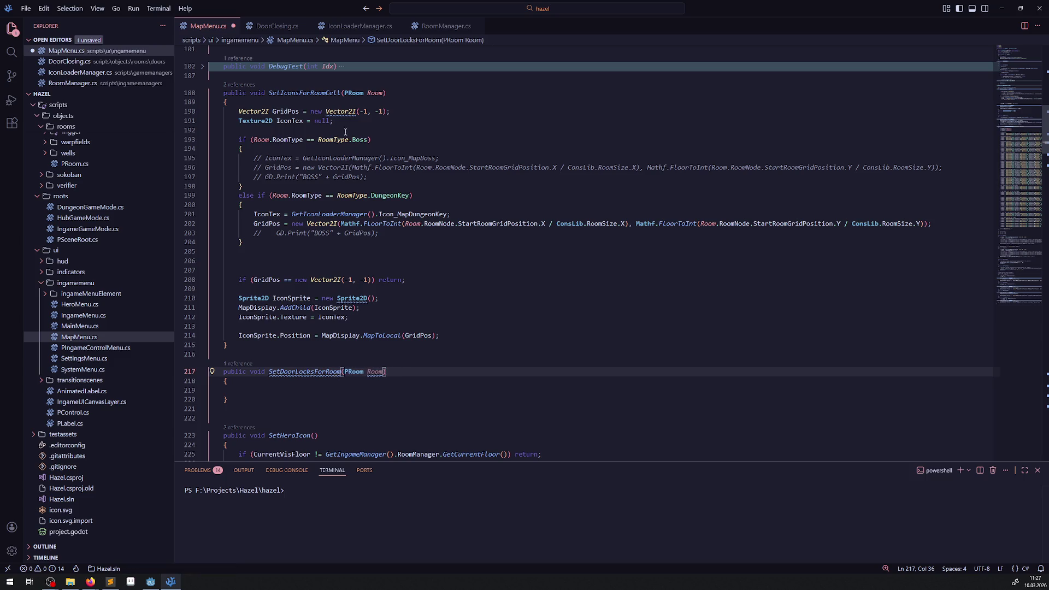
Rename SetIconsForRoomCell and its InitUpdate call to SetIconsForRoom, then save.
left_click(344, 92)
key("BackSpace")
key("BackSpace")
key("BackSpace")
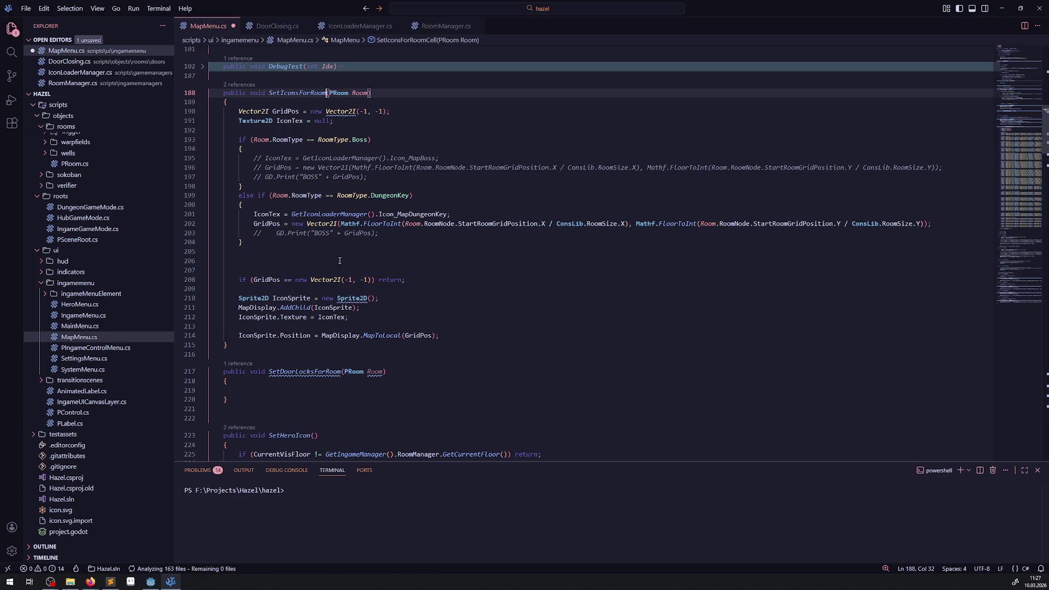
scroll(349, 293, "up", 10)
left_click(324, 293)
key("BackSpace")
key("BackSpace")
key("BackSpace")
scroll(324, 304, "down", 5)
key("ctrl+s")
left_click(308, 225)
scroll(309, 302, "down", 4)
scroll(309, 302, "down", 3)
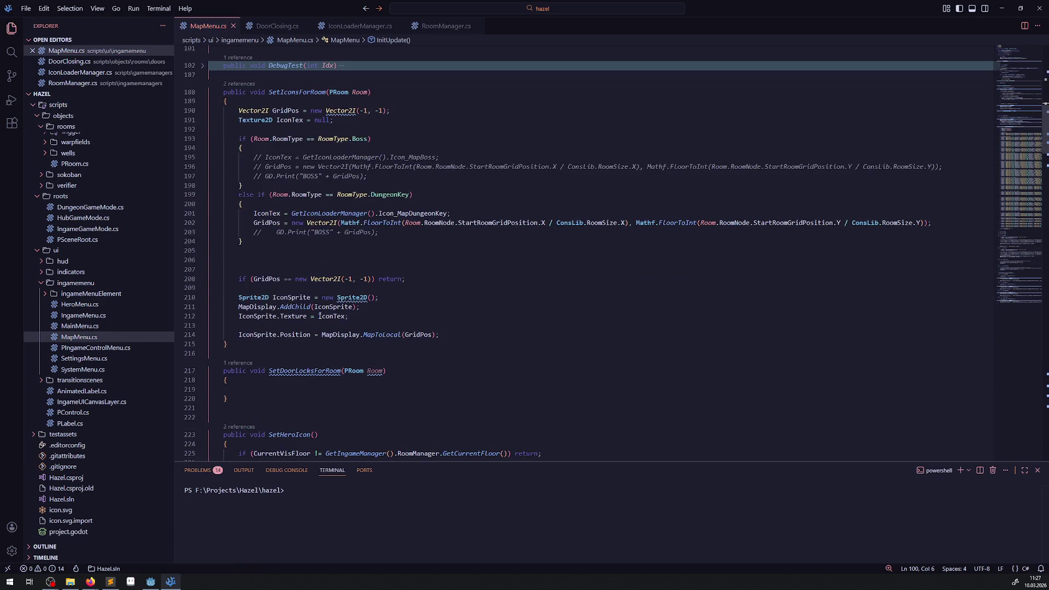
double_click(309, 372)
key("ctrl+c")
Add a SetDoorLocksForRoom(Room); call below the SetIconsForRoom call.
scroll(301, 366, "up", 12)
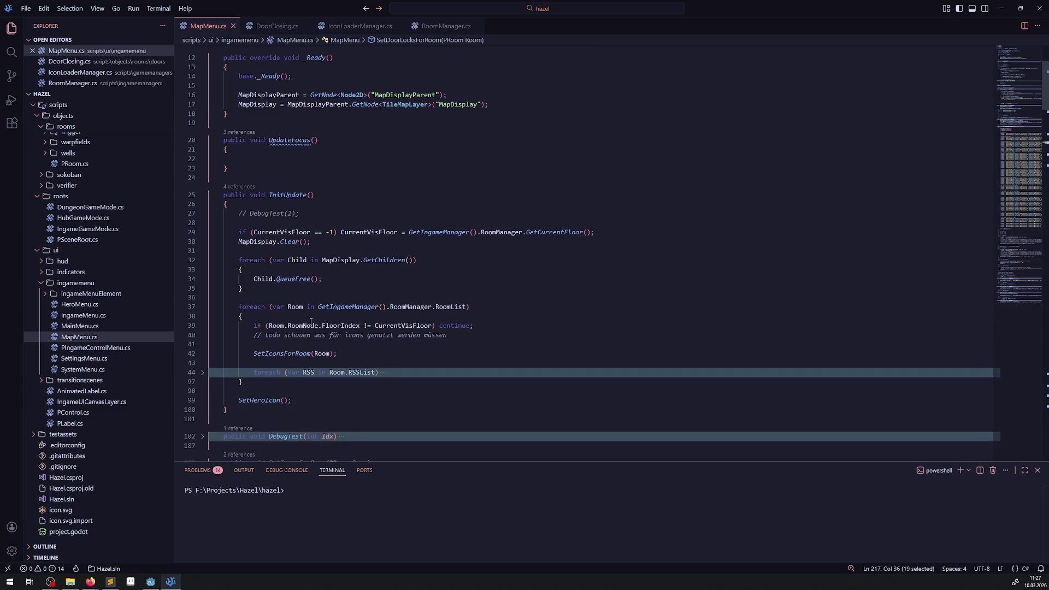
left_click(300, 363)
key("Return")
key("Up")
key("ctrl+v")
type("(Room);")
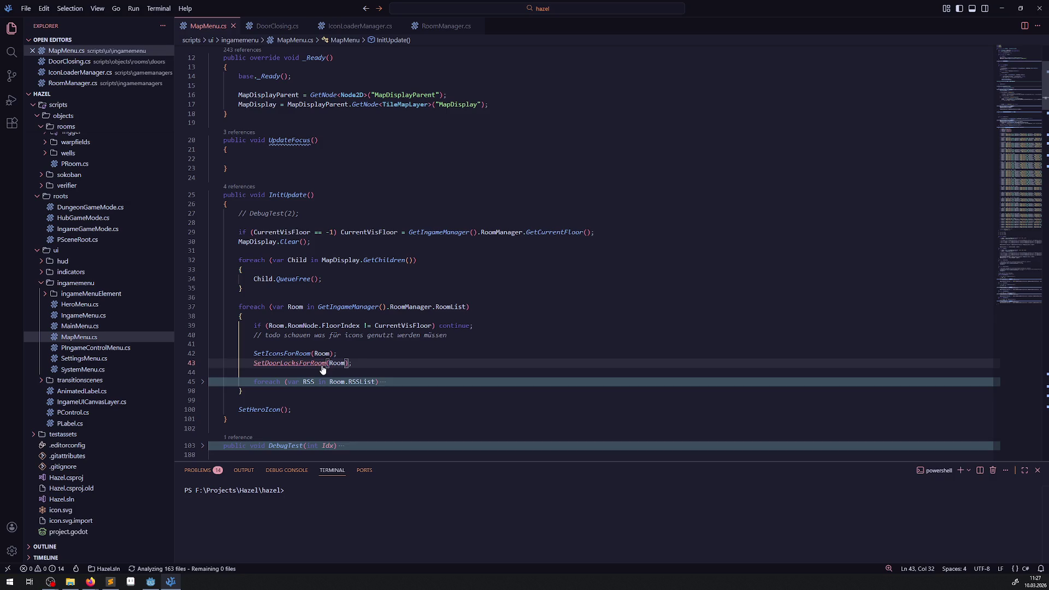
Put an empty foreach (var Trigger in Room.TriggerList) loop inside SetDoorLocksForRoom.
left_click(322, 366, "ctrl")
left_click(247, 361)
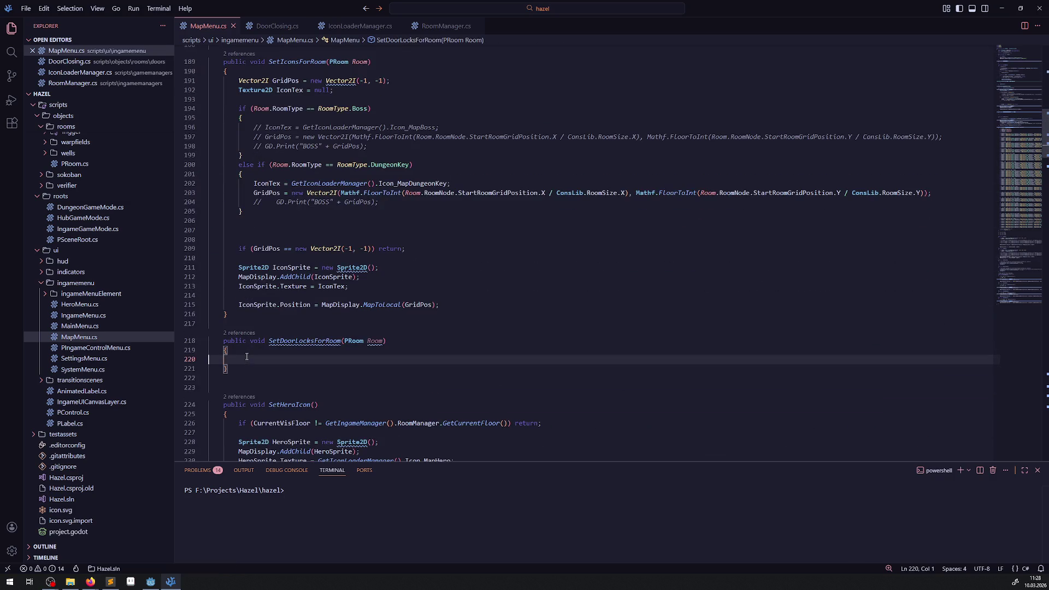
type("foreach()")
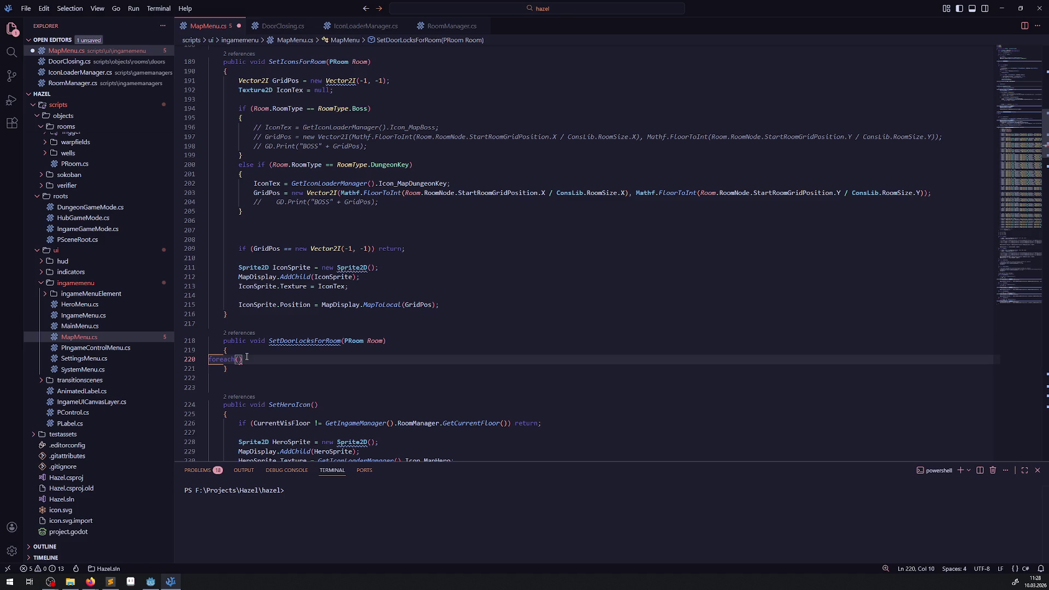
key("Return")
type("{")
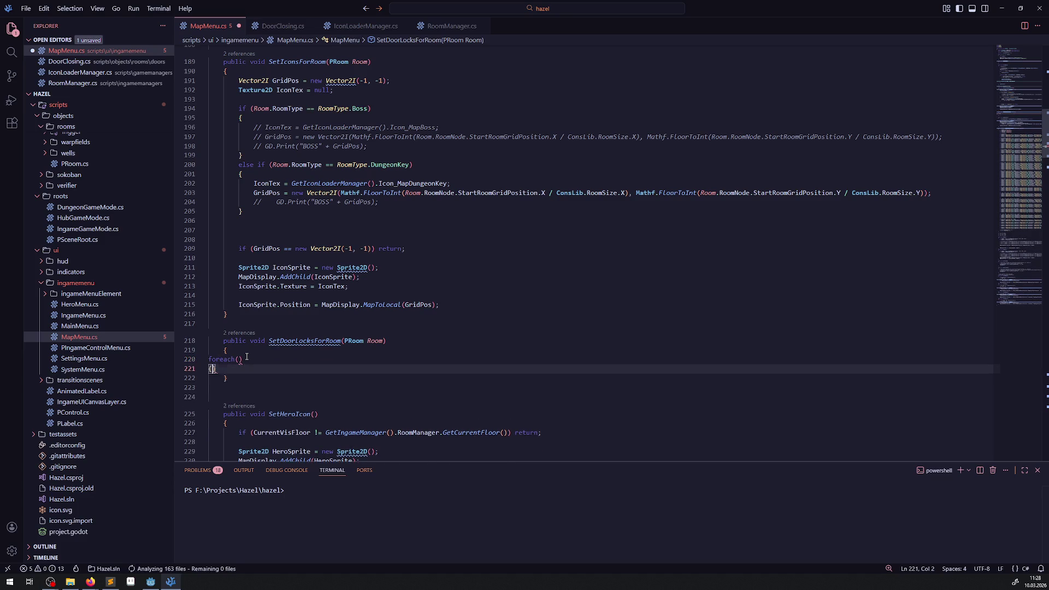
key("Return")
left_click(272, 358)
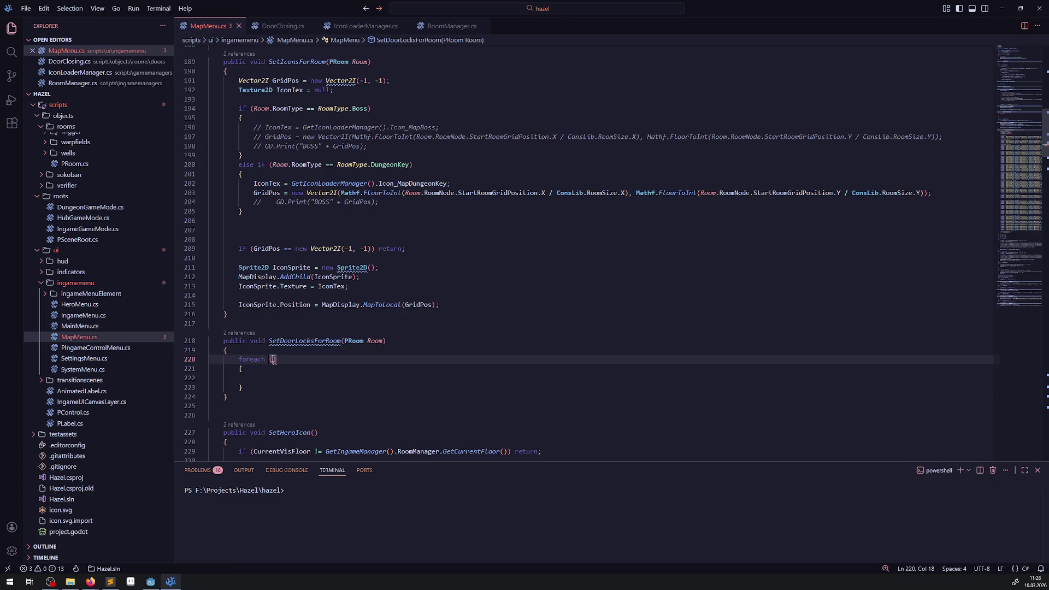
type("var Trigger in Room.Trigg")
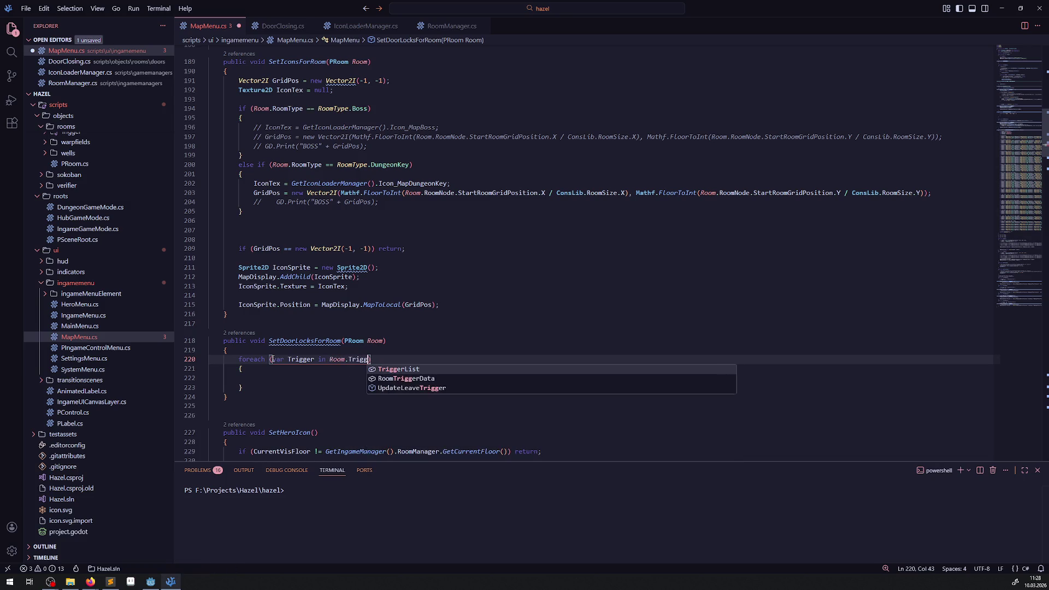
key("Tab")
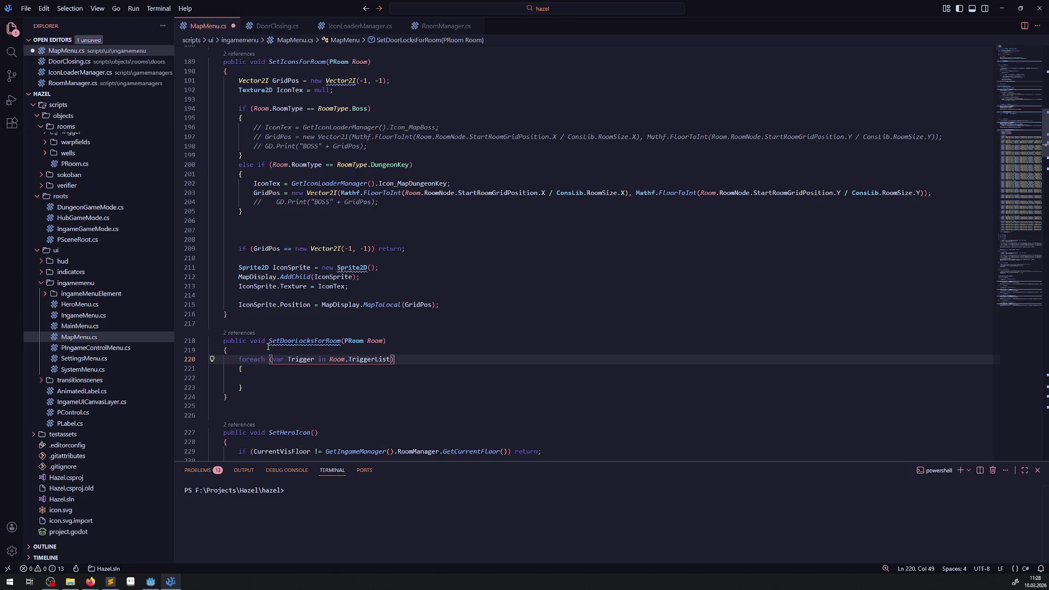
left_click(255, 381)
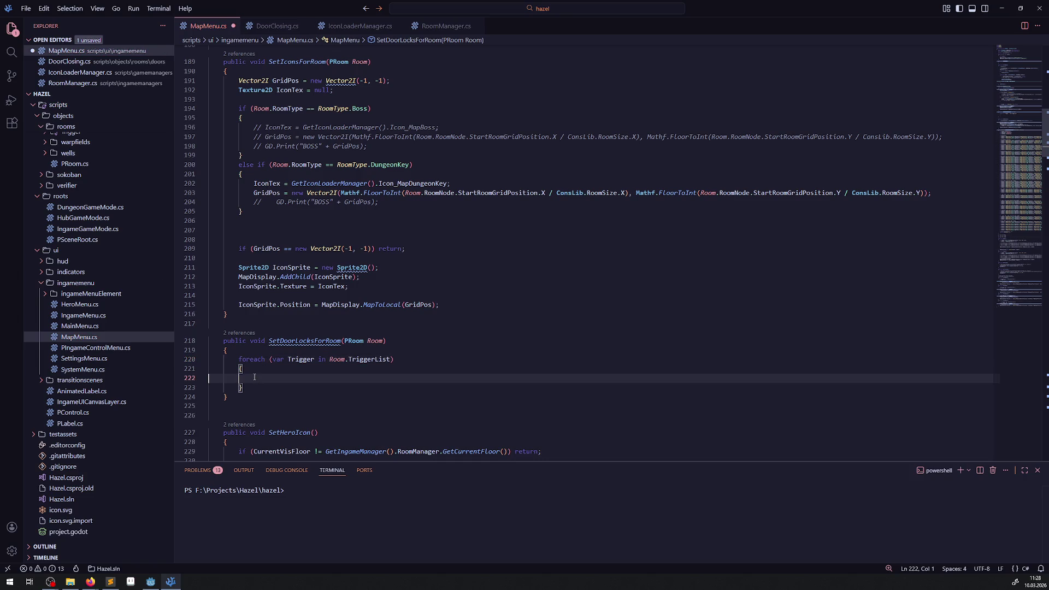
Start an if condition on Trigger.RoomExitType in the foreach body.
type("if()")
key("Left")
type("Trigger.")
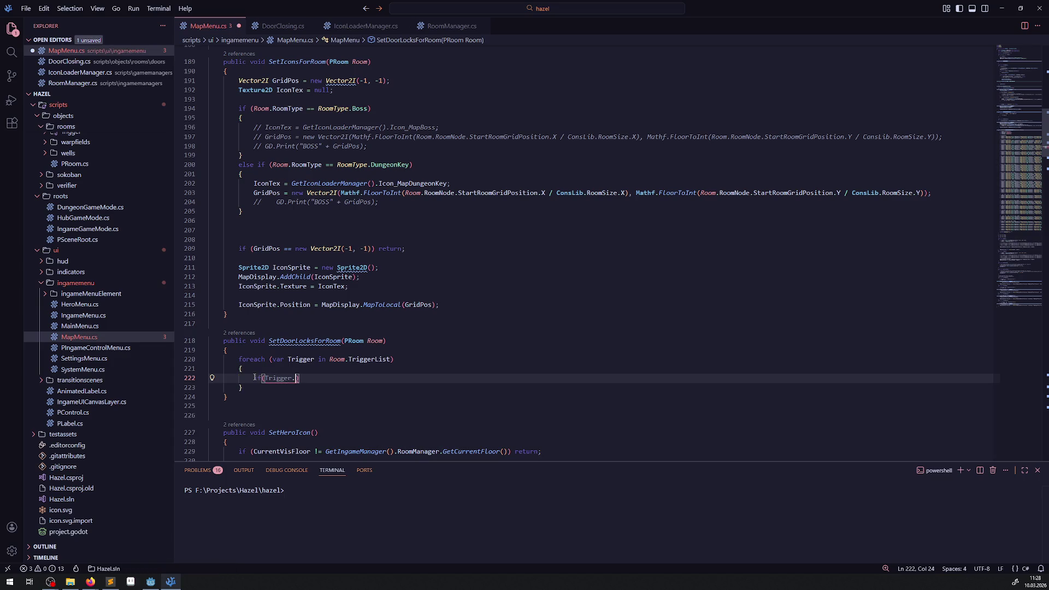
type("Ex")
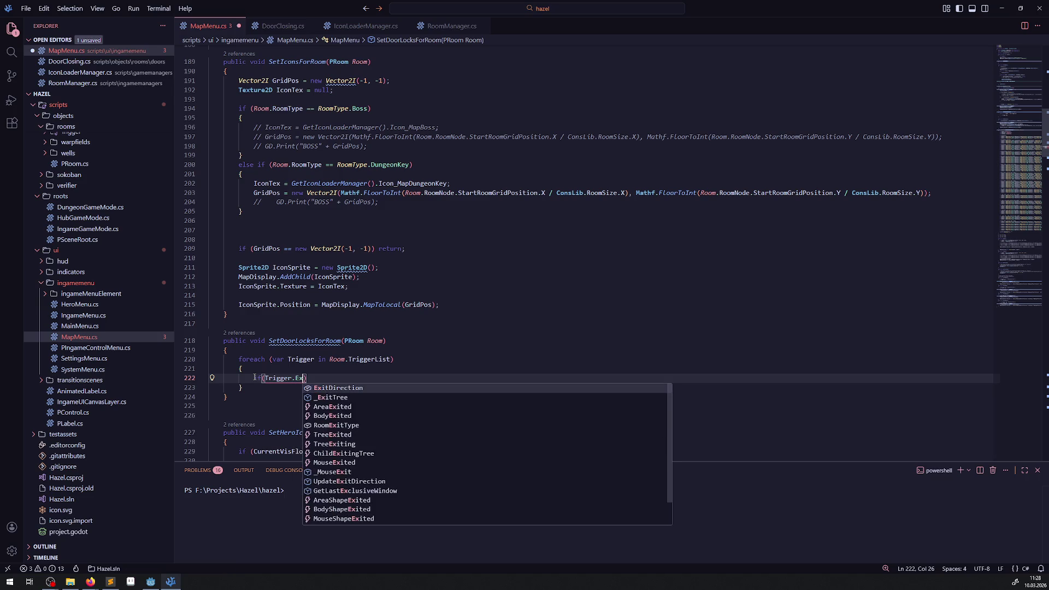
key("Tab")
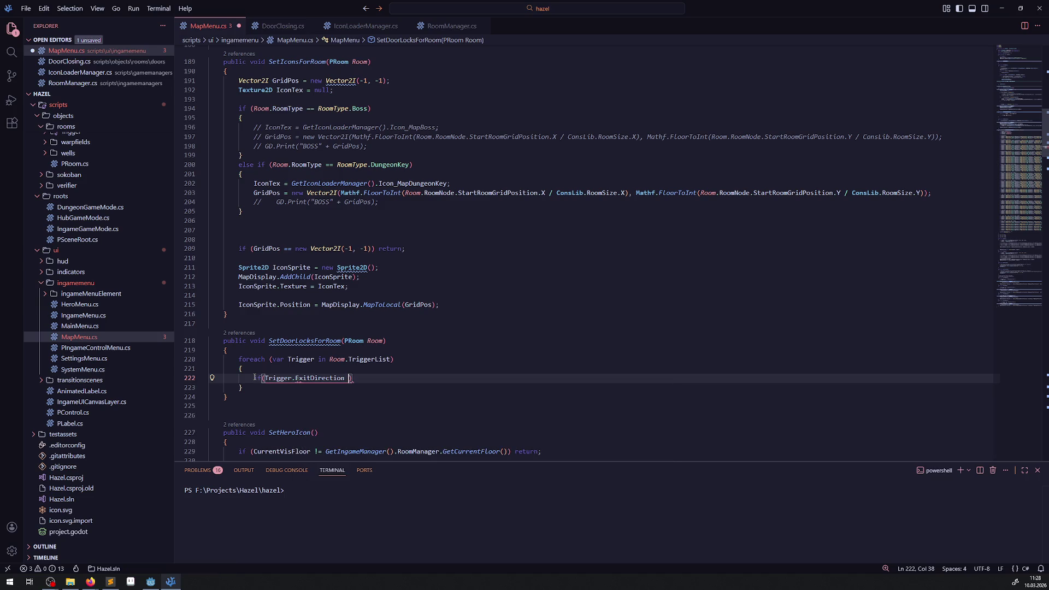
key("ctrl+BackSpace")
type("Typ")
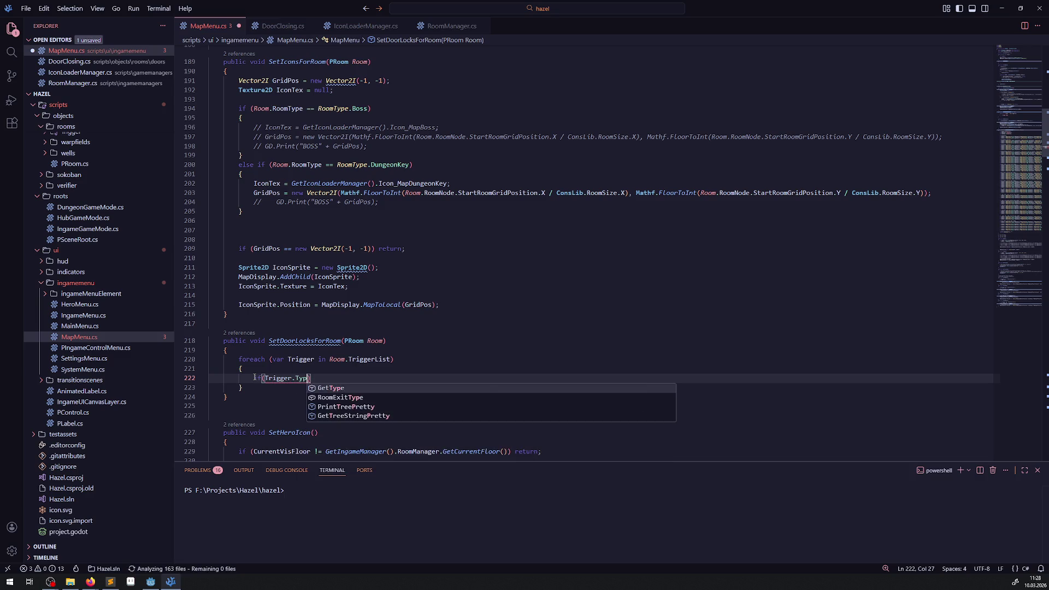
key("Tab")
Complete it as == RoomExitType.None) continue; and start a new line.
type("==")
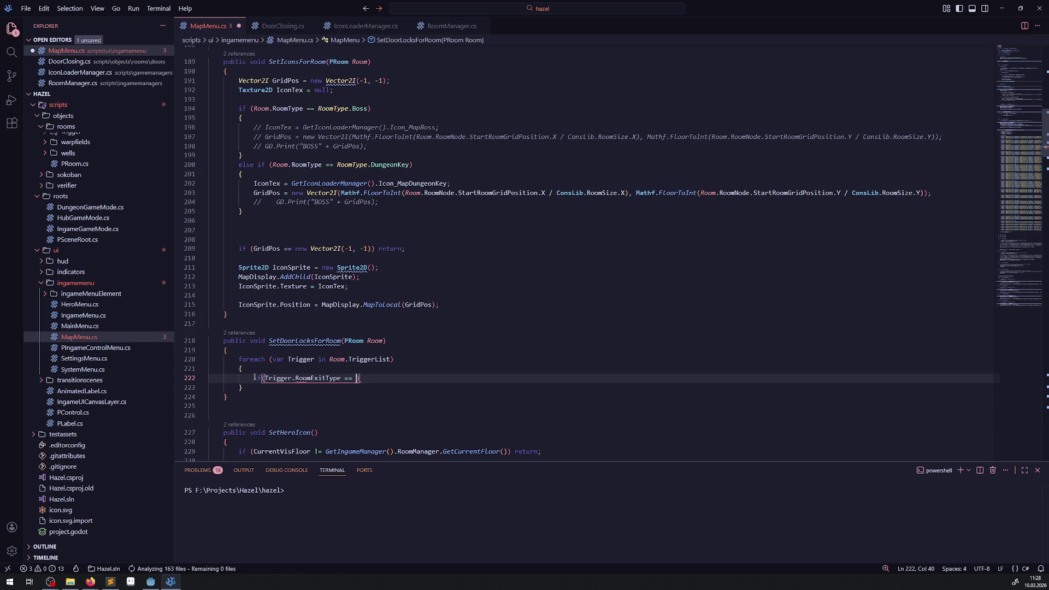
key("ctrl+space")
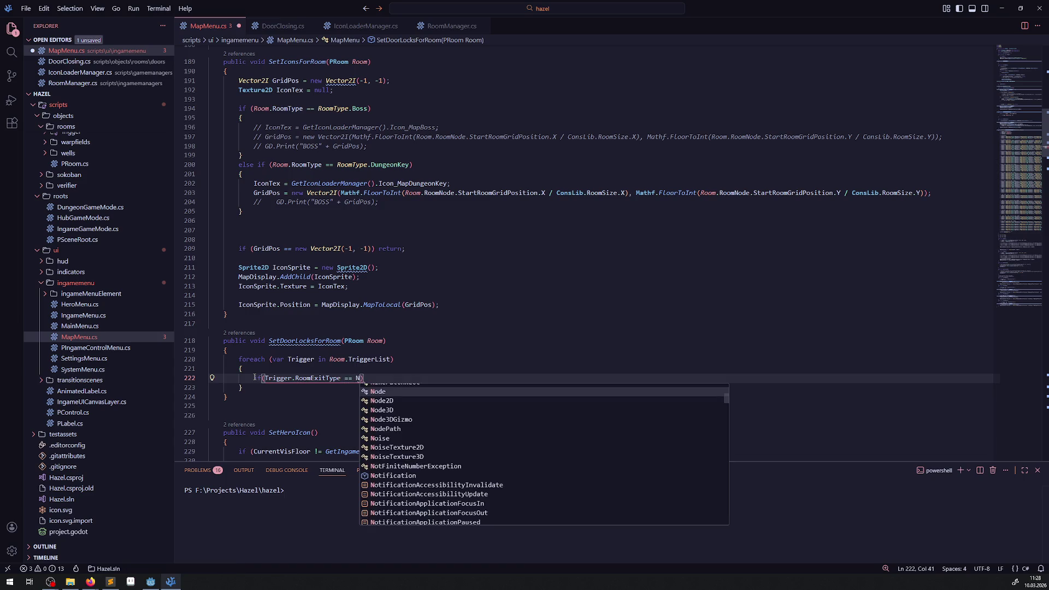
key("Tab")
type(") cont")
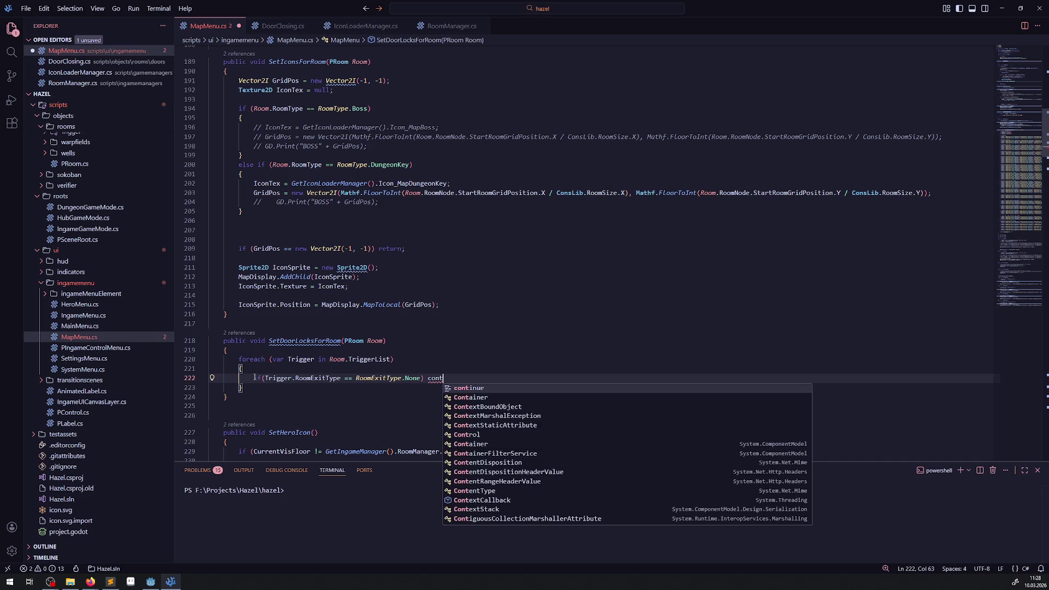
key("Tab")
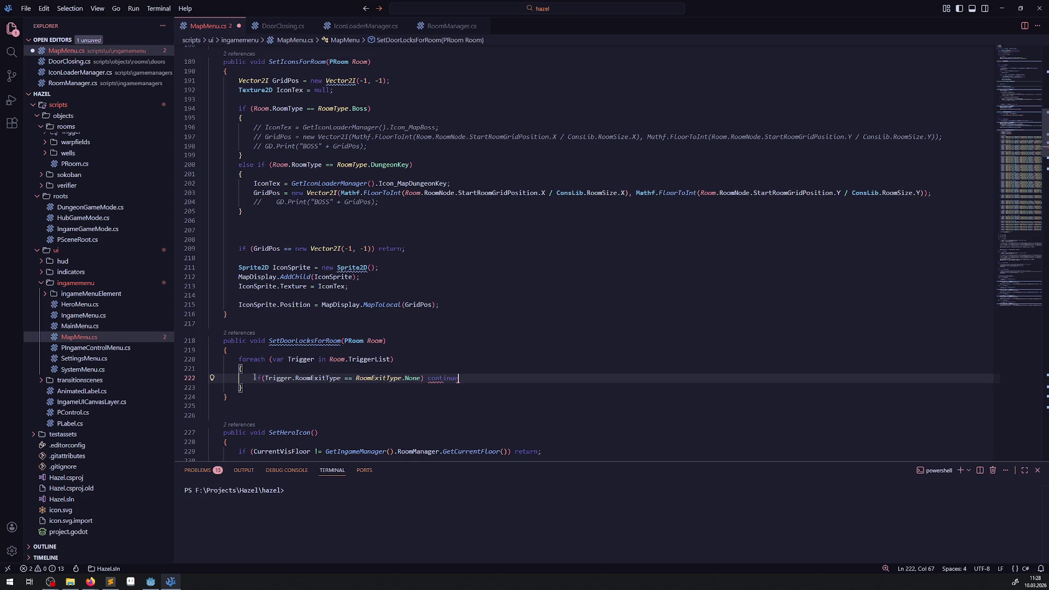
type(";")
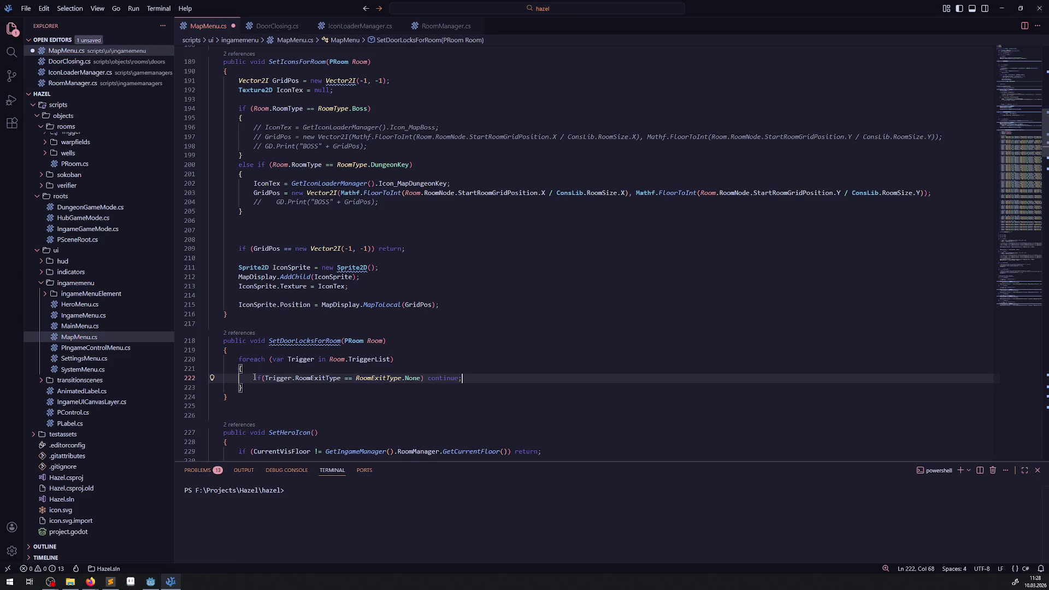
key("Return")
Duplicate the None check and change its compared value to RoomExitType.KeySmall.
key("Up")
key("ctrl+c")
key("ctrl+v")
key("Down")
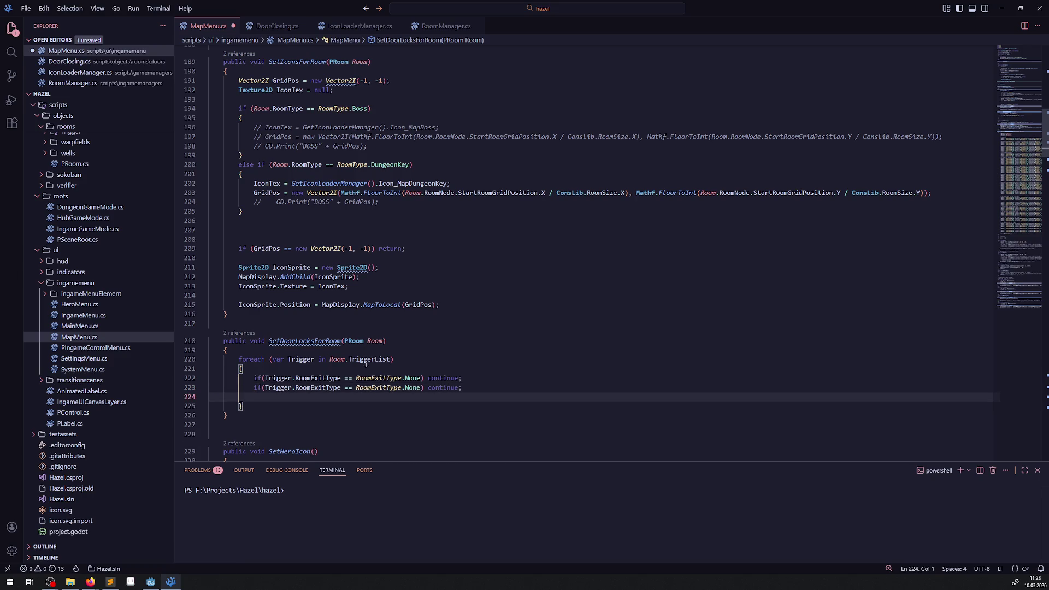
double_click(413, 387)
key("ctrl+BackSpace")
key("ctrl+BackSpace")
key("ctrl+BackSpace")
key("ctrl+BackSpace")
key("ctrl+BackSpace")
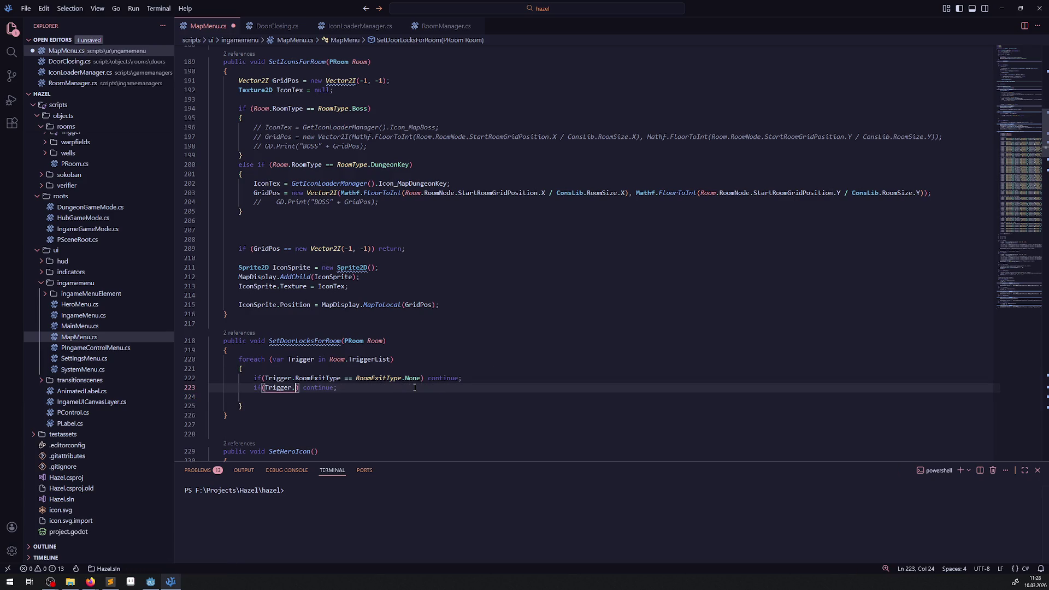
type("Roo")
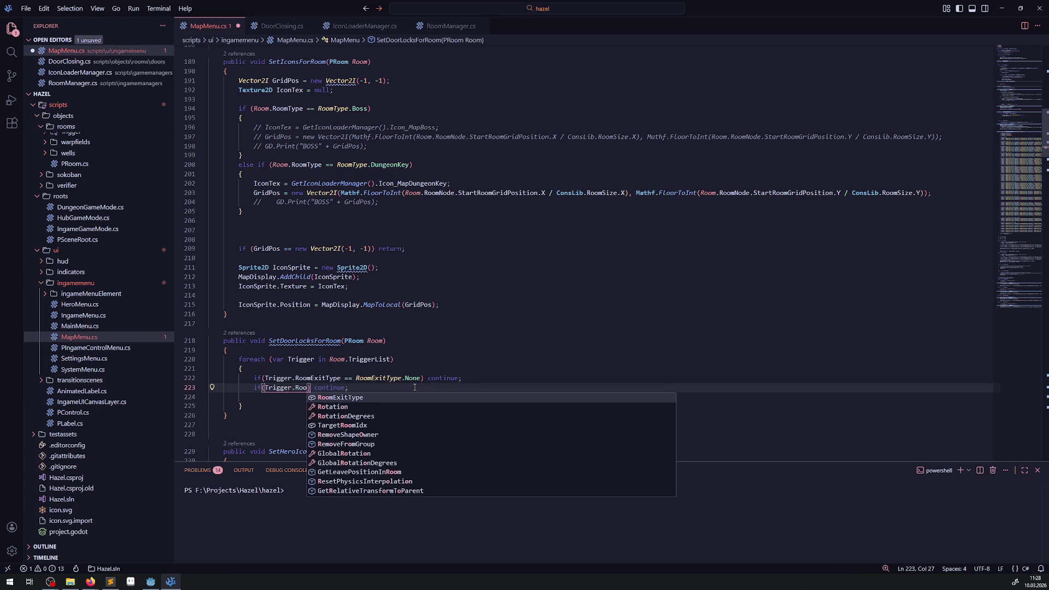
key("Tab")
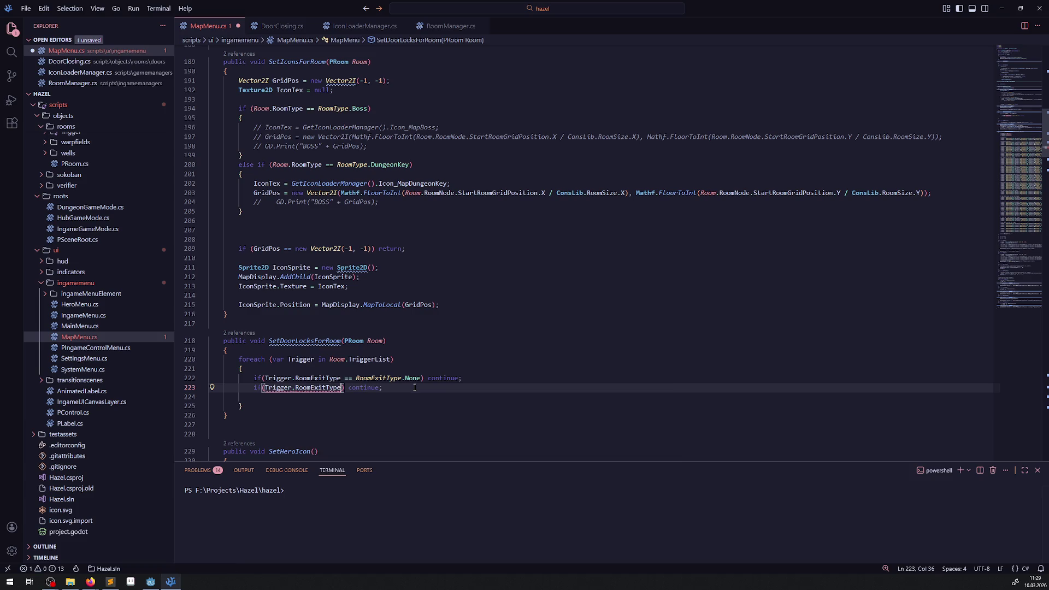
type("==")
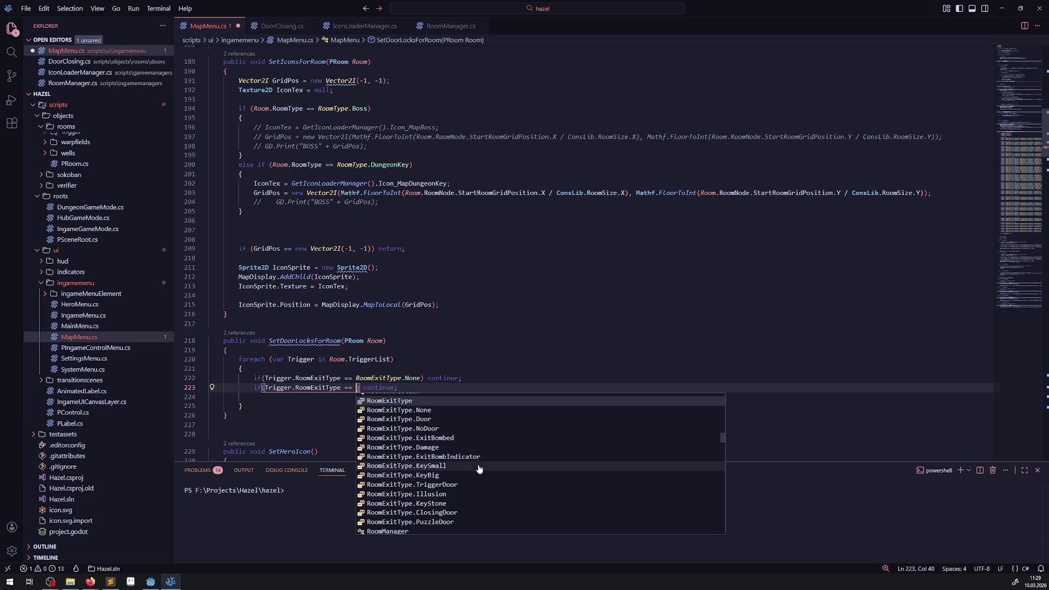
left_click(444, 466)
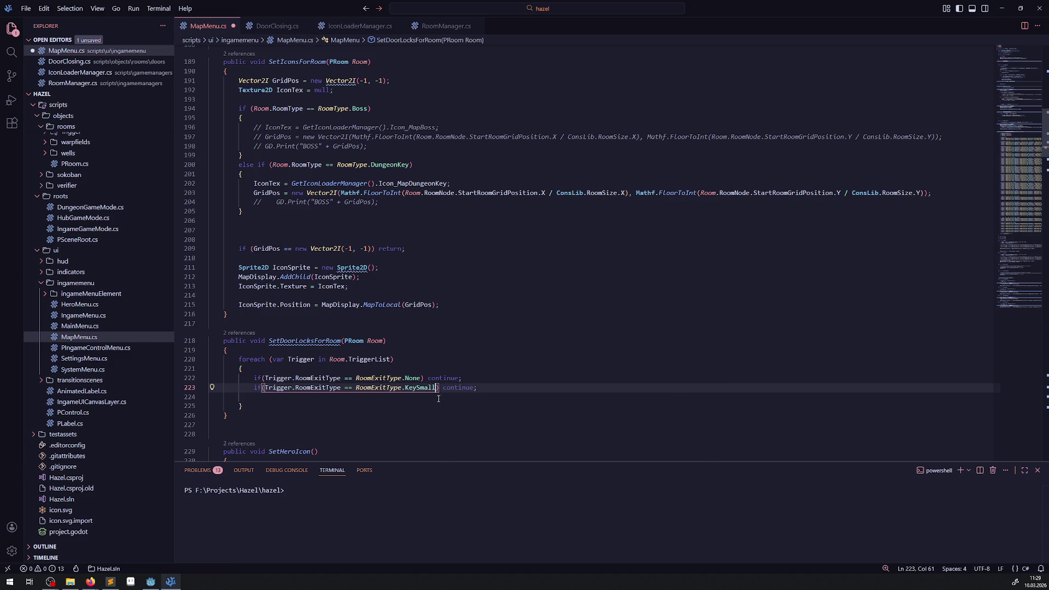
Make it != KeySmall, add the comment '// todo später weitere varianten einbinden!', and save.
left_click(348, 388)
key("BackSpace")
type("!")
key("End")
type("// todo")
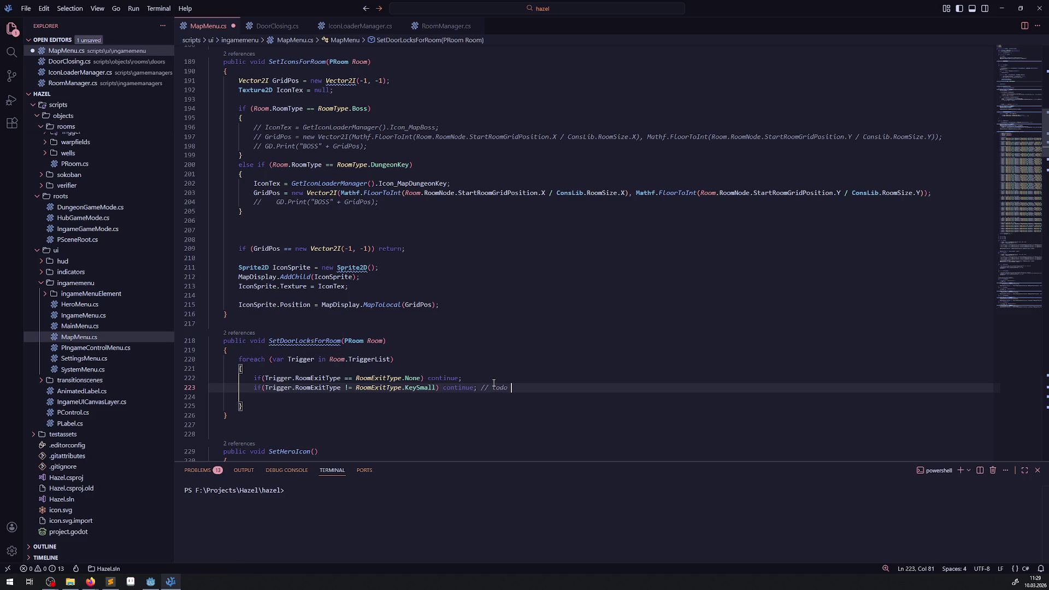
type(" später we")
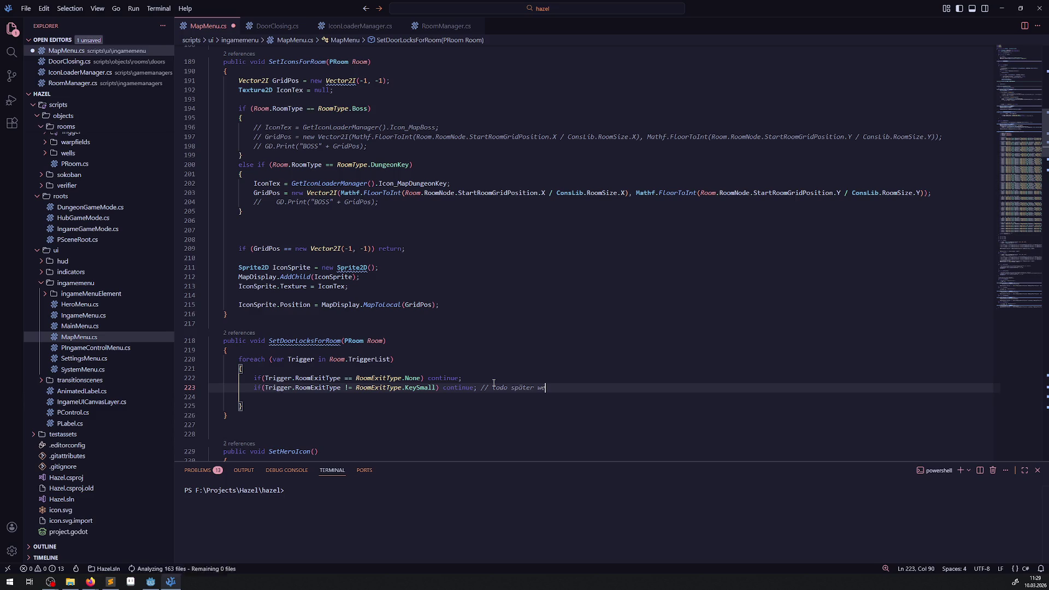
type("itere varianten ")
type("einbinde")
type("n!")
key("ctrl+s")
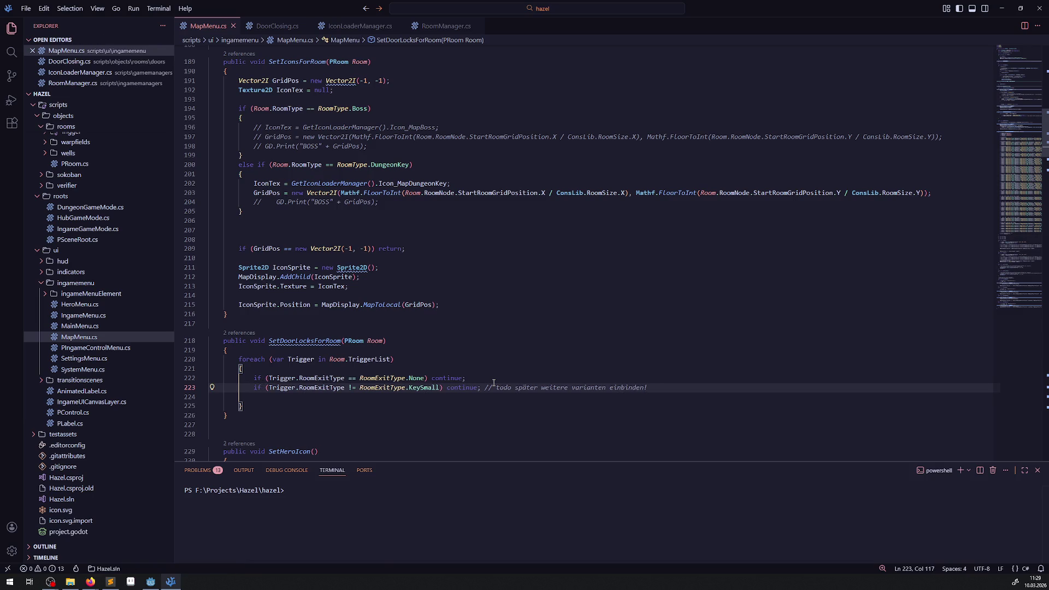
key("Return")
key("Return")
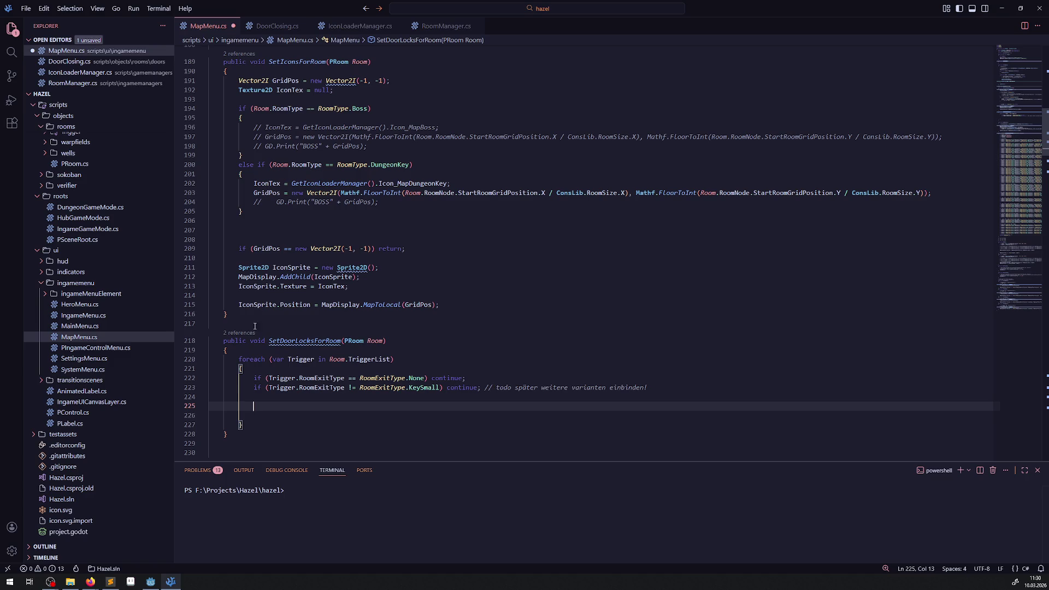
Scroll up to InitUpdate and unfold its room-section foreach loop at line 45.
scroll(82, 359, "up", 1)
scroll(81, 360, "up", 3)
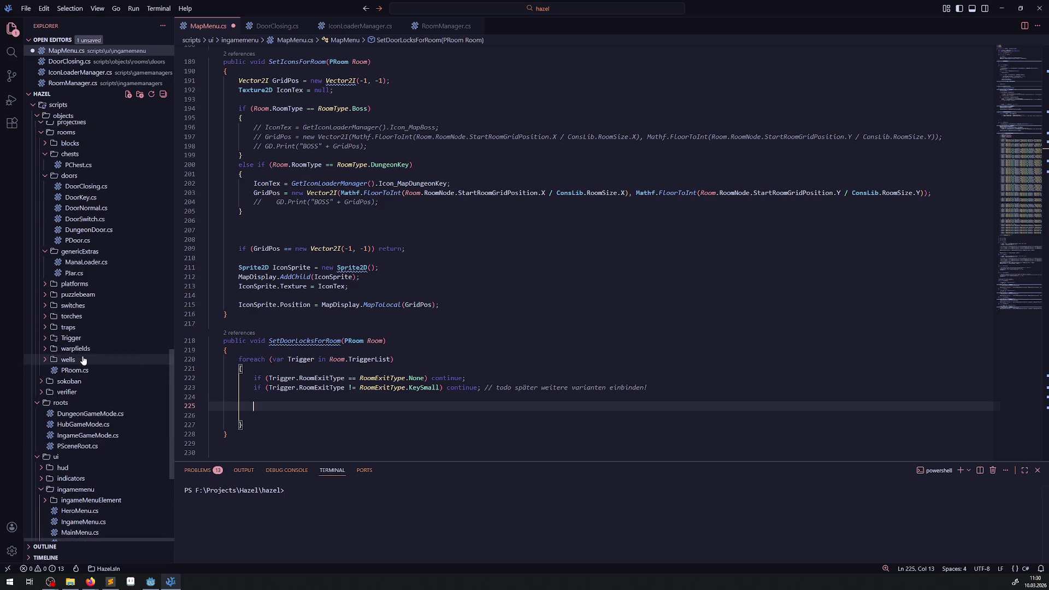
scroll(87, 404, "up", 10)
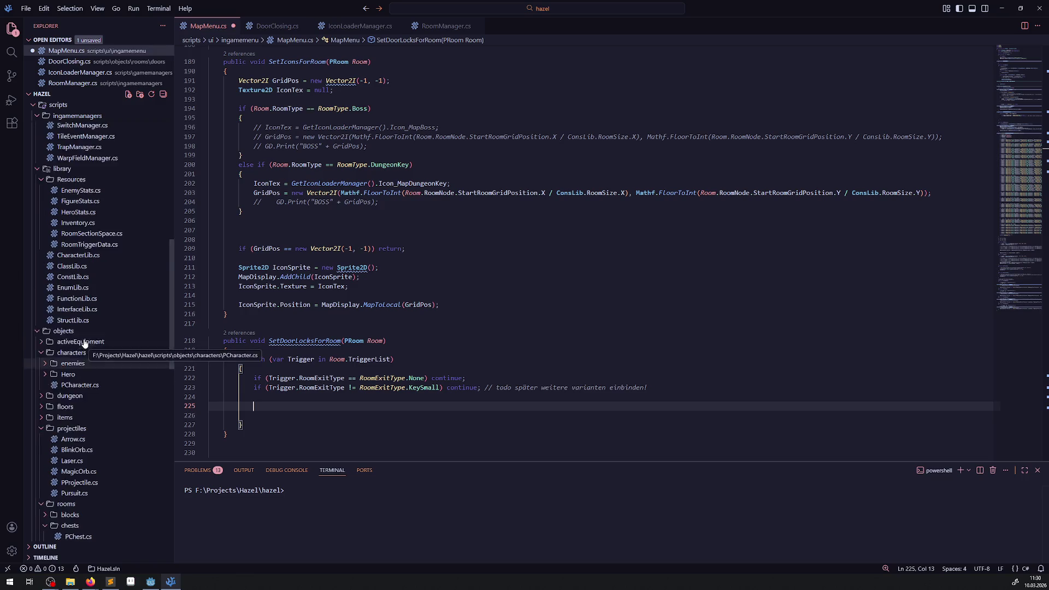
scroll(101, 432, "down", 1)
scroll(352, 321, "up", 8)
scroll(352, 321, "up", 3)
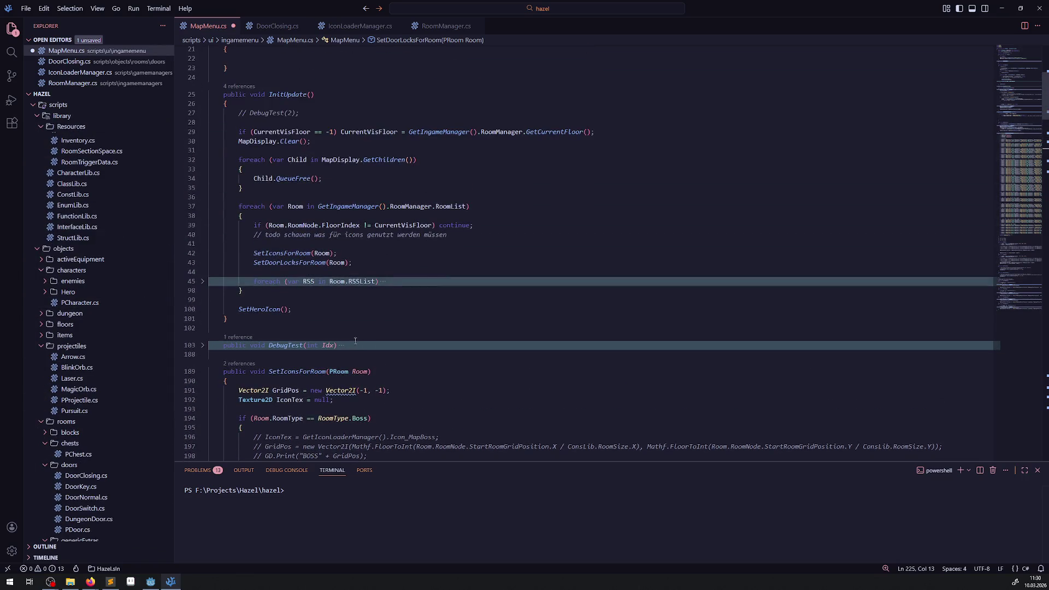
left_click(203, 281)
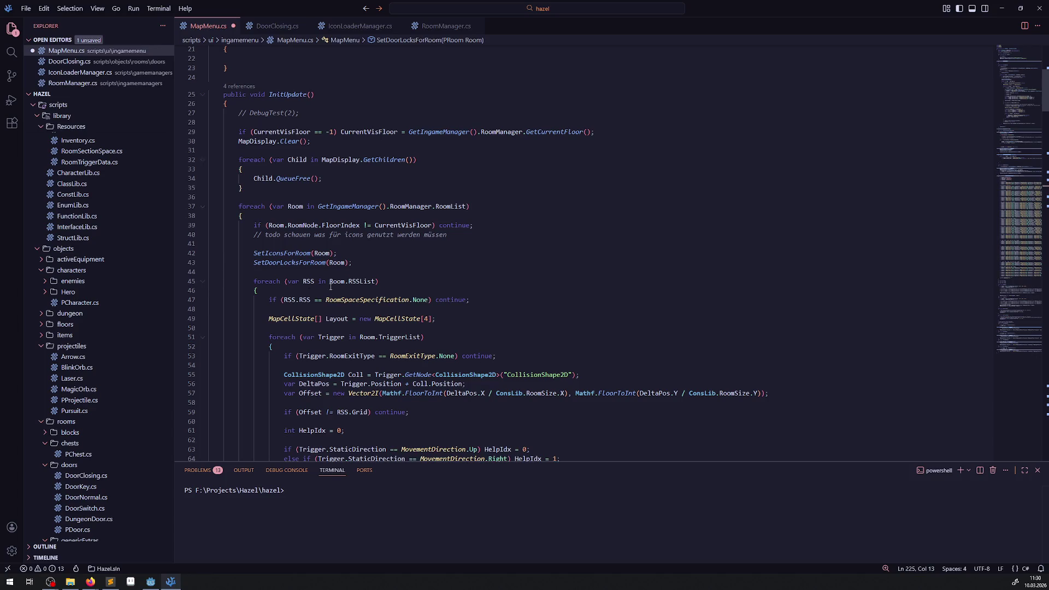
scroll(381, 359, "down", 2)
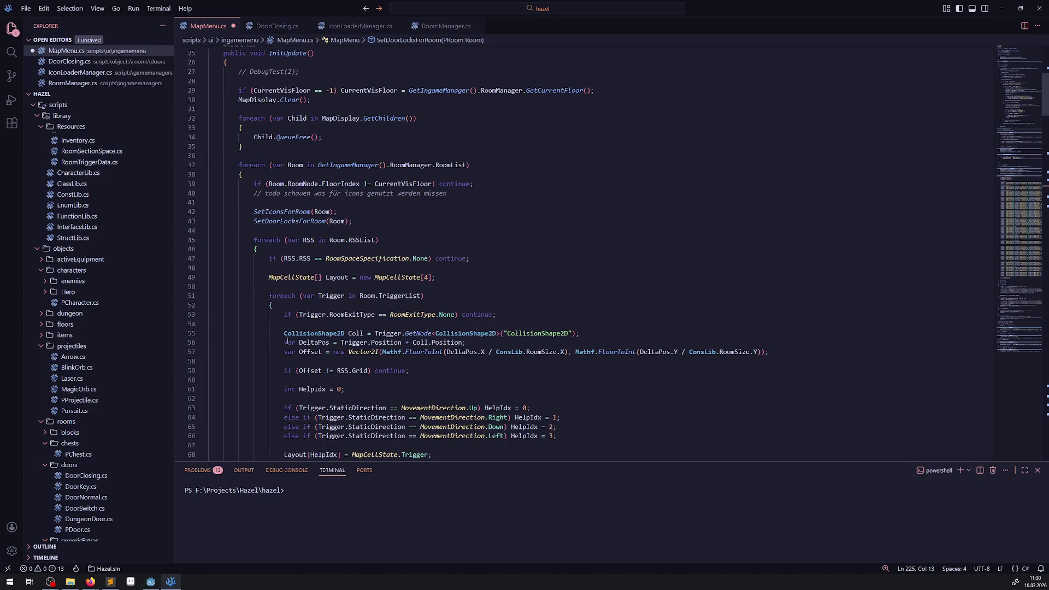
Highlight the uses of Offset and select the DeltaPos and Offset lines.
double_click(314, 353)
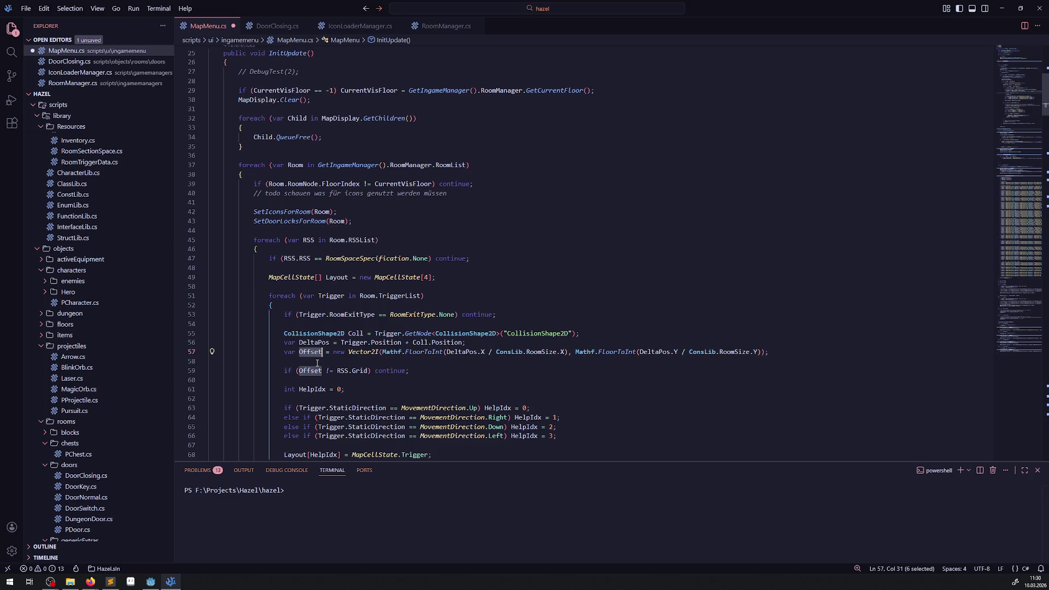
left_click(334, 361)
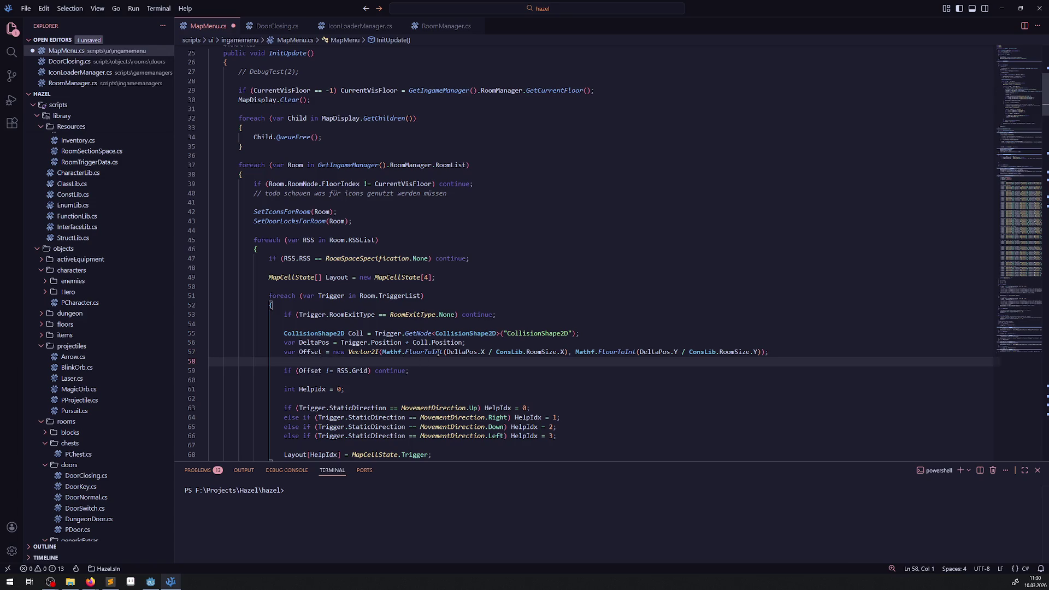
mouse_move(422, 345)
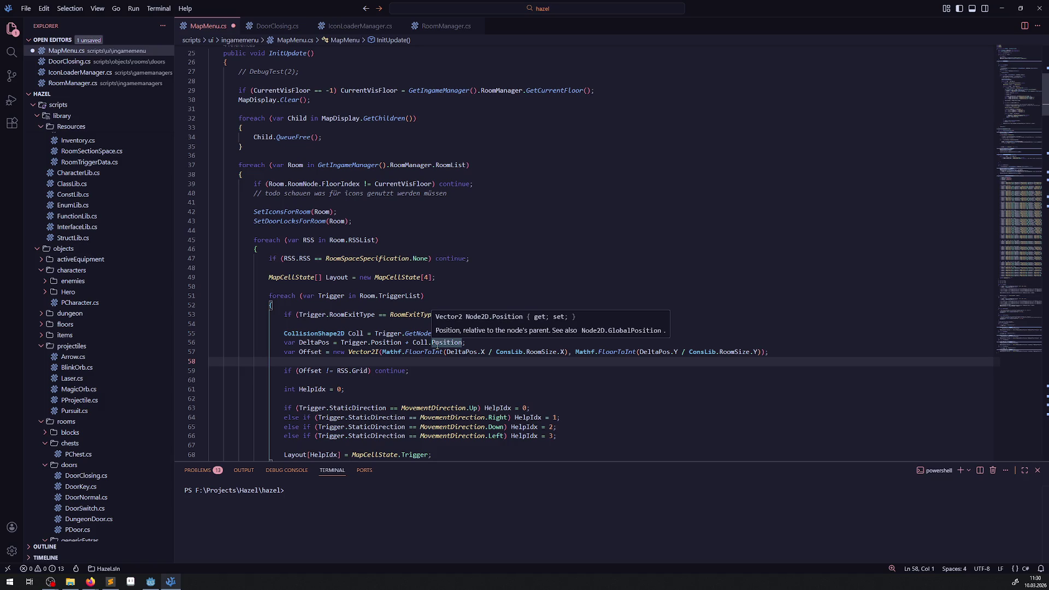
left_click(258, 342, "shift")
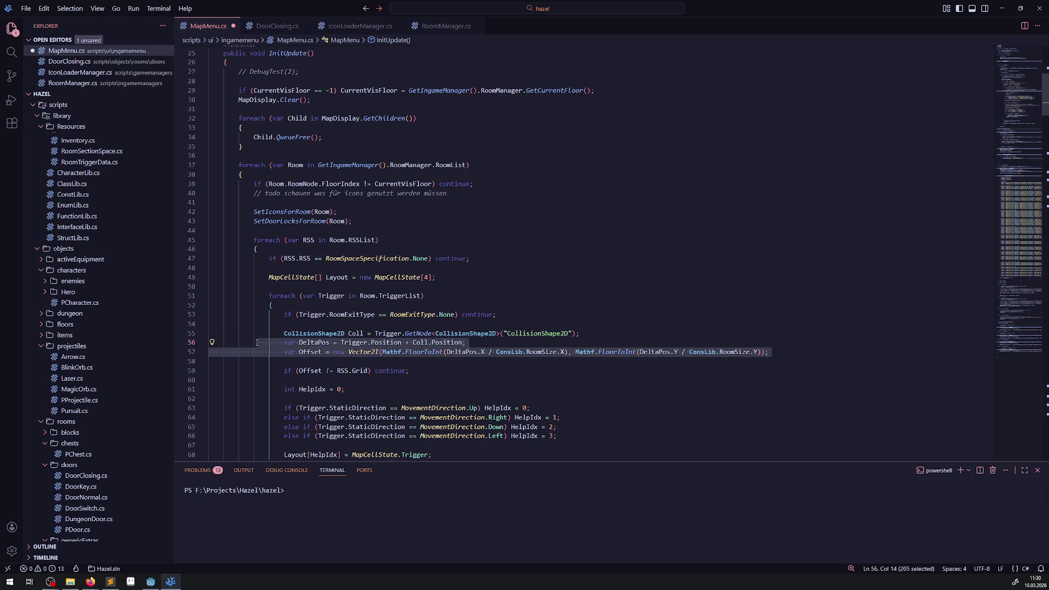
Put the Coll, DeltaPos and Offset lines into SetDoorLocksForRoom's trigger loop and save.
left_click_drag(330, 363, 261, 333)
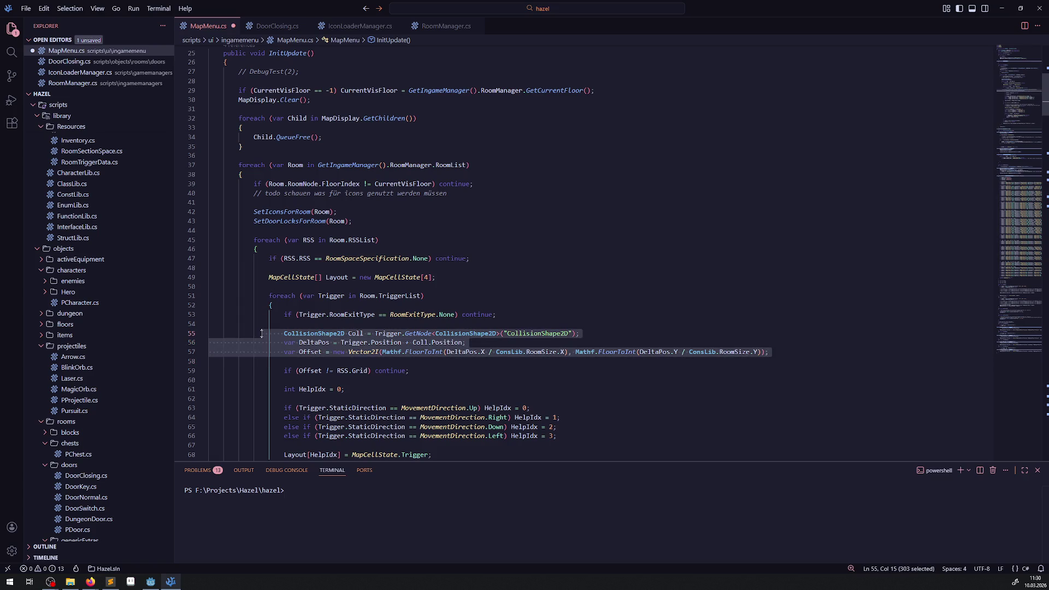
scroll(275, 342, "down", 10)
scroll(308, 372, "down", 4)
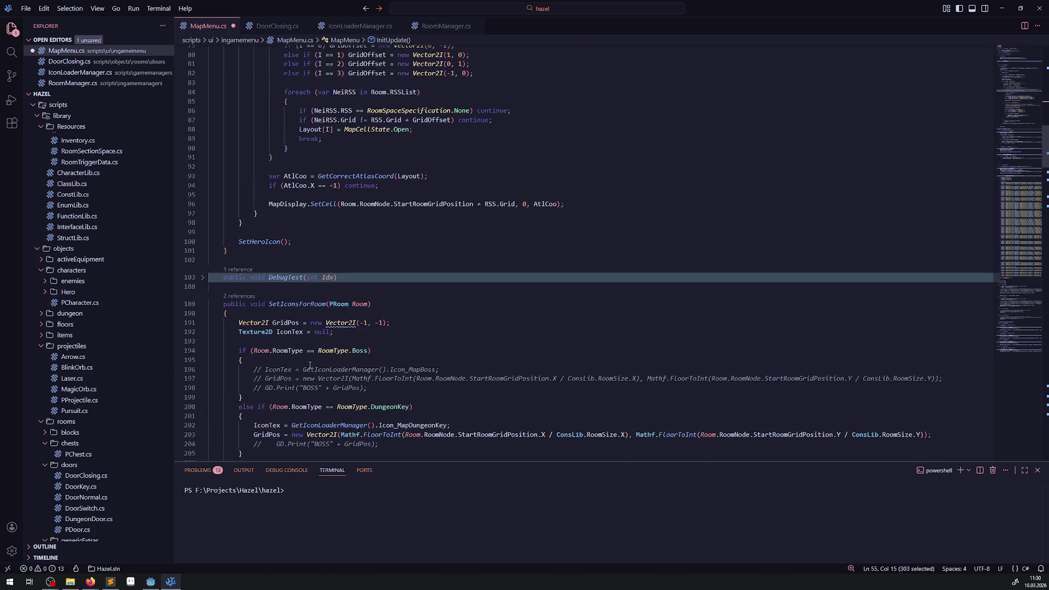
scroll(343, 384, "down", 2)
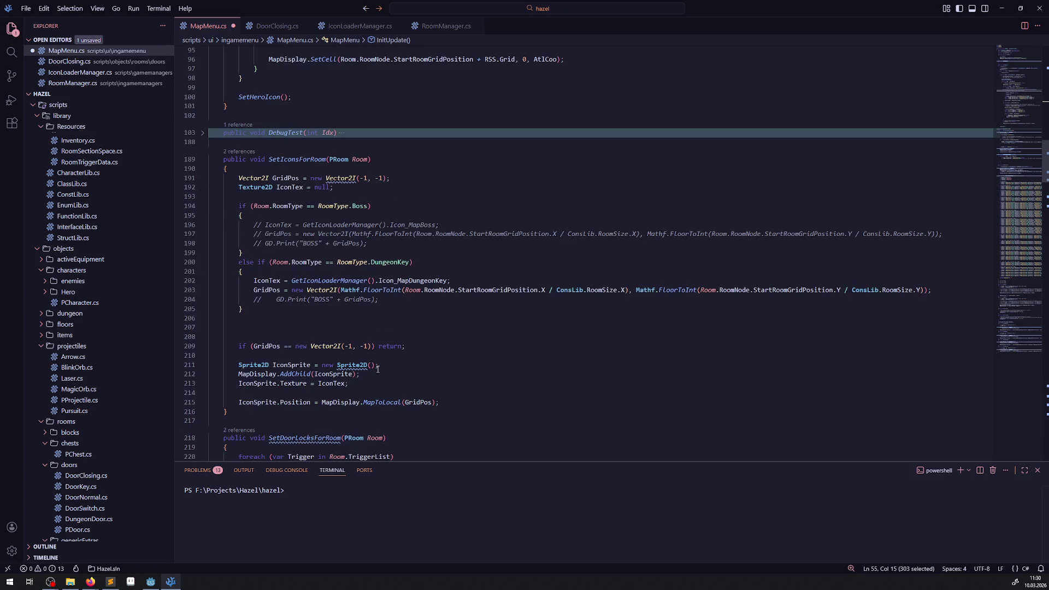
scroll(261, 211, "down", 5)
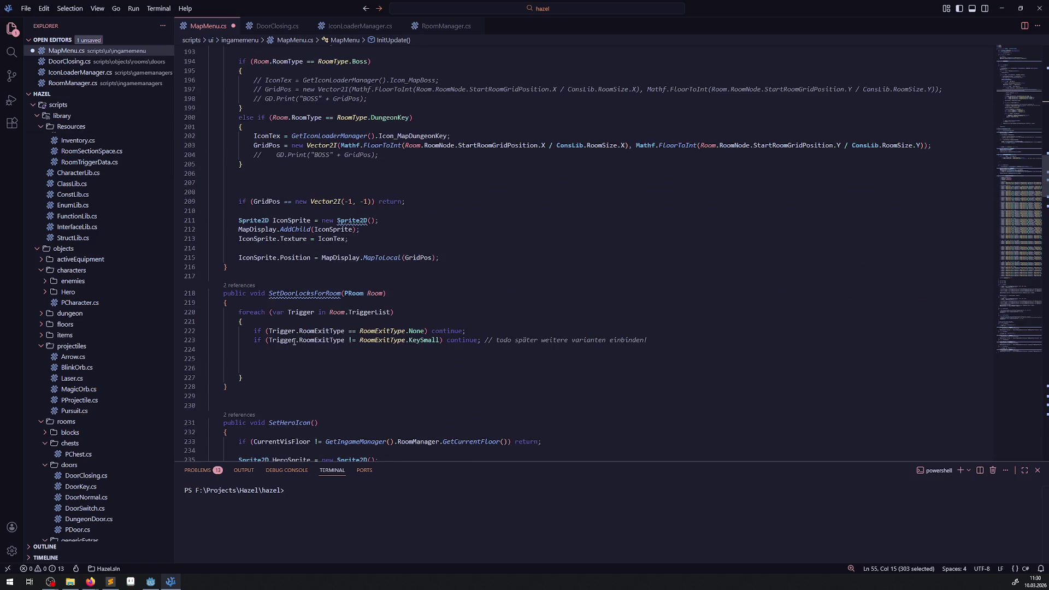
left_click(278, 364)
type("CollisionShape2D Coll = Trigger.GetNode<CollisionShape2D>(\"CollisionShape2D\"); var DeltaPos = Trigger.Position + Coll.Position; var Offset = new Vector2I(Mathf.FloorToInt(DeltaPos.X / ConsLib.RoomSize.X), Mathf.FloorToInt(DeltaPos.Y / ConsLib.RoomSize.Y));")
key("ctrl+s")
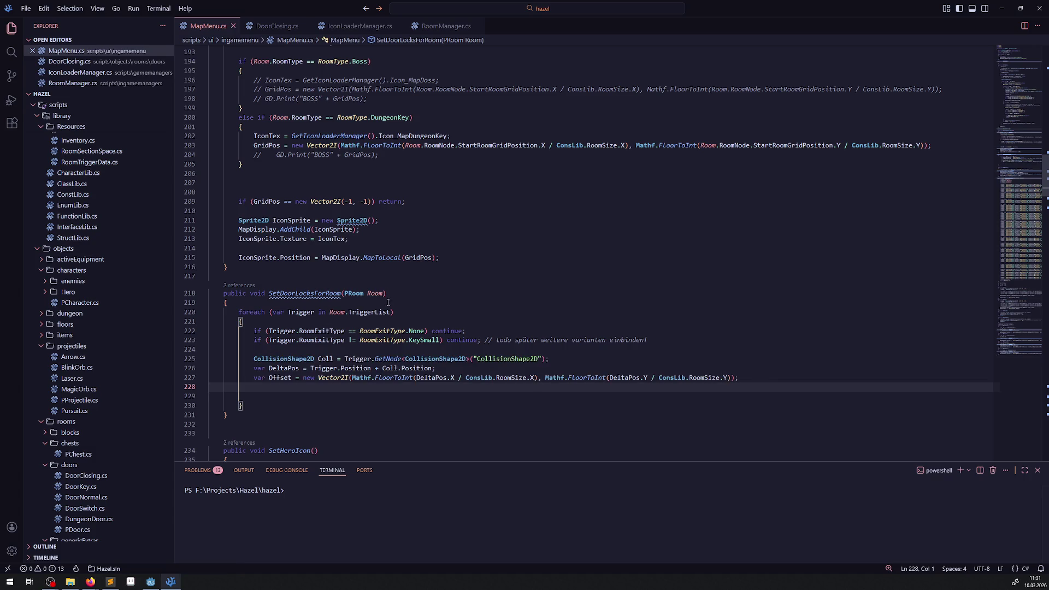
Copy the four IconSprite creation statements from SetIconsForRoom into the trigger loop.
double_click(282, 377)
scroll(410, 250, "up", 13)
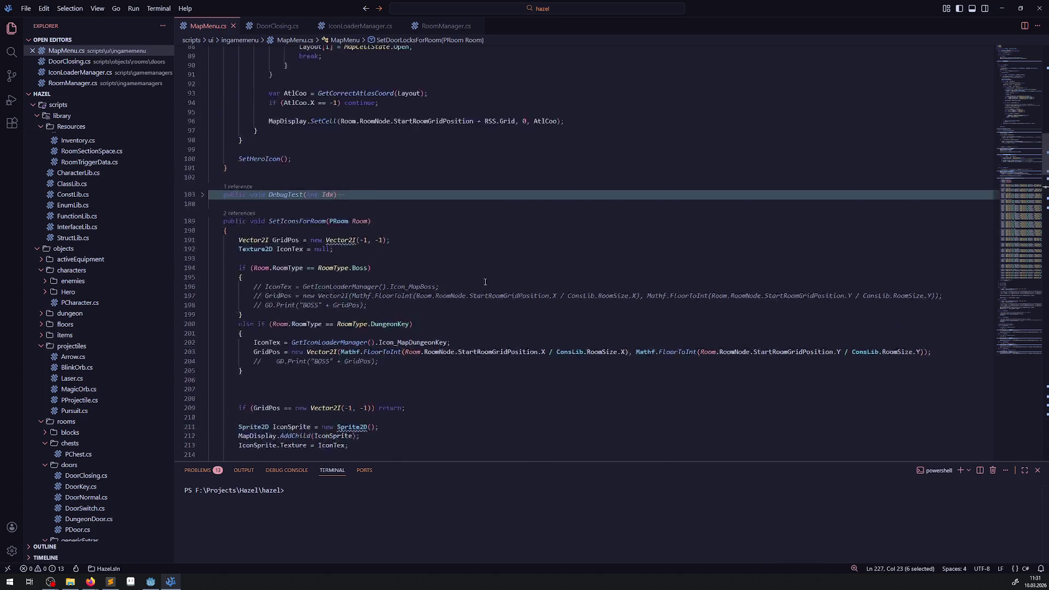
scroll(411, 249, "up", 5)
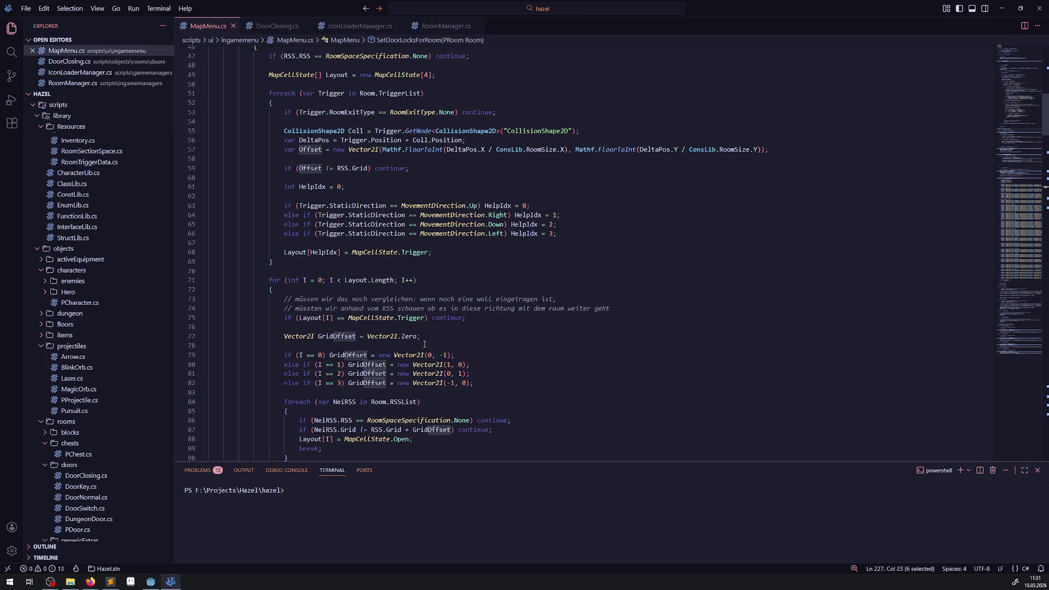
scroll(443, 330, "down", 10)
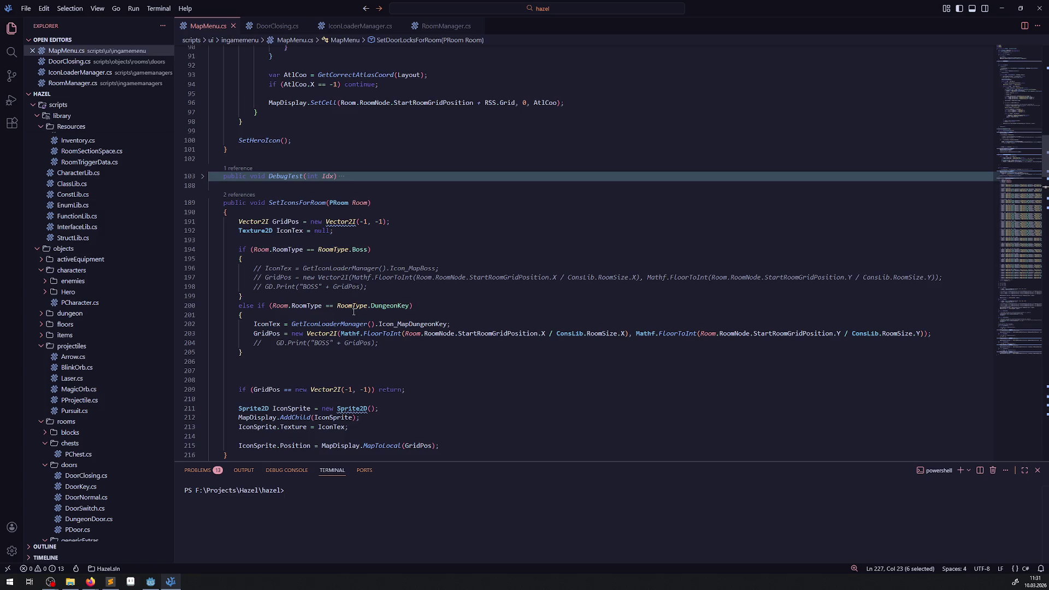
scroll(353, 311, "down", 7)
left_click(301, 377)
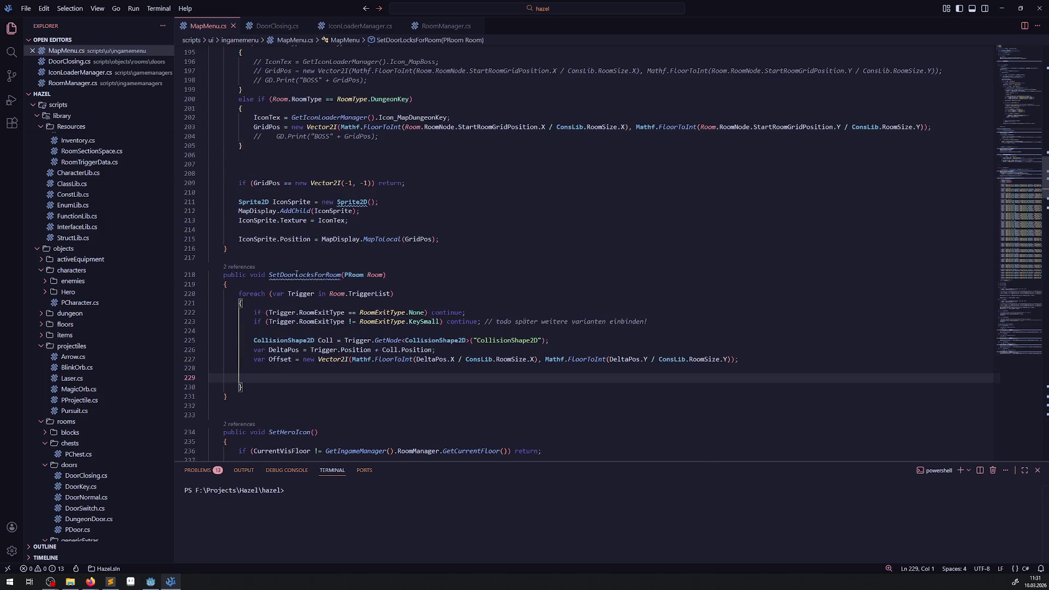
mouse_move(233, 200)
left_mouse_down()
mouse_move(377, 202)
mouse_move(349, 221)
mouse_move(440, 239)
left_mouse_up()
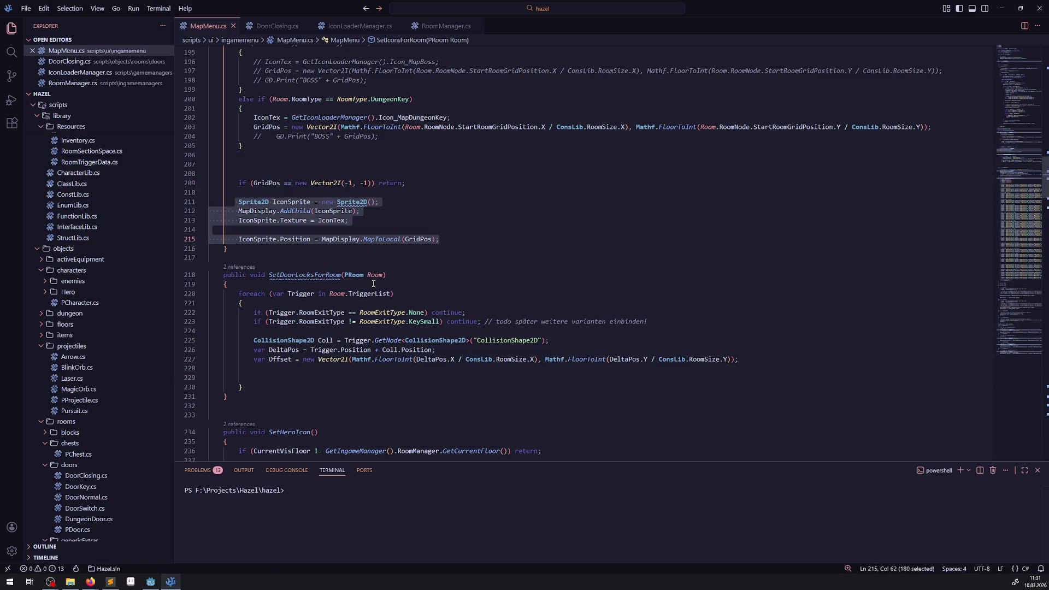
key("ctrl+c")
left_click(280, 380)
key("ctrl+v")
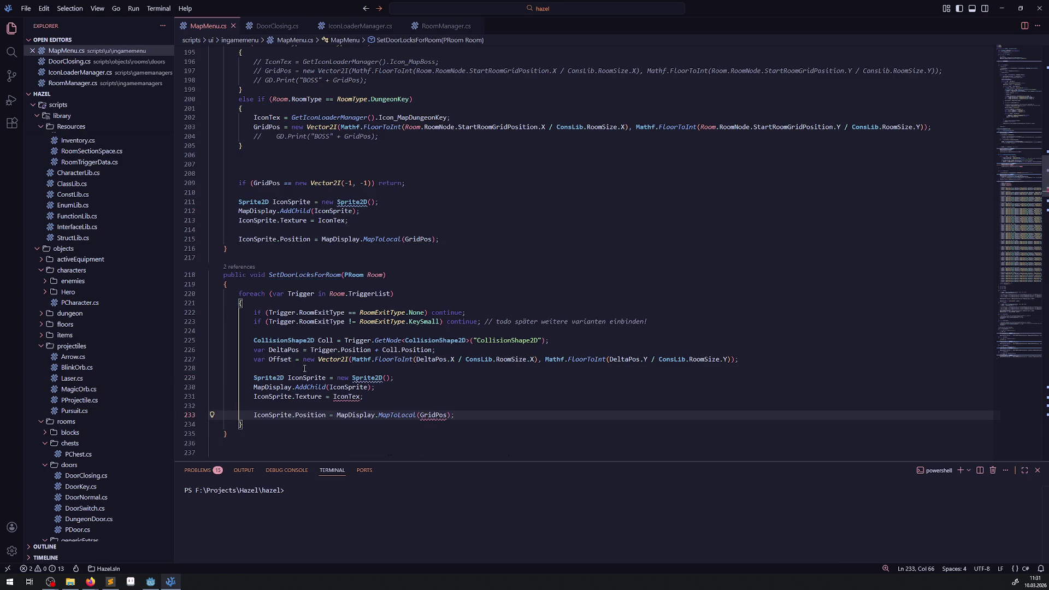
double_click(347, 396)
scroll(353, 171, "up", 4)
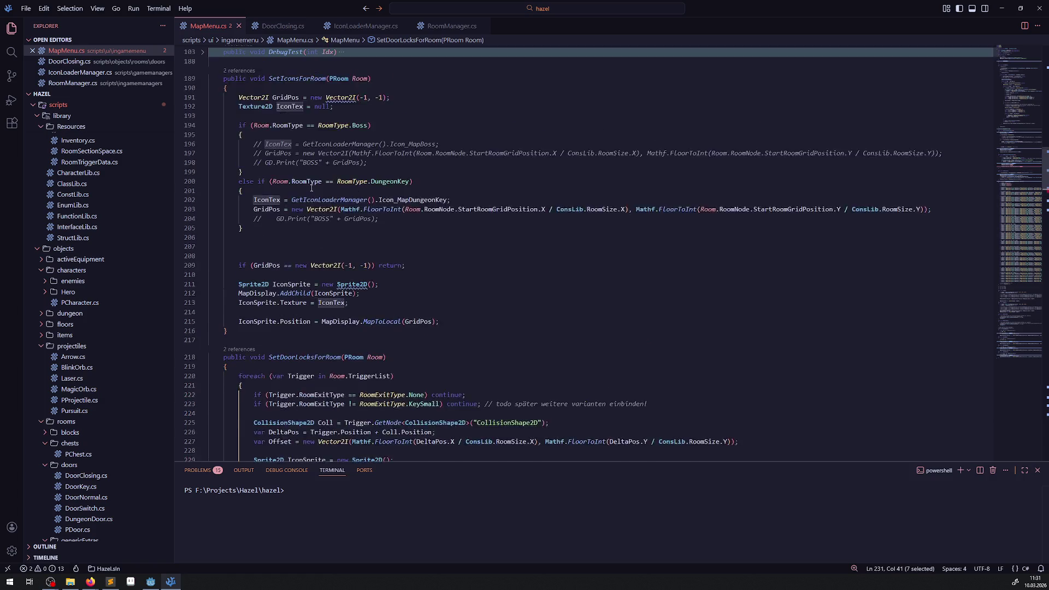
Replace IconTex with GetIconLoaderManager().Icon_MapDoorLock as the sprite texture and save.
left_click_drag(300, 166, 440, 166)
scroll(334, 332, "down", 5)
left_click_drag(333, 334, 364, 334)
key("ctrl+v")
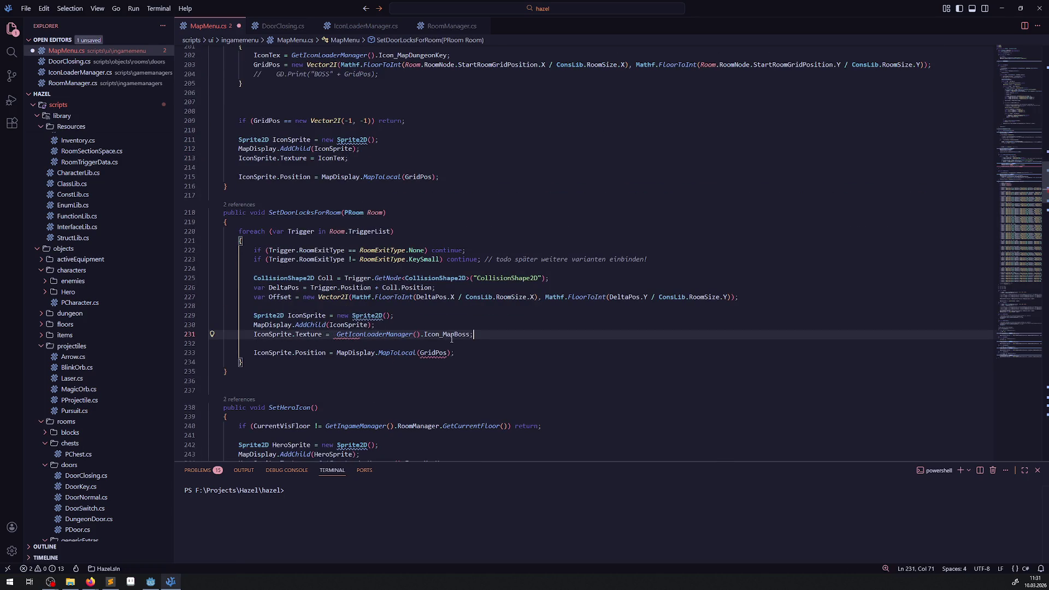
key("BackSpace")
key("BackSpace")
key("BackSpace")
key("BackSpace")
key("BackSpace")
key("ctrl+space")
key("Down")
key("Down")
key("Return")
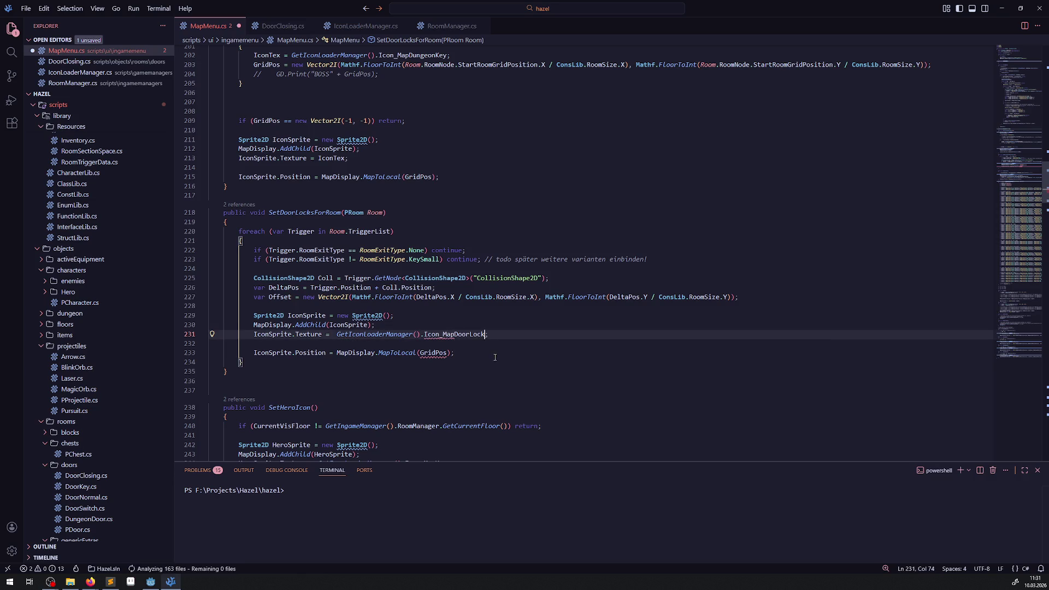
key("ctrl+s")
key("Up")
key("Up")
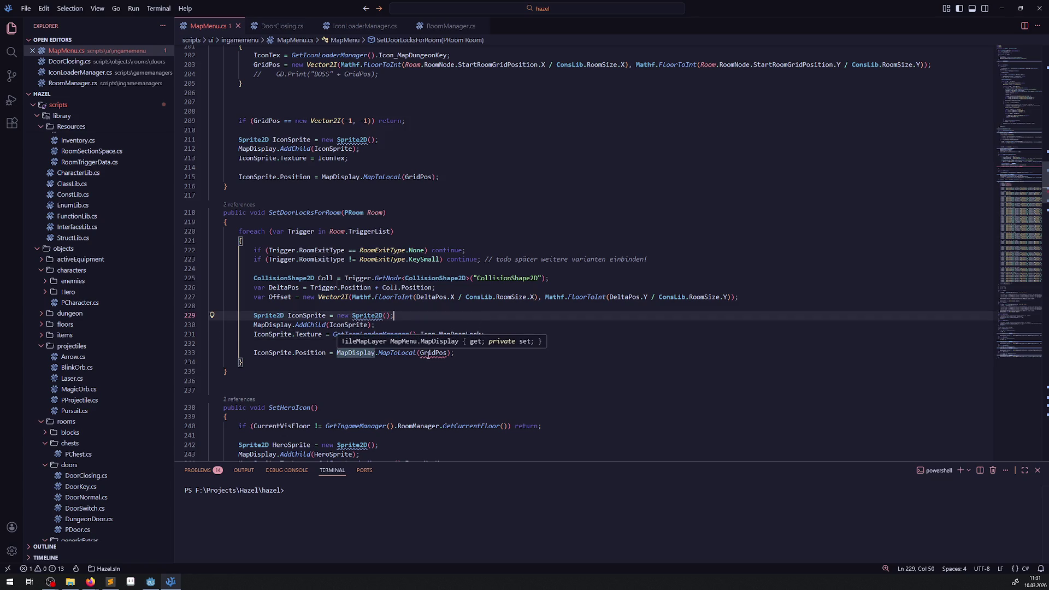
Add 'var GridPos = Offset + Room.RoomNode.StartRoomGridPosition;' above the sprite code and save.
double_click(428, 353)
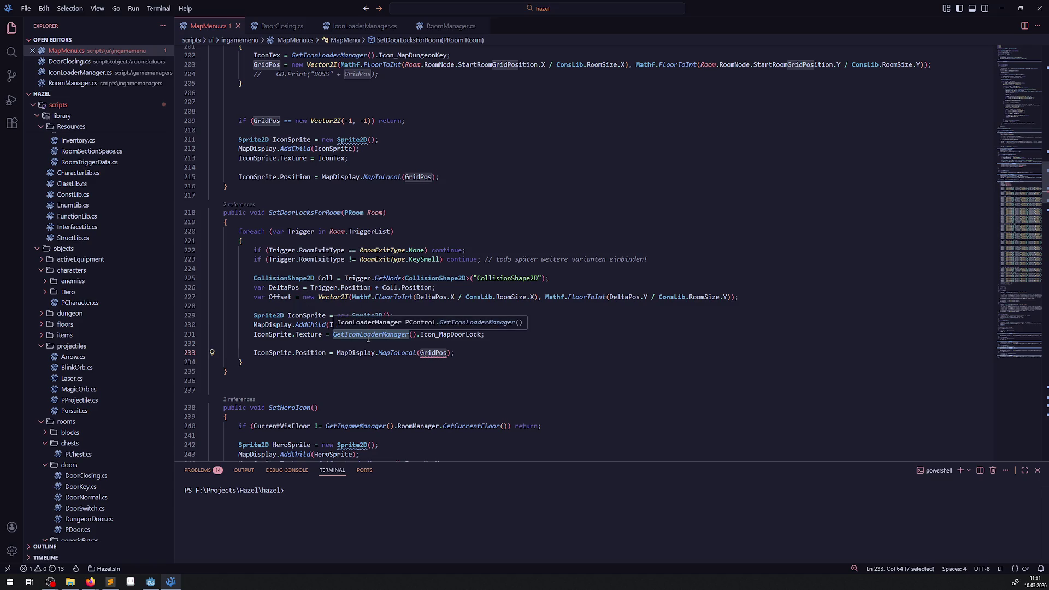
left_click(282, 306)
type("var GridPos ")
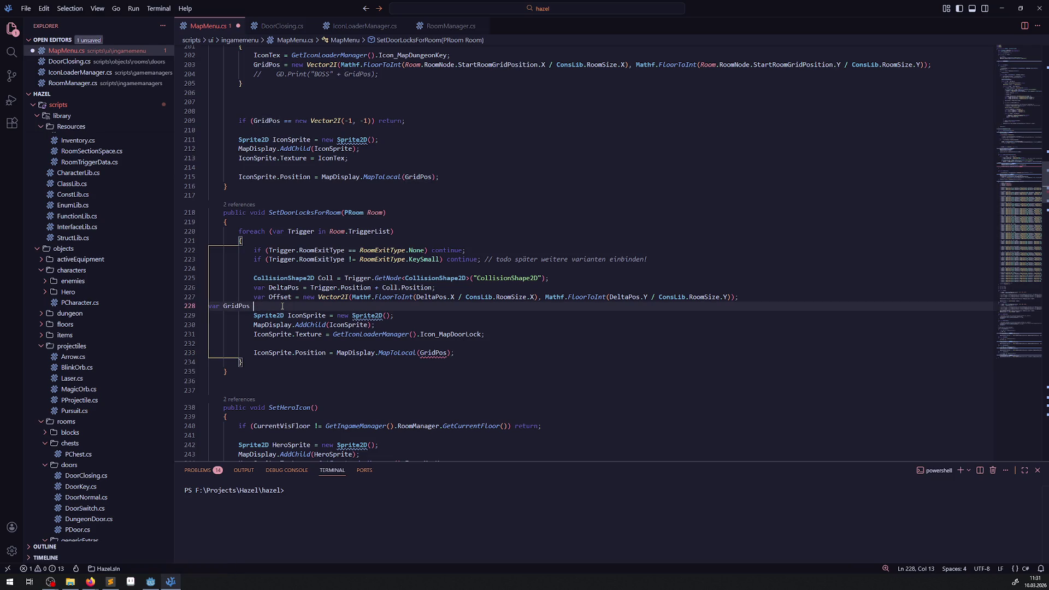
type("=")
double_click(279, 297)
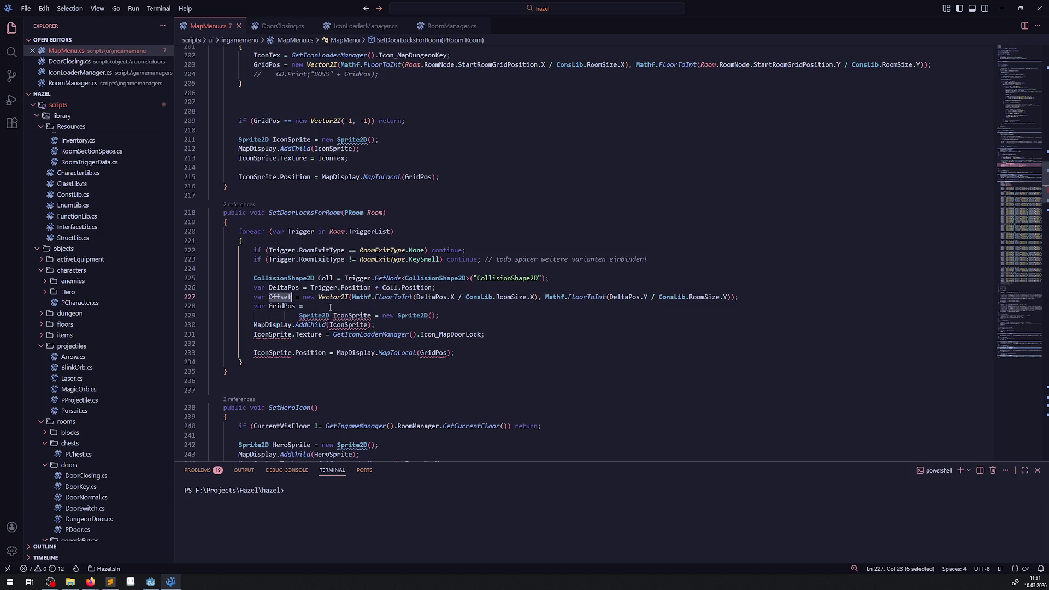
key("ctrl+c")
left_click(330, 306)
key("ctrl+v")
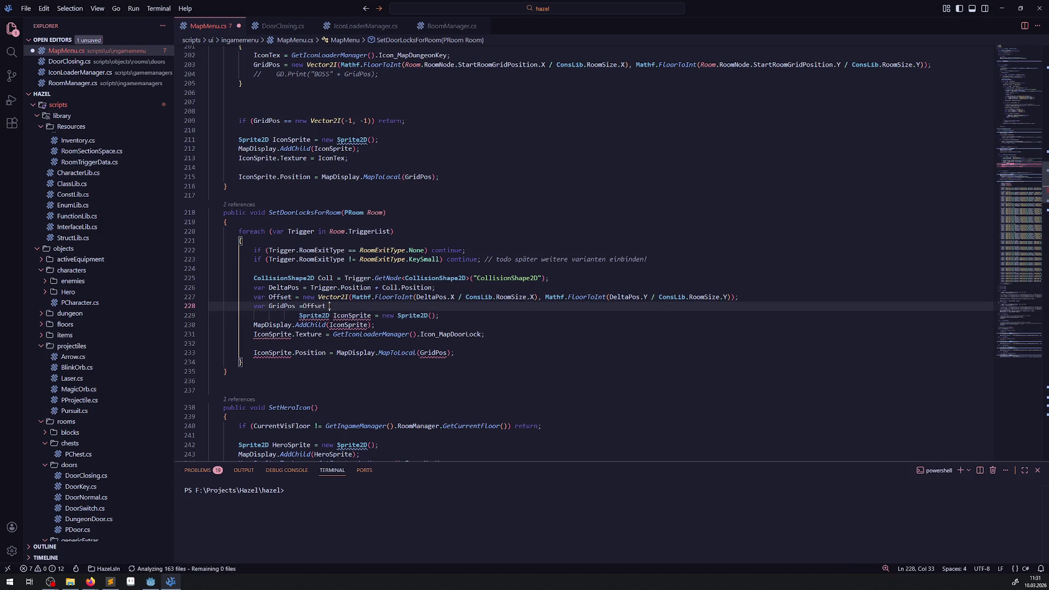
type("+ ")
type("Room.")
type("RoomNode.")
type("St")
key("Tab")
type(";")
key("ctrl+s")
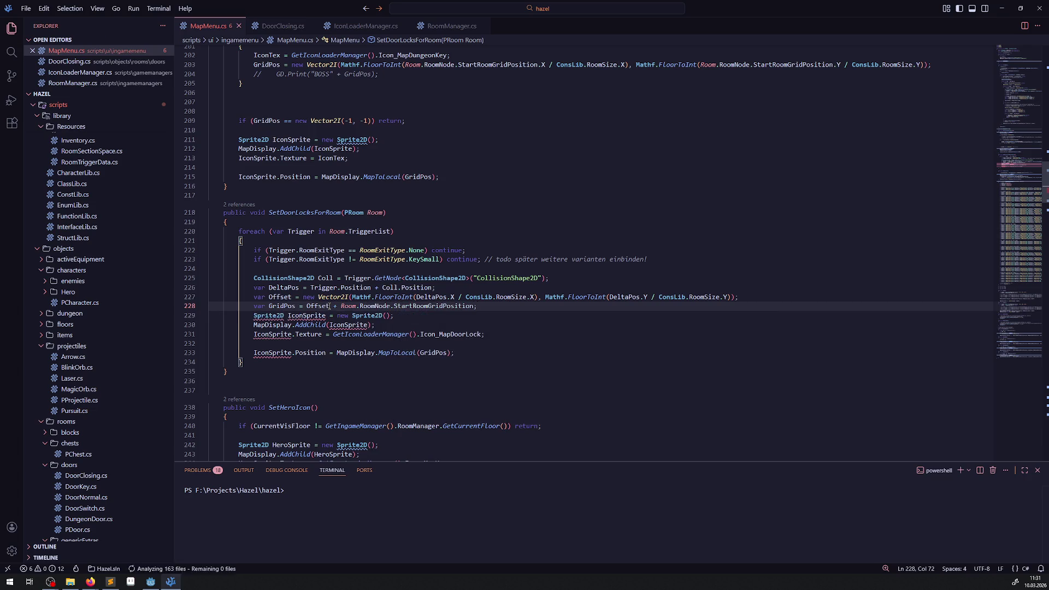
Insert a blank line after the GridPos line and save the script.
left_click(476, 319)
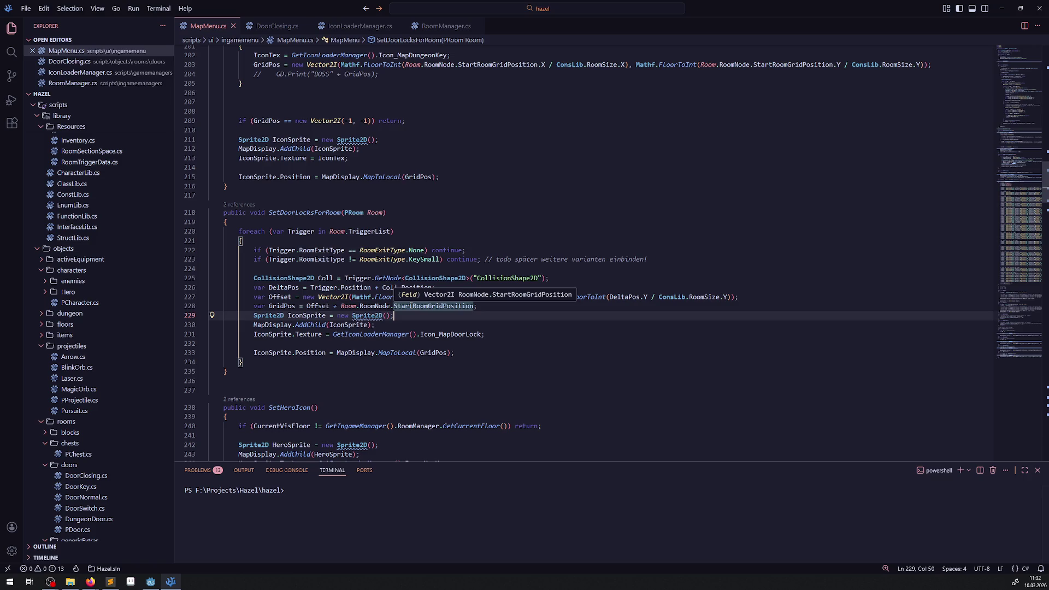
left_click(503, 303)
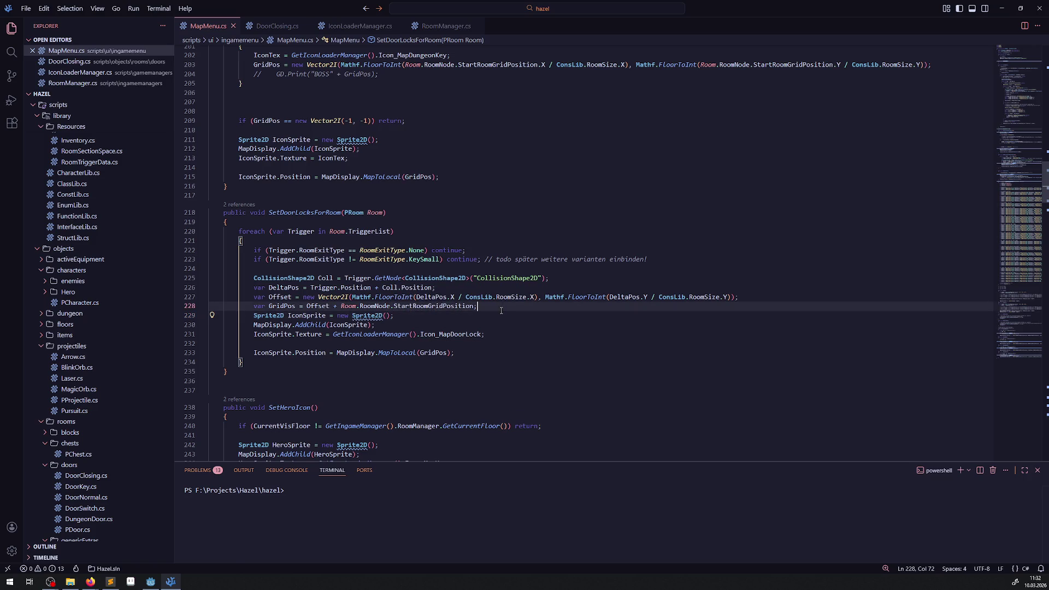
key("Return")
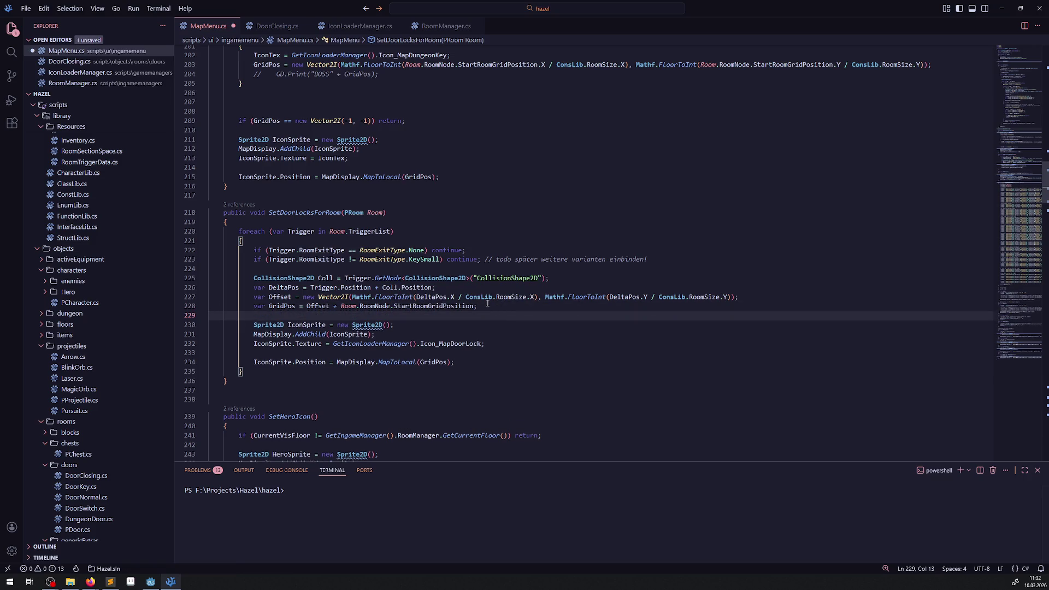
left_click(382, 333)
key("ctrl+s")
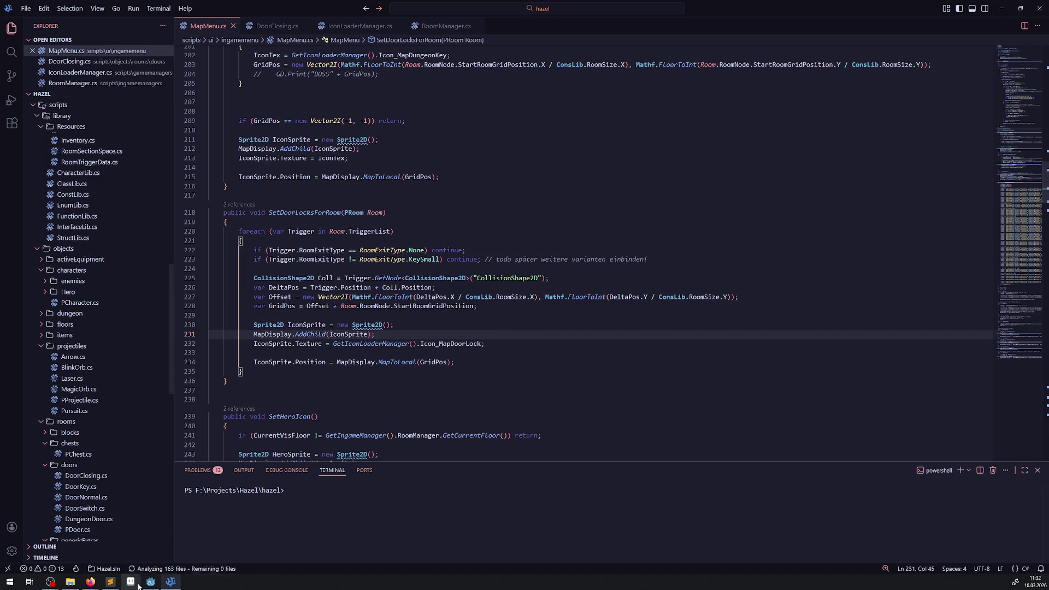
left_click(151, 583)
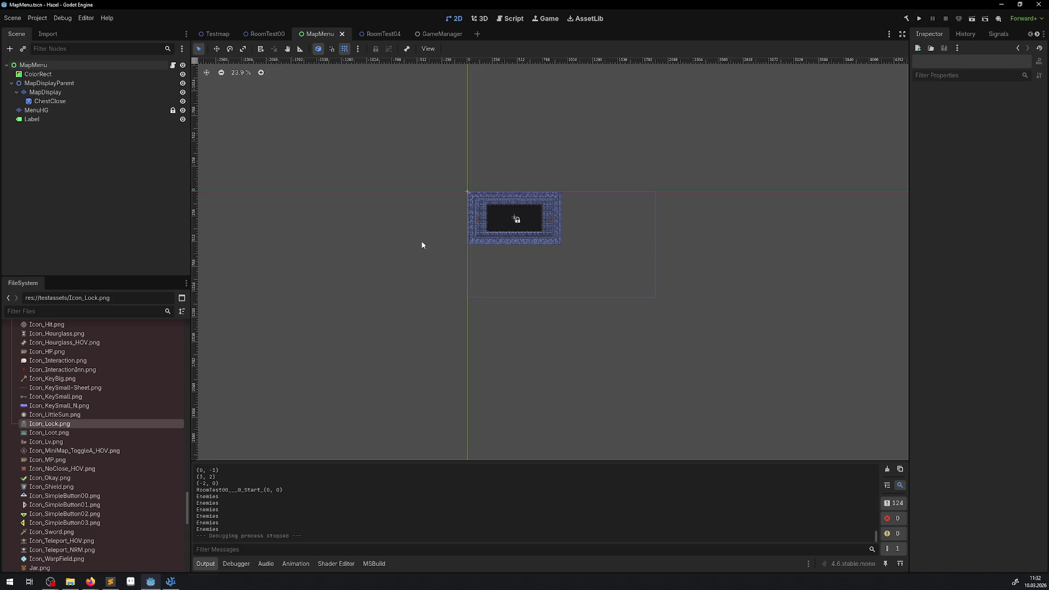
left_click(168, 584)
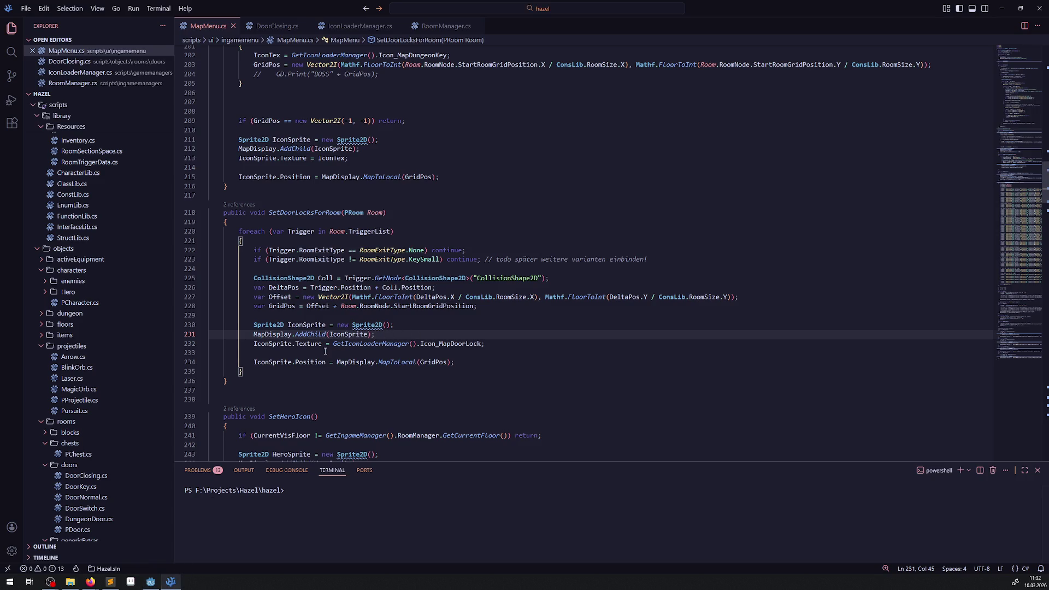
Add a line setting IconSprite.Position.Y = 1 when Trigger.StaticDirection equals MovementDirection.Up, and save.
left_click(468, 364)
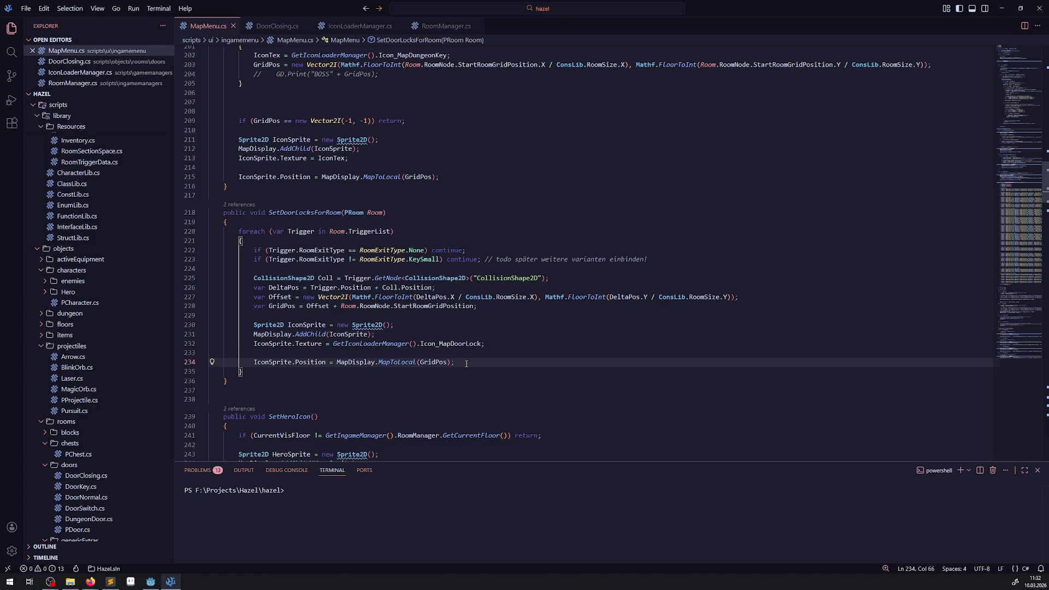
key("Return")
key("Return")
type("if()")
type("Trigger.")
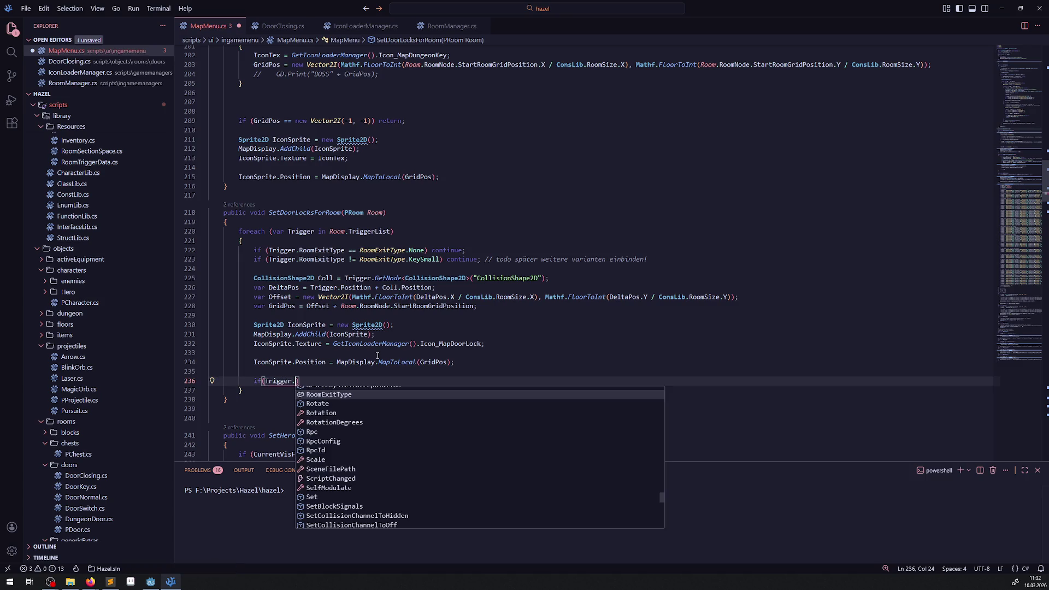
type("StaticDirection ==")
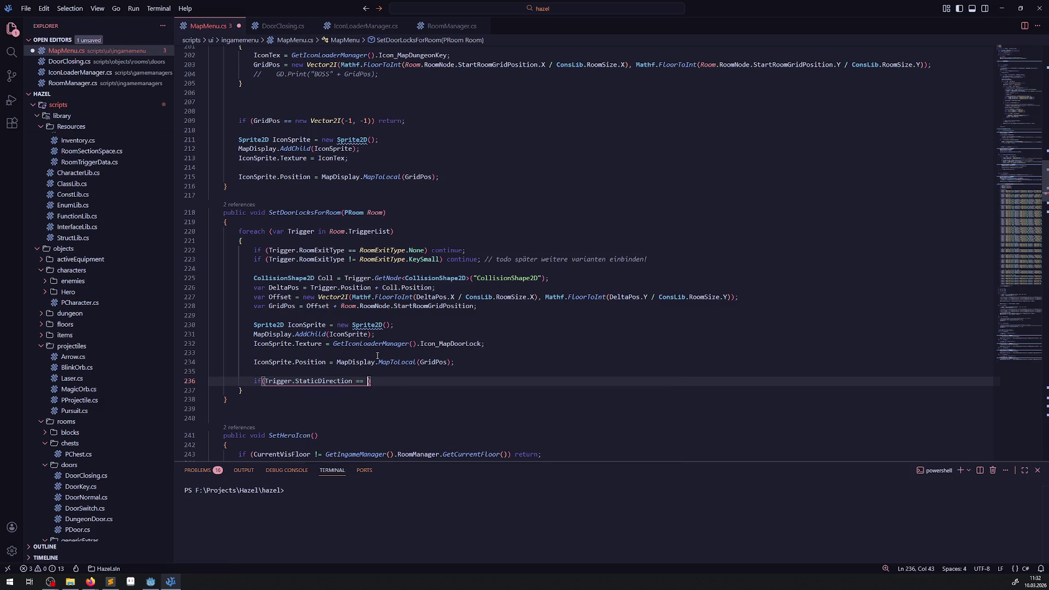
left_click(426, 412)
type("MovementDirection.Up")
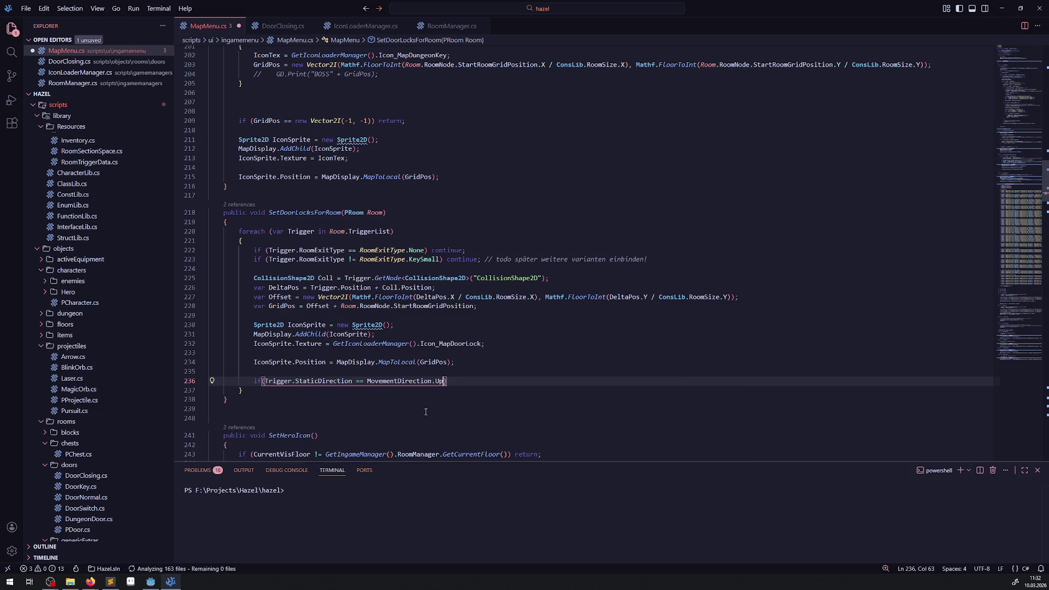
left_click_drag(250, 363, 328, 363)
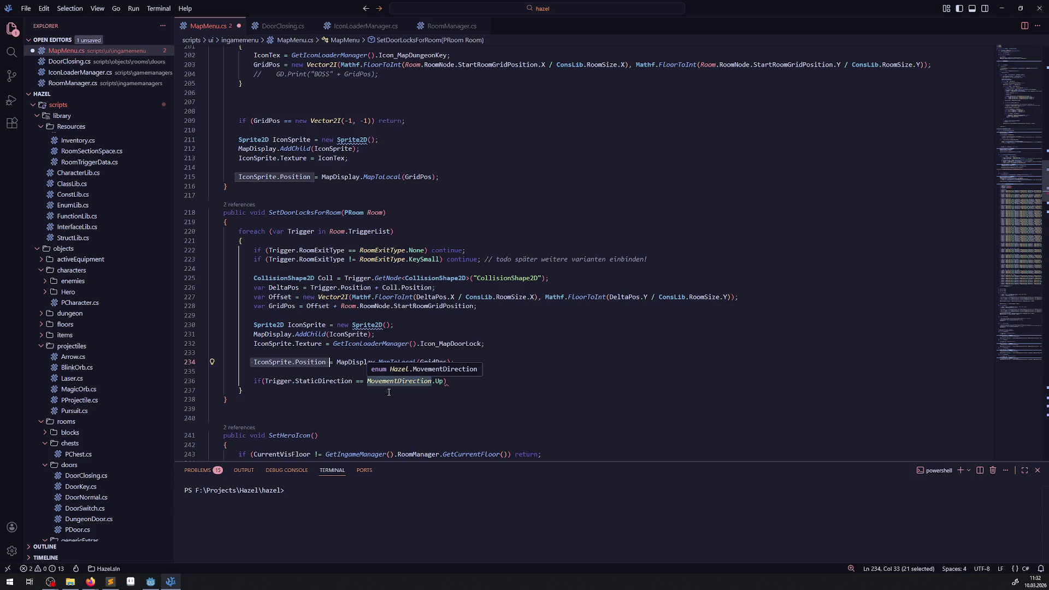
left_click(460, 377)
type("IconSprite.Position")
key("ctrl+s")
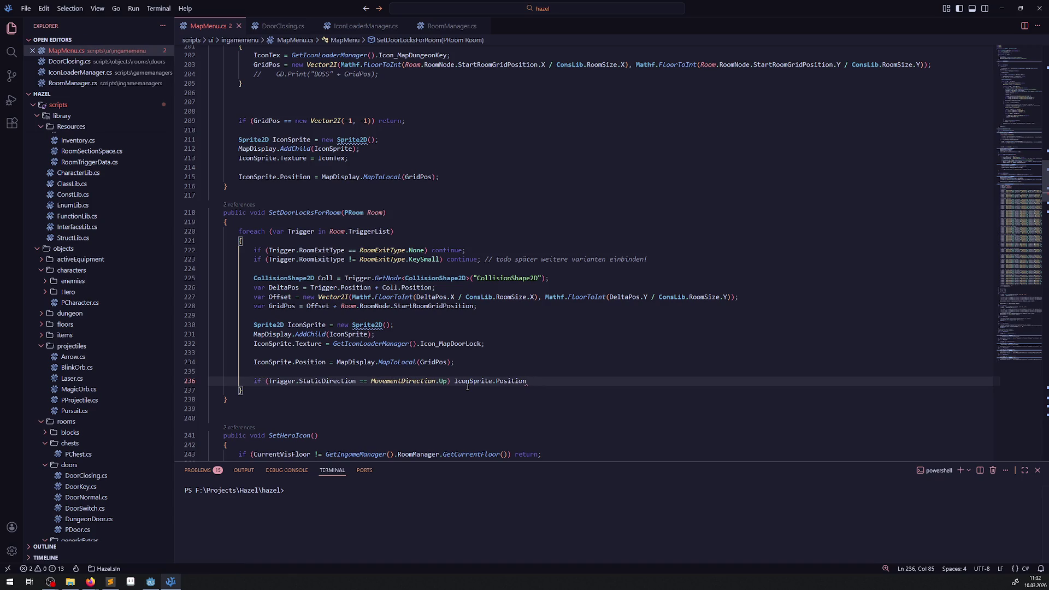
type(".Y")
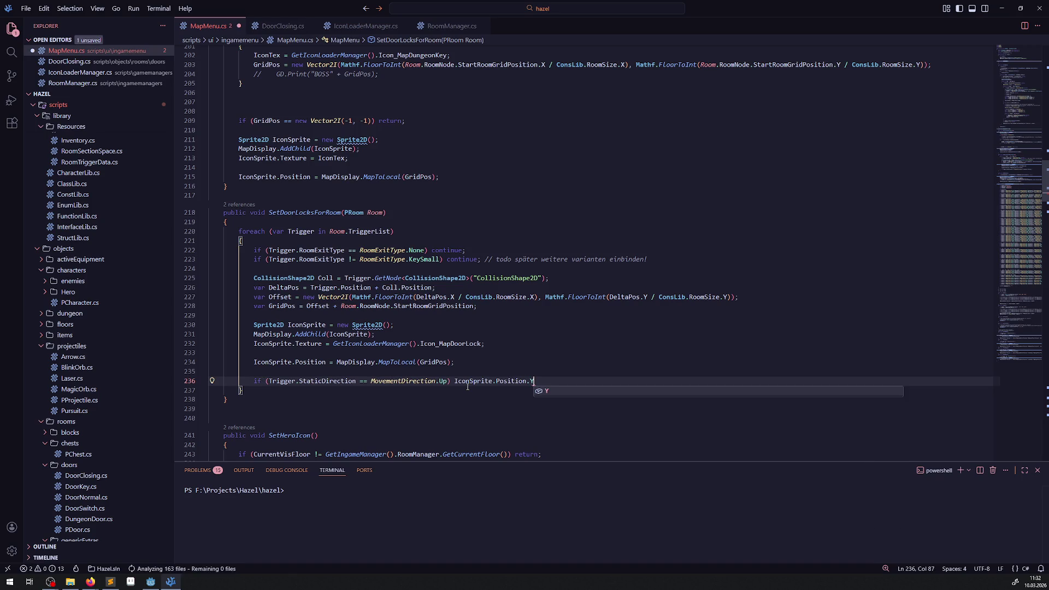
type(" = 1;")
key("ctrl+s")
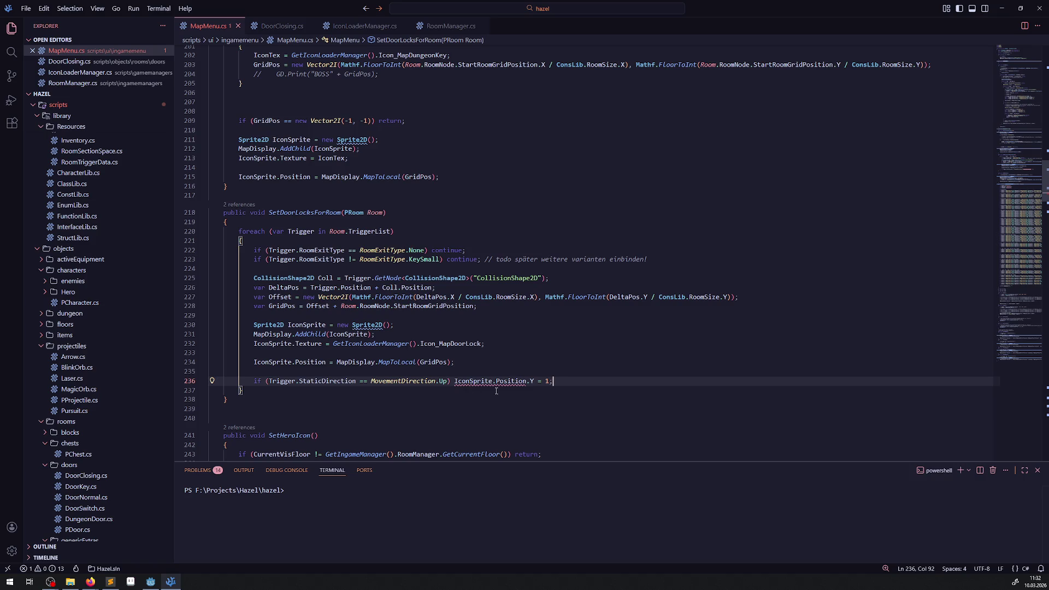
Delete '.Y' so the Up line assigns IconSprite.Position, then select that expression.
mouse_move(509, 380)
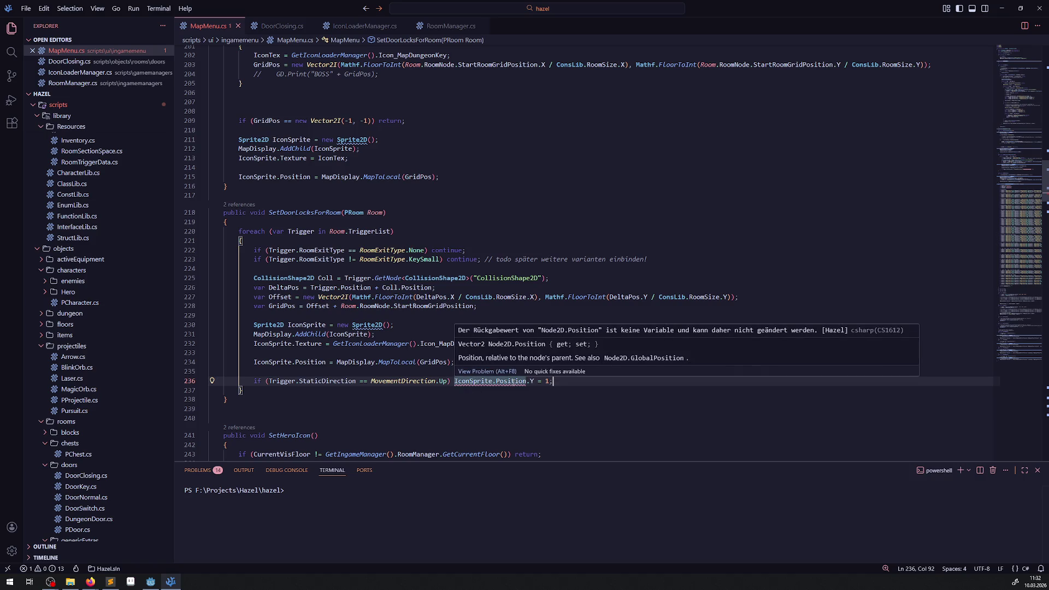
left_click(533, 381)
key("BackSpace")
key("BackSpace")
mouse_move(536, 383)
mouse_move(498, 383)
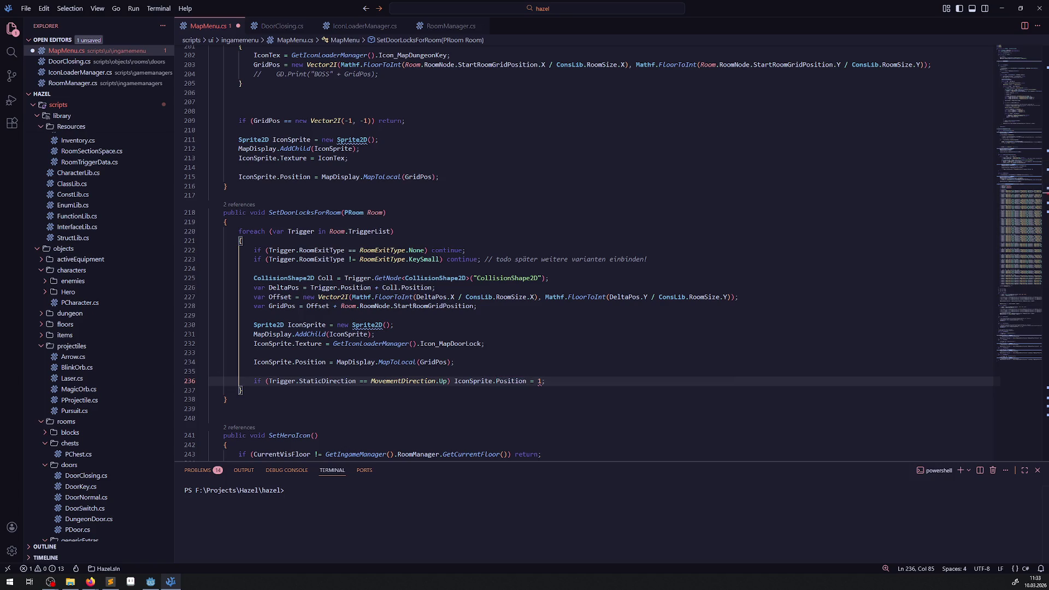
key("alt+Tab")
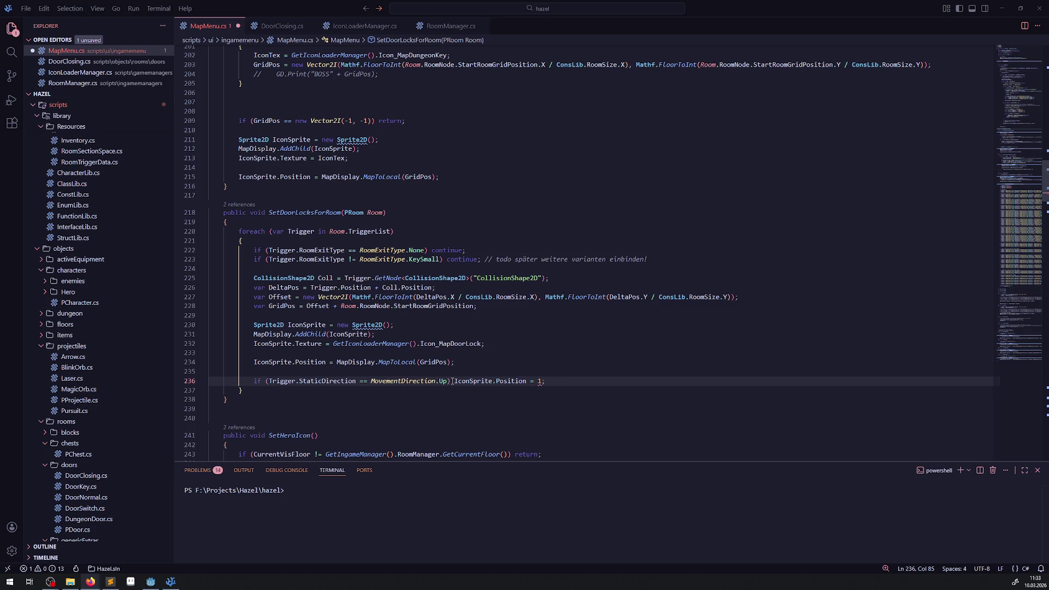
key("ctrl+shift+Left")
key("ctrl+shift+Left")
key("ctrl+c")
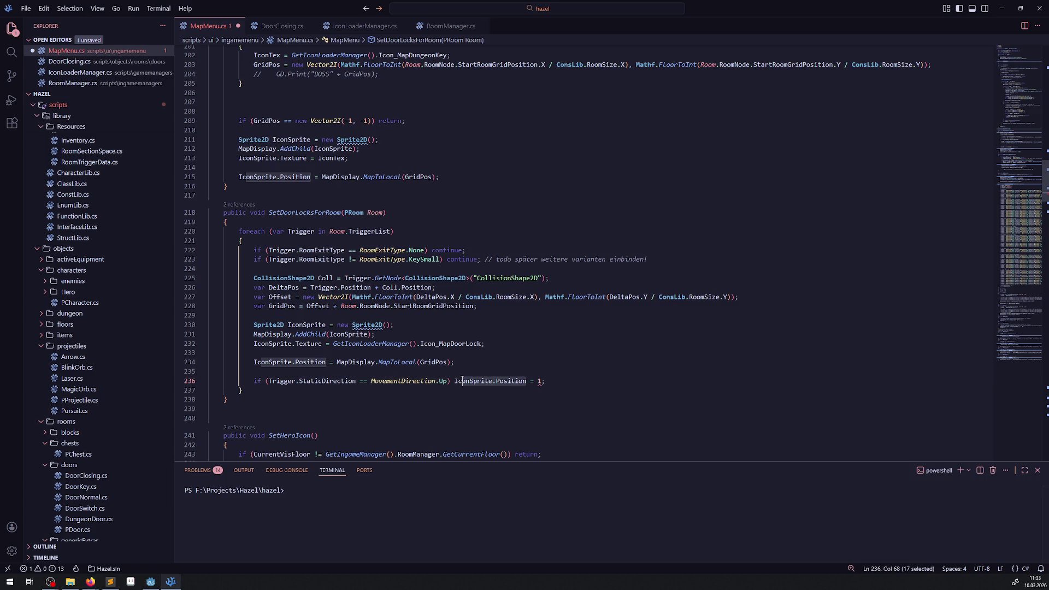
Replace the 1 with new Vector2(IconSprite.Position.X, IconSprite.Position.Y + 8) on the Up-exit line.
double_click(538, 385)
type("new ")
type("Vex")
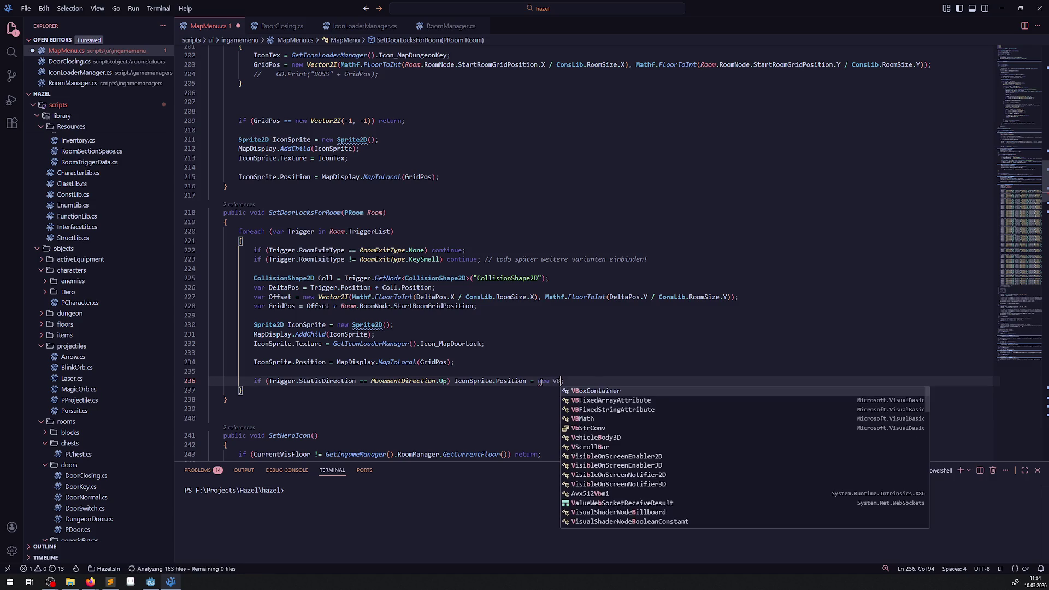
key("BackSpace")
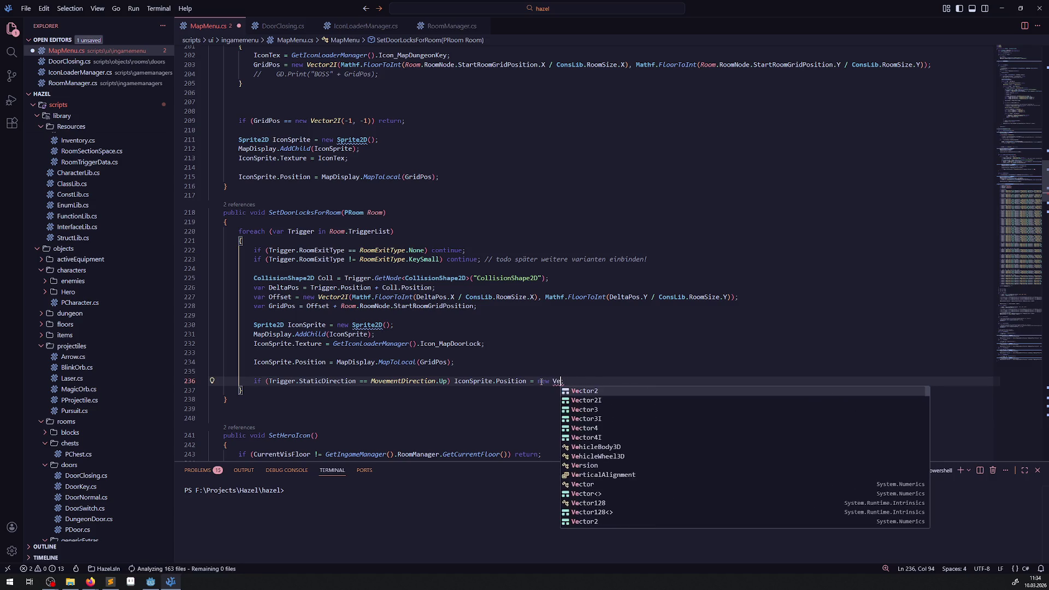
key("Tab")
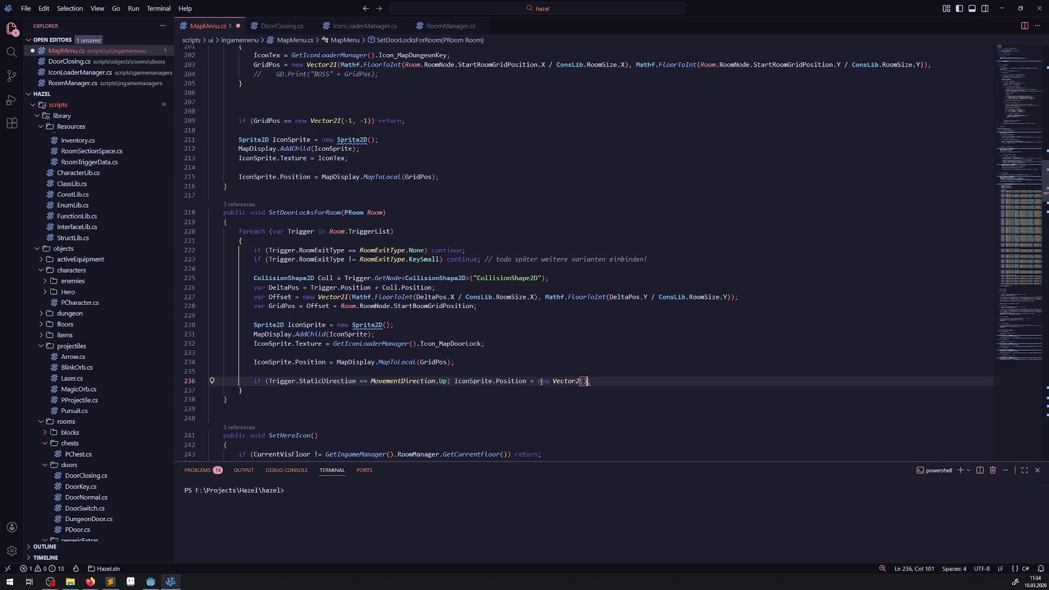
type("(")
key("ctrl+v")
type(".X,")
key("ctrl+v")
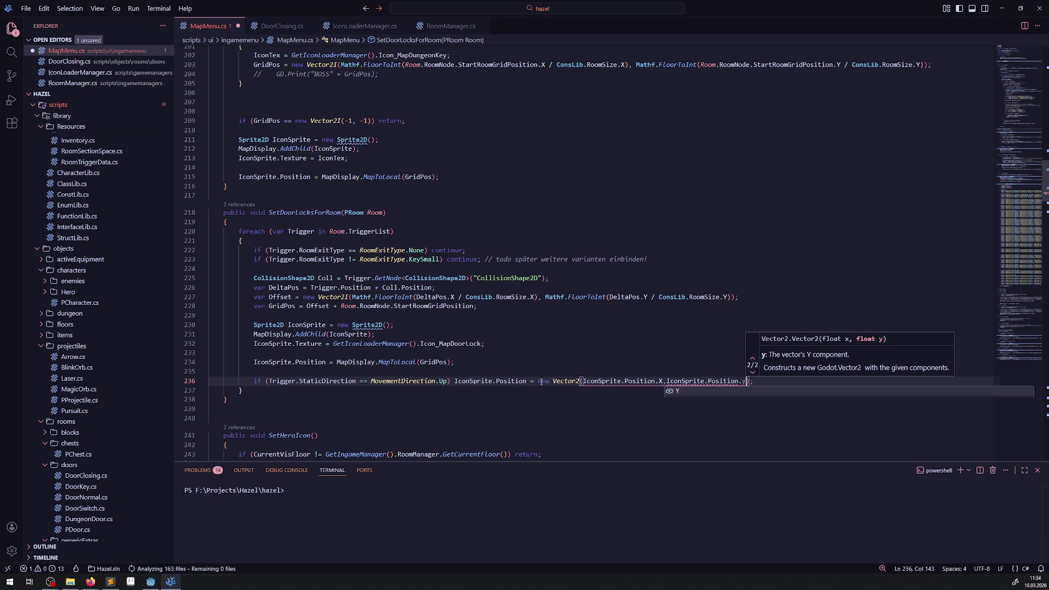
type(".Y")
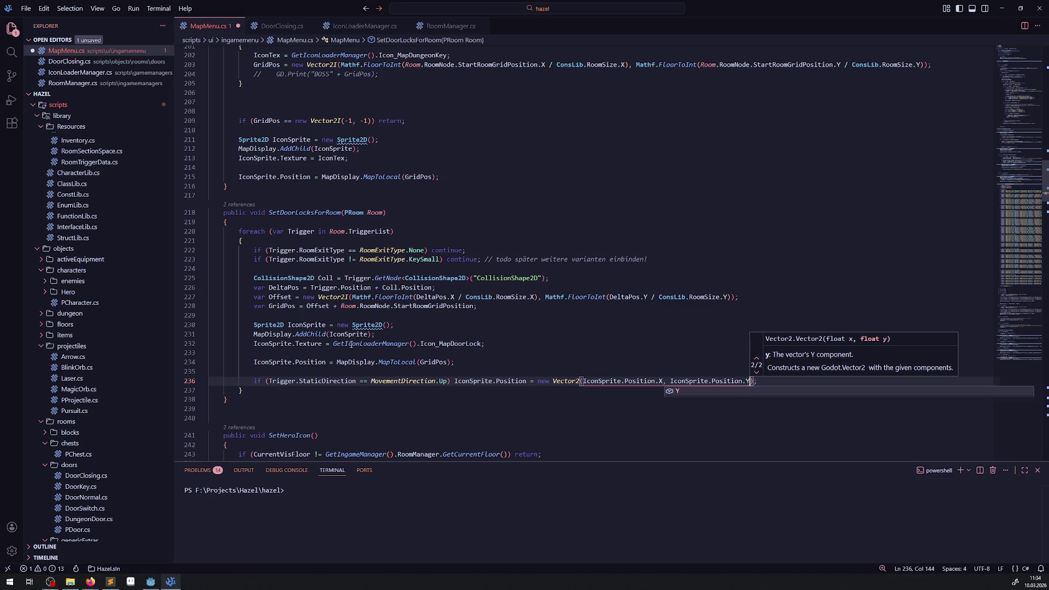
key("ctrl+s")
key("Escape")
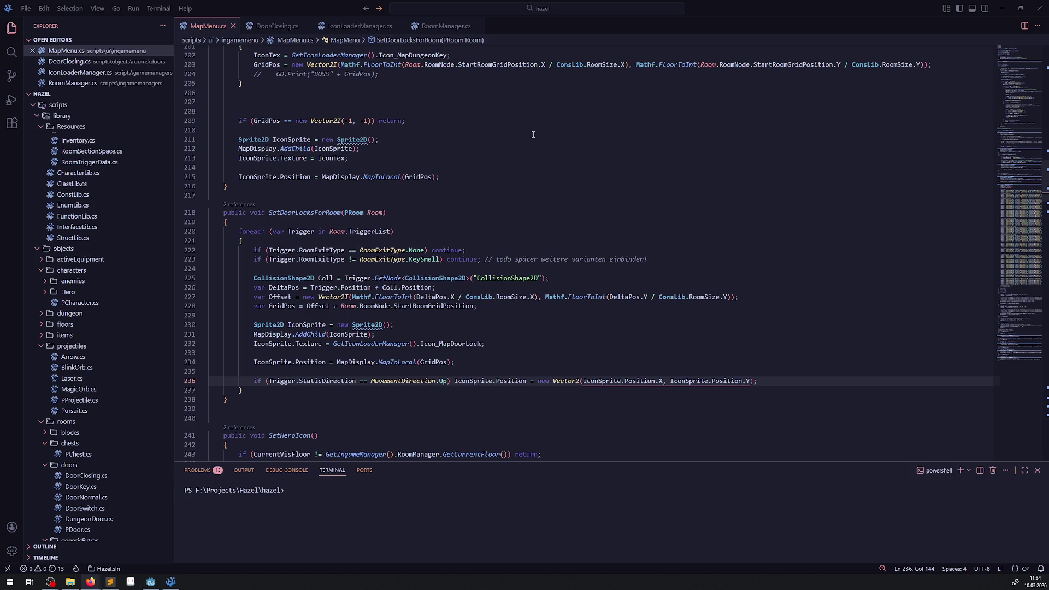
left_click(748, 381)
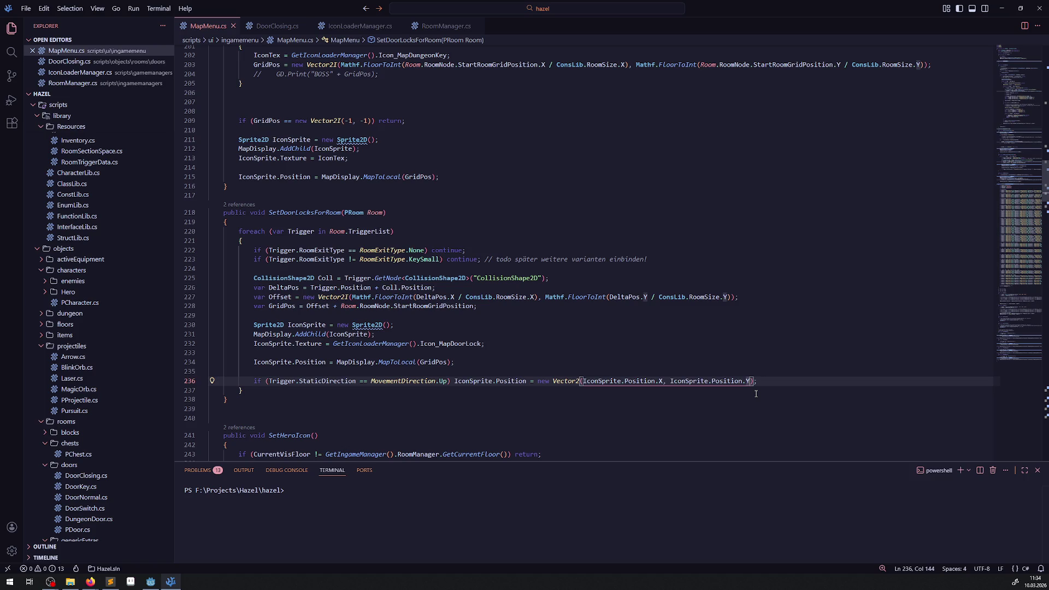
type("+ 8")
key("Tab")
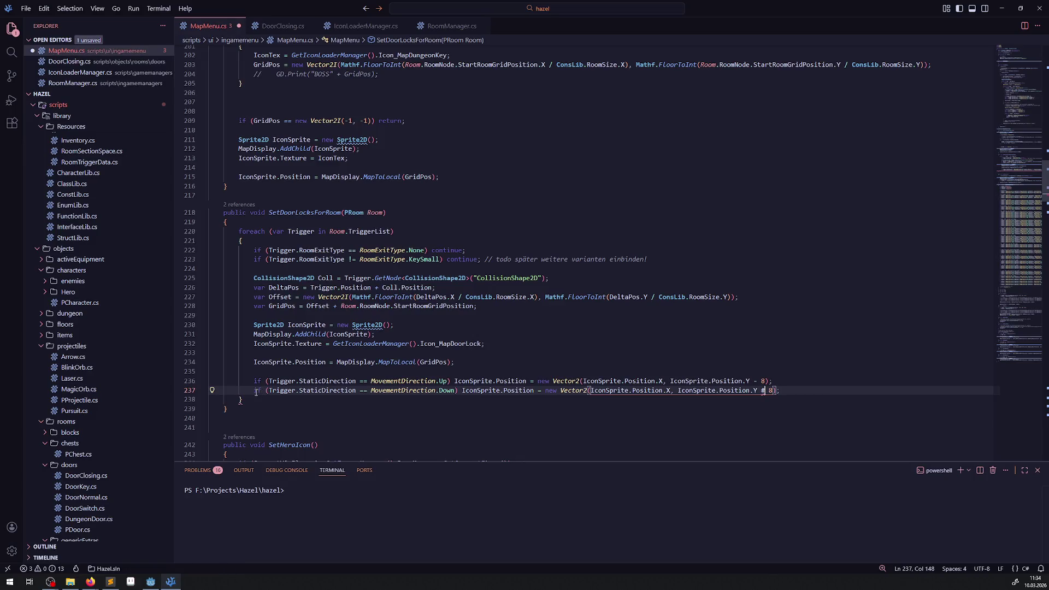
Make the duplicated line an else branch for Down with a +8 Y offset, then duplicate it twice.
key("BackSpace")
type("+")
key("ctrl+s")
left_click(253, 390)
type("else")
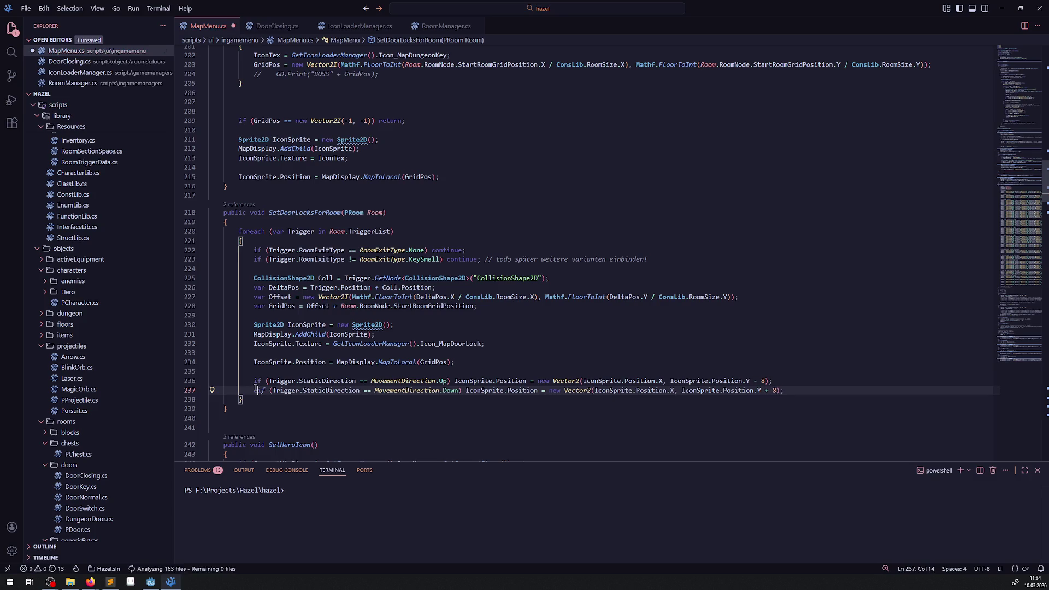
key("shift+alt+Down")
key("shift+alt+Down")
Change the directions on the two copied lines to Left and Right, and save.
double_click(466, 400)
type("LEft")
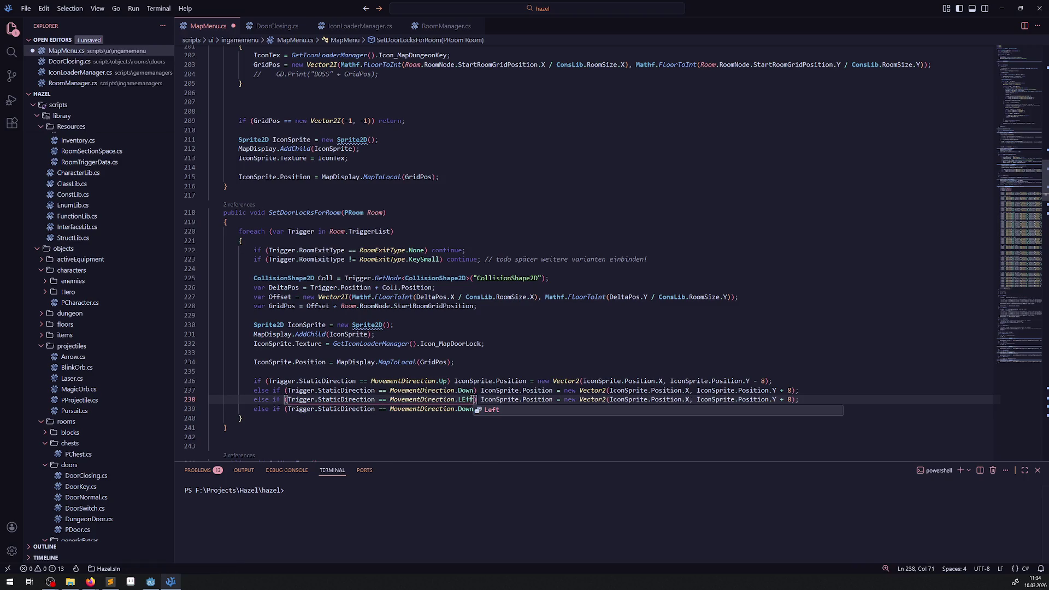
left_click(479, 407)
double_click(466, 399)
type("Left")
double_click(466, 408)
type("R")
left_click(468, 418)
key("ctrl+s")
Shift Left by X-16 and Right by X+16 with no Y offset, save, and rebuild in Godot.
double_click(791, 399)
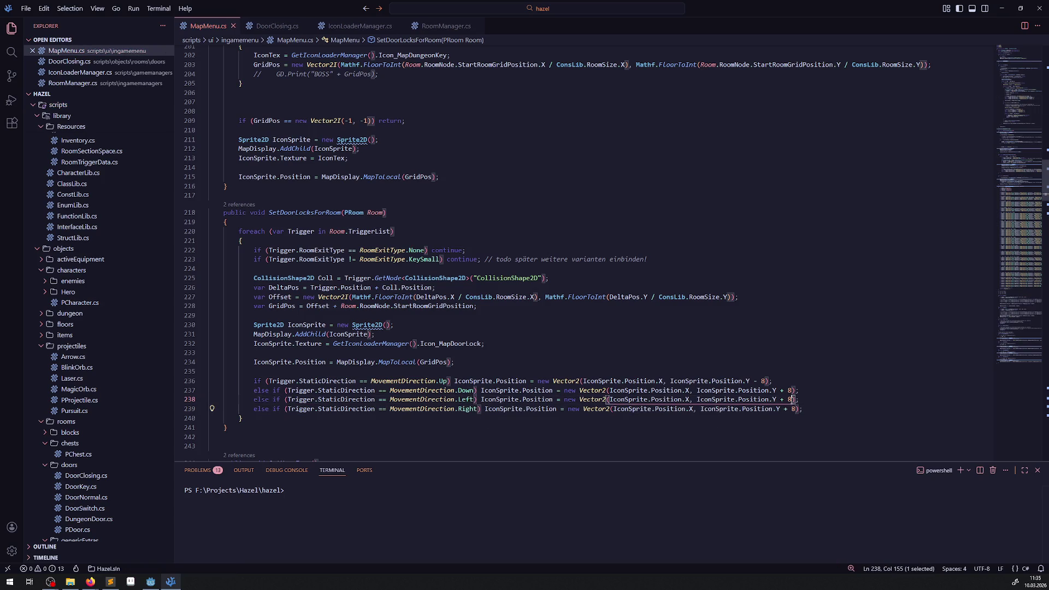
key("BackSpace")
key("BackSpace")
key("BackSpace")
left_click(795, 408)
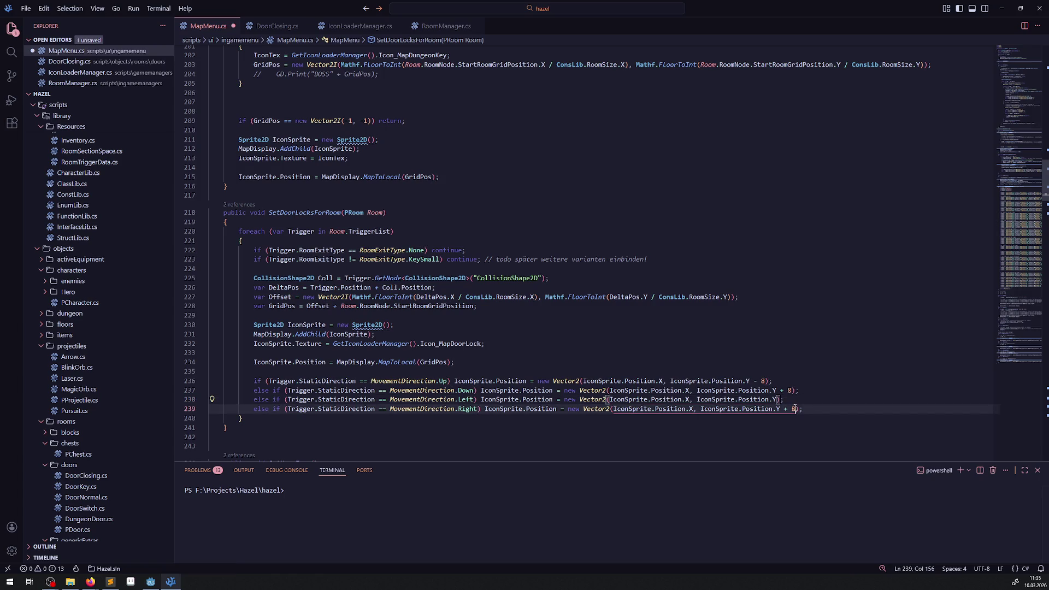
key("BackSpace")
key("BackSpace")
key("BackSpace")
left_click(692, 399)
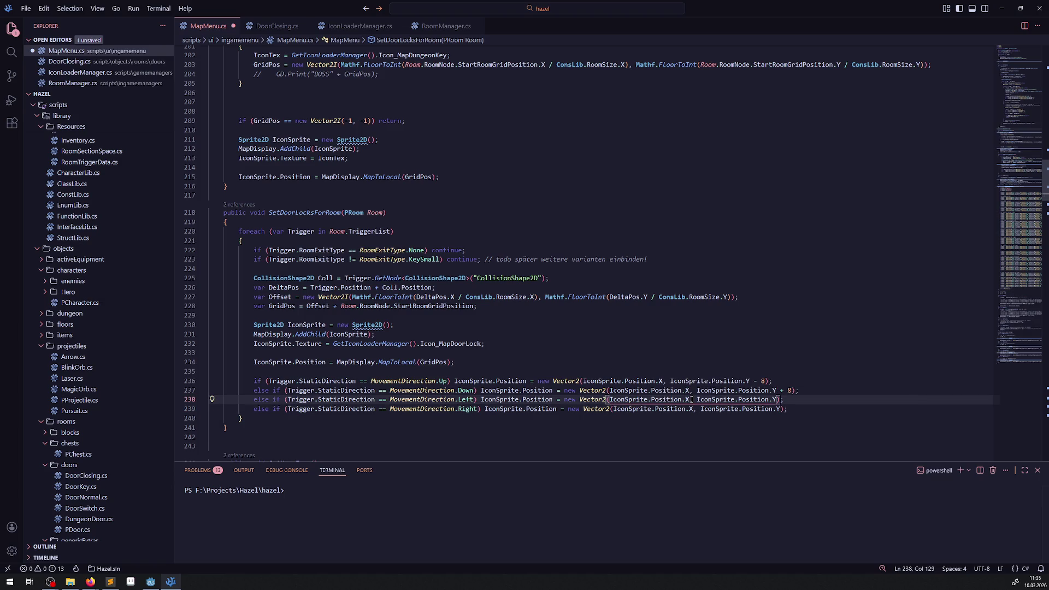
type("-16")
left_click(692, 409)
type("+")
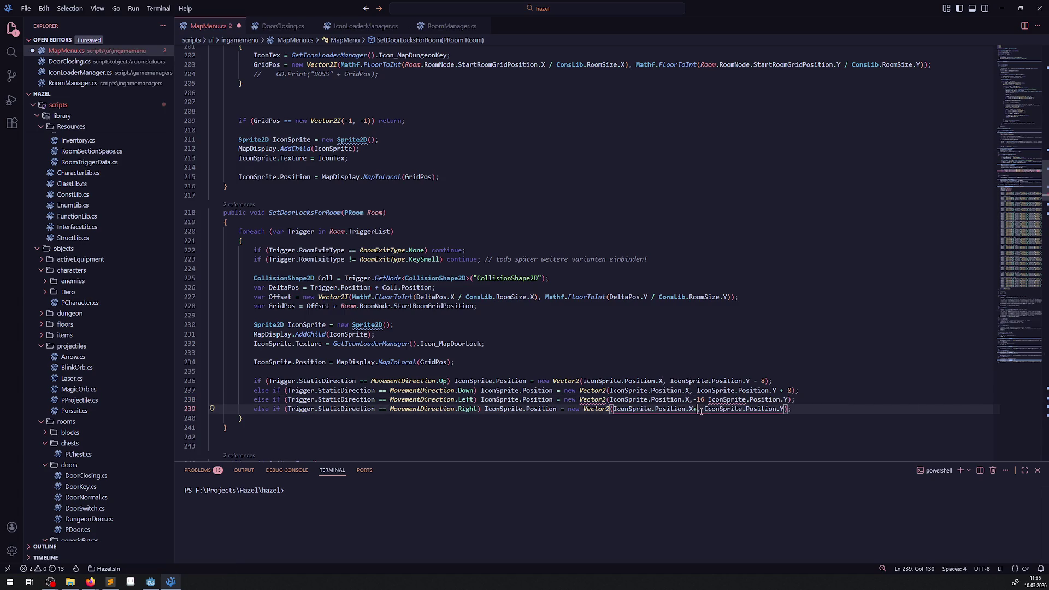
type("16")
key("Up")
type(",")
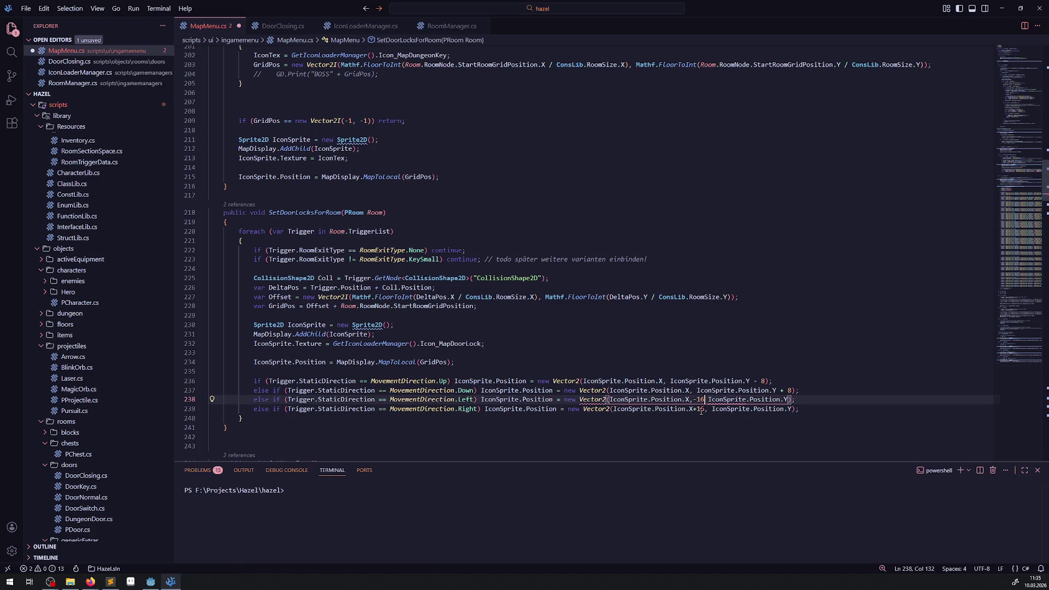
key("Left")
key("Left")
key("Left")
key("BackSpace")
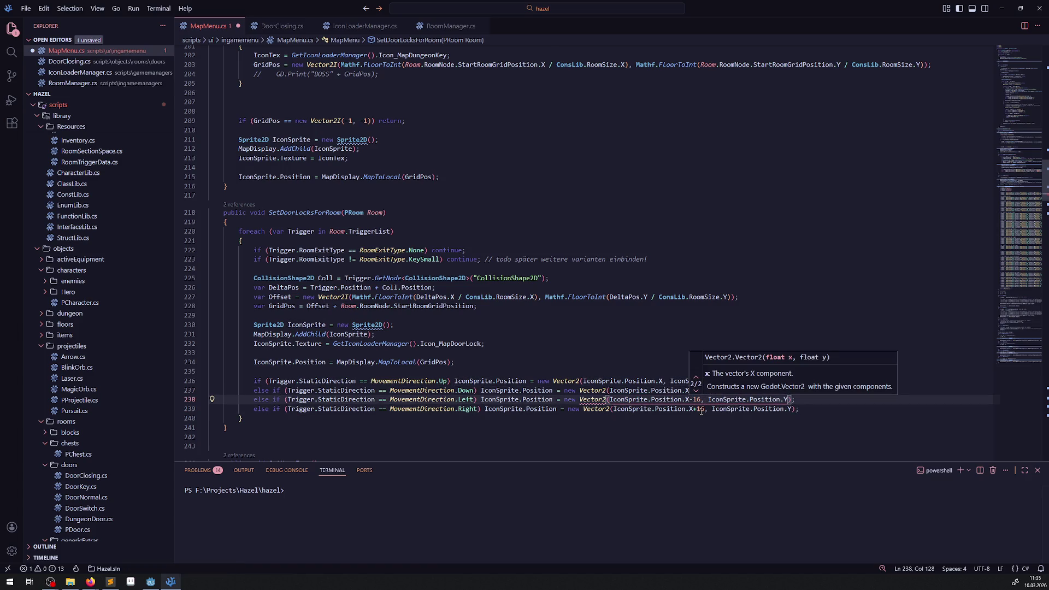
key("ctrl+s")
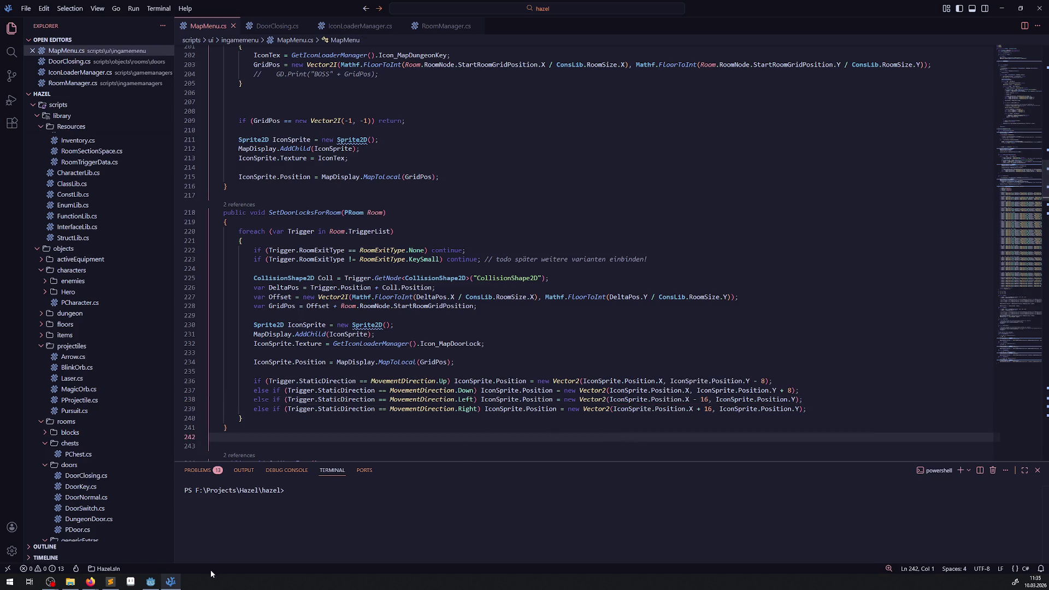
left_click(151, 581)
left_click(907, 18)
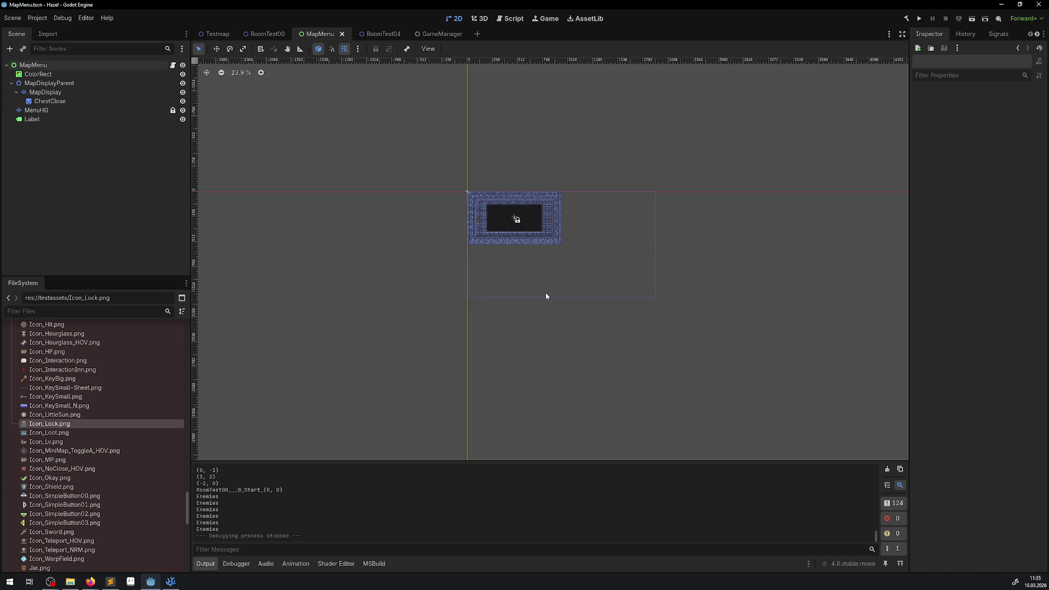
Run the game, view the map with M to check the lock icon, then stop and return to VS Code.
left_click(920, 19)
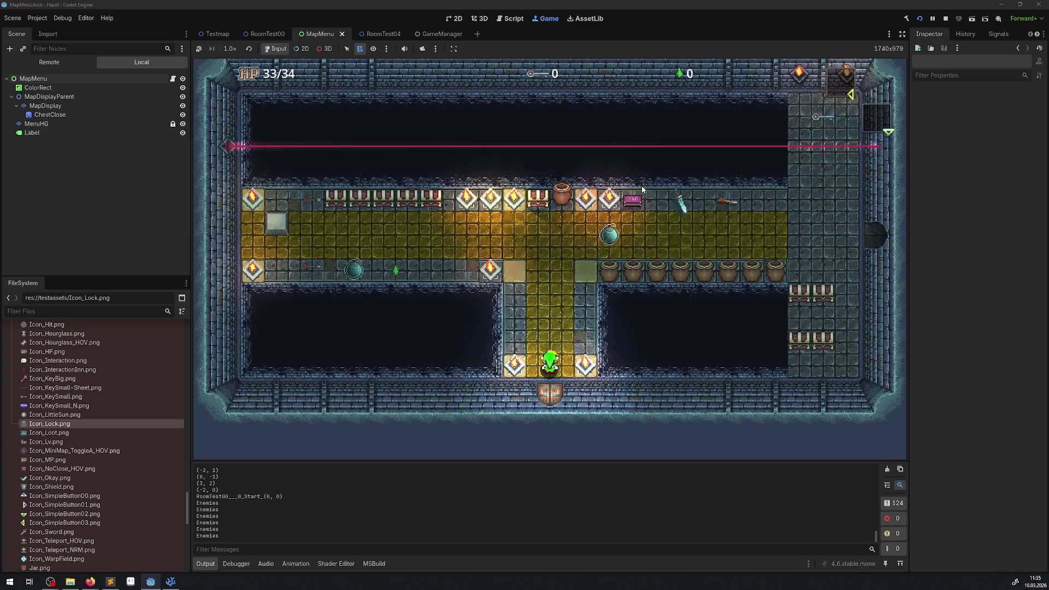
key("m")
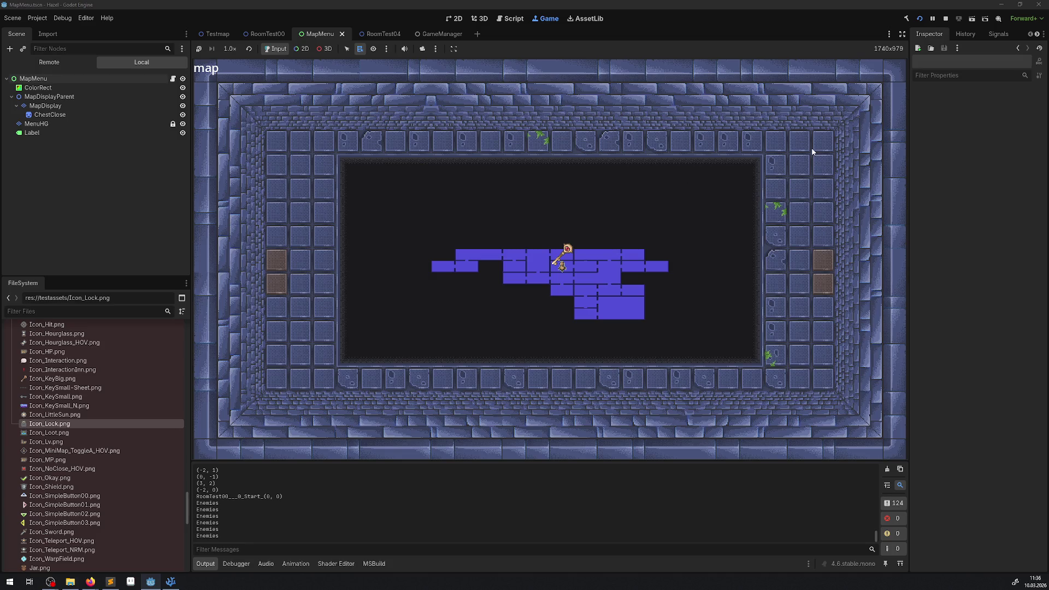
left_click(947, 20)
left_click(171, 582)
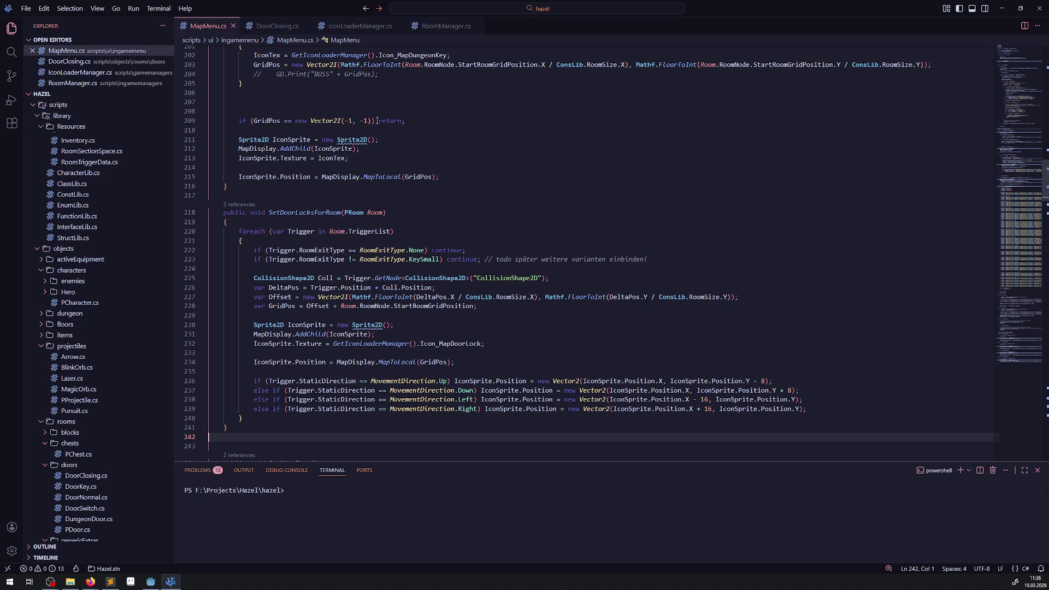
left_click(360, 26)
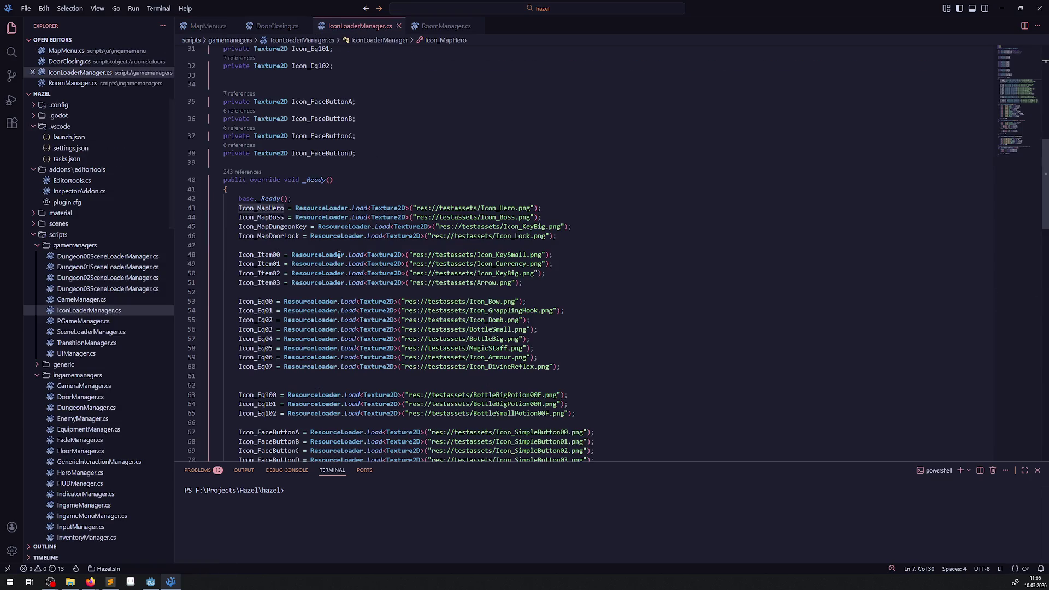
double_click(282, 236)
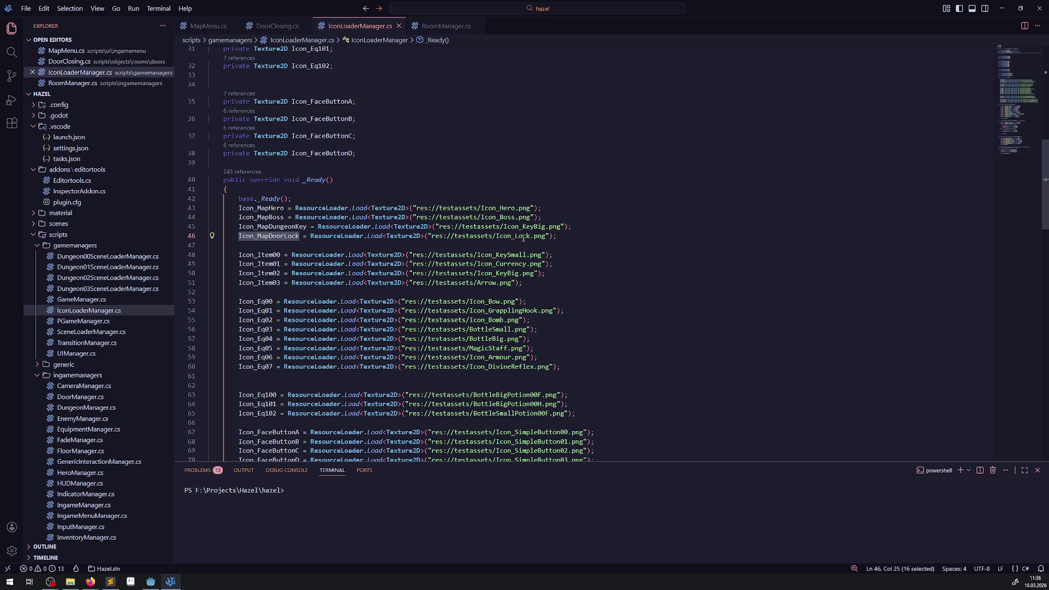
left_click(208, 26)
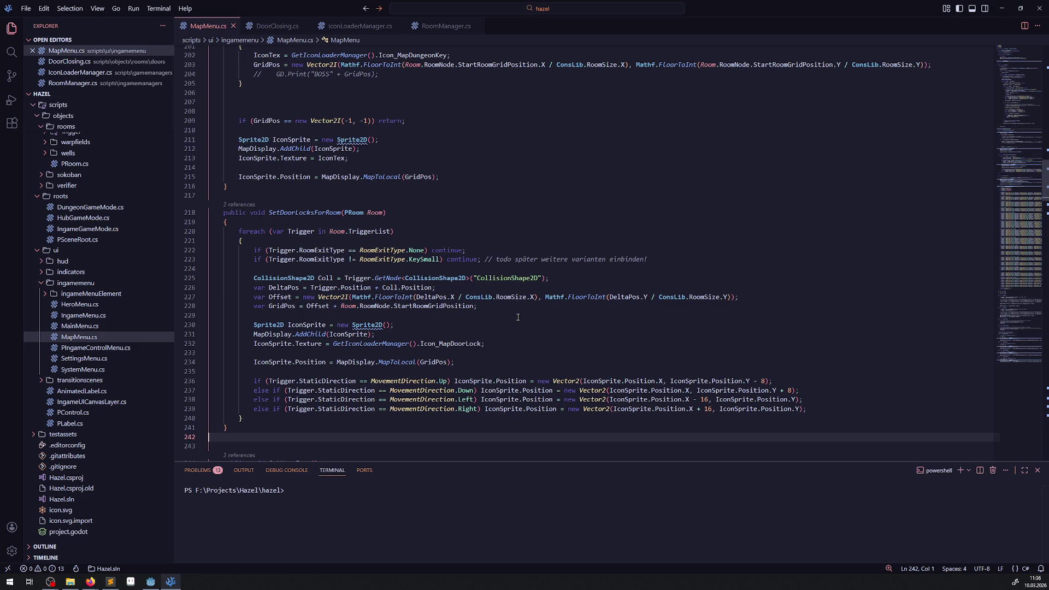
double_click(608, 382)
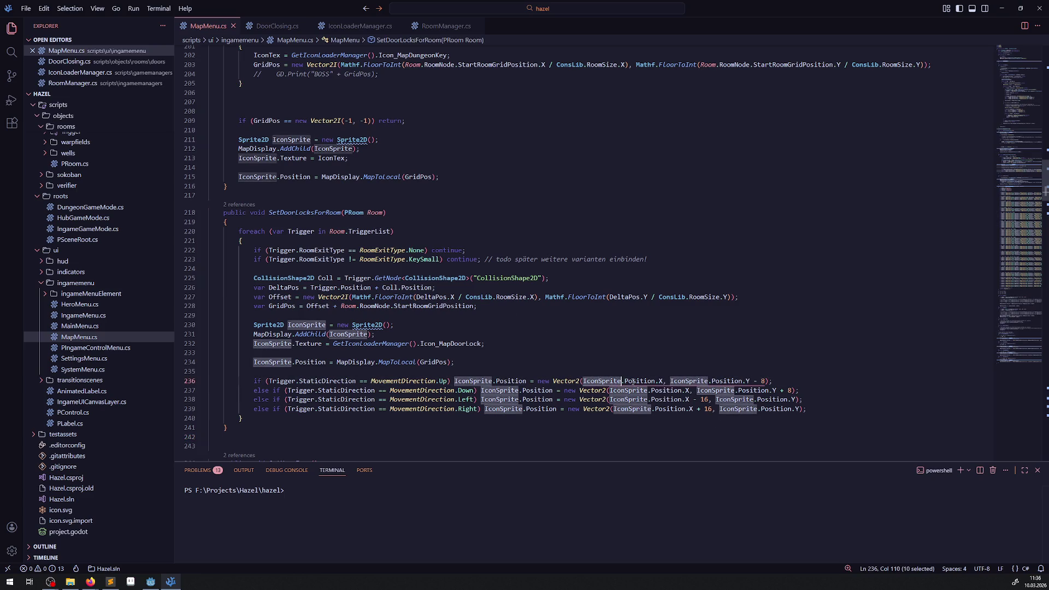
mouse_move(370, 365)
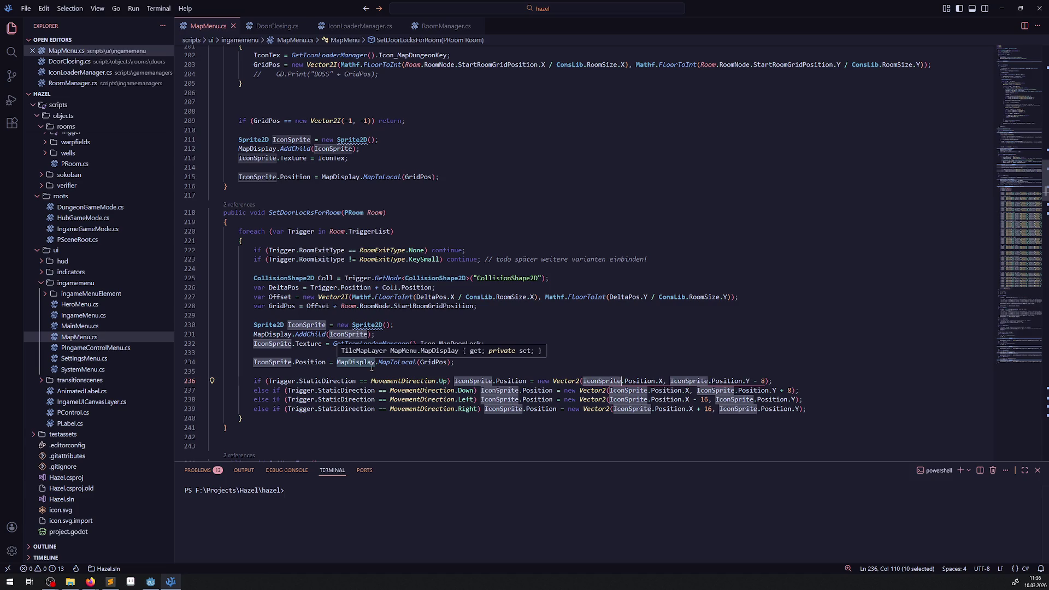
left_click(612, 328)
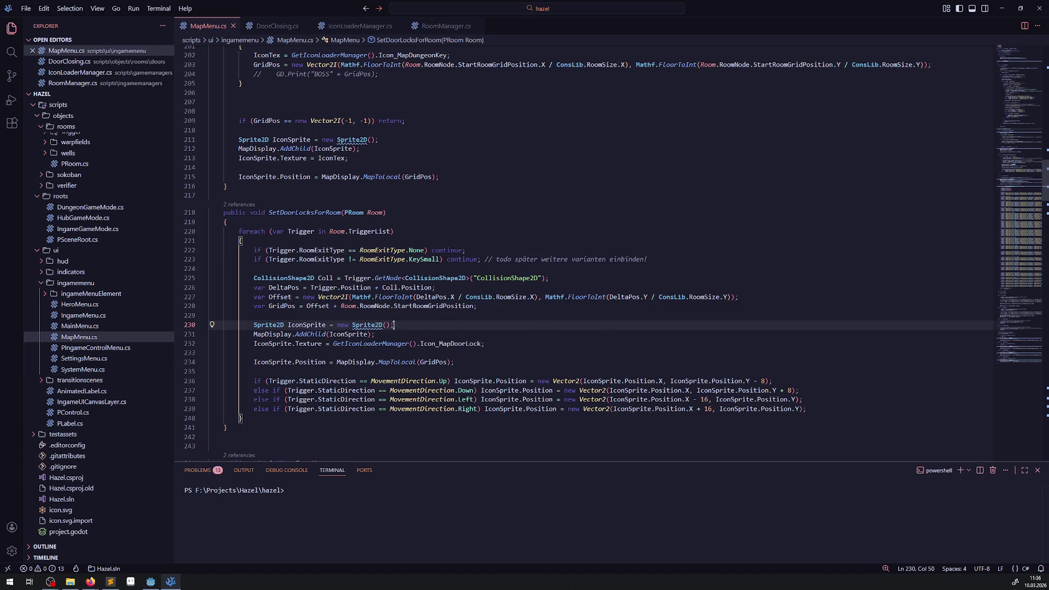
left_click(468, 354)
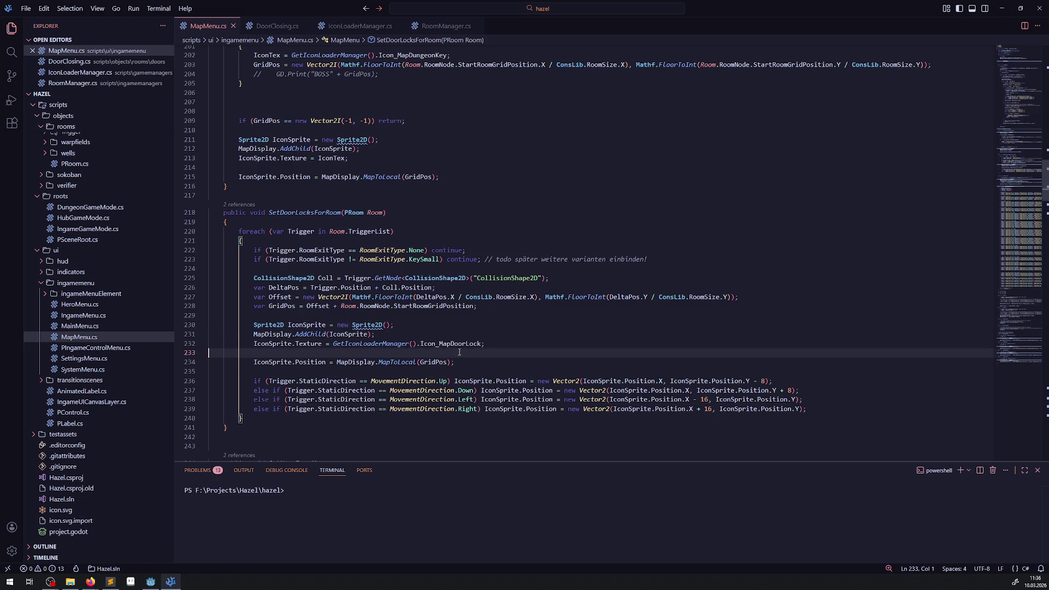
Tidy the blank lines around line 233 and start a new line below line 234.
key("BackSpace")
key("BackSpace")
key("BackSpace")
key("Return")
left_click(454, 363)
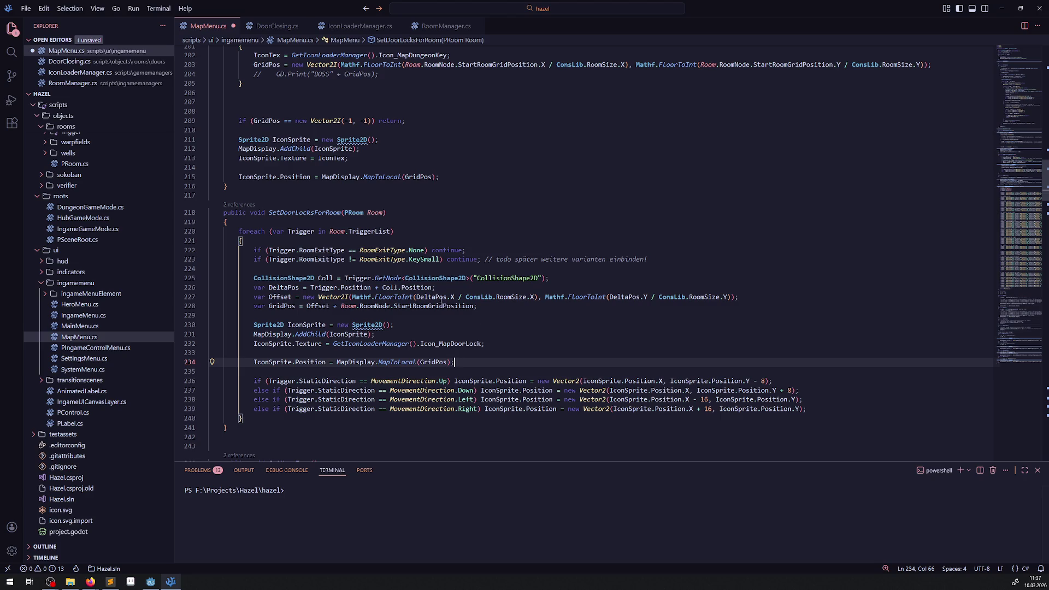
double_click(431, 297)
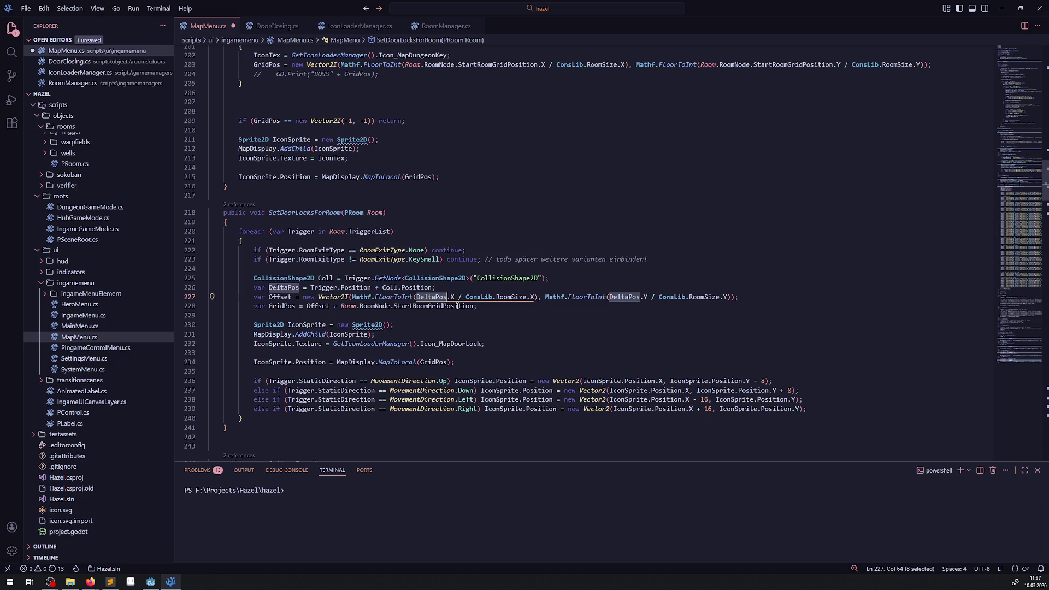
left_click(472, 365)
key("Return")
Add a GD.Print(GridPos); line, duplicate it, and turn the first copy into an "AAA" print.
type("GD.Print")
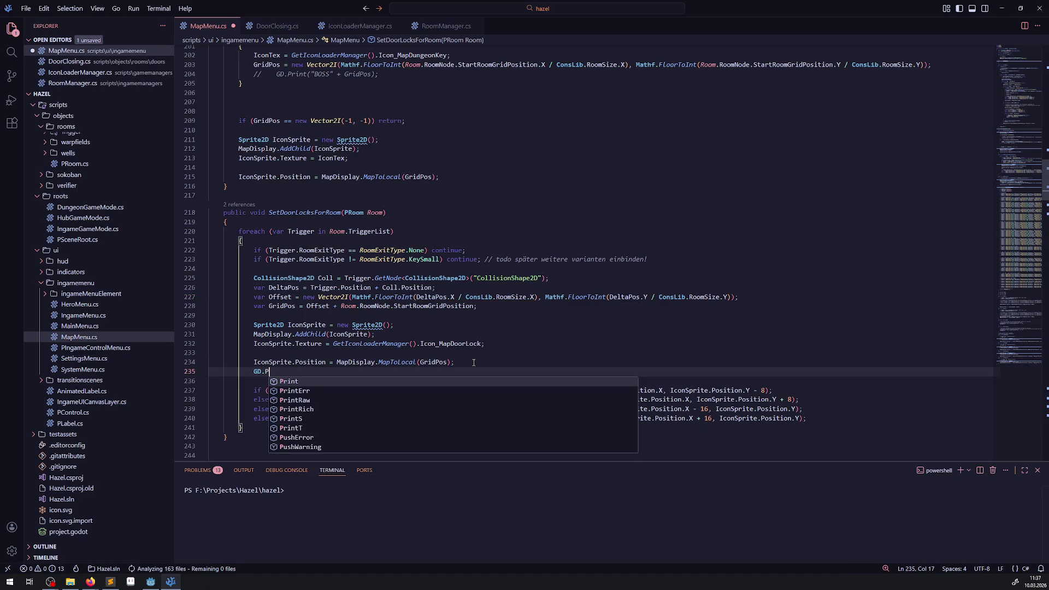
type("();")
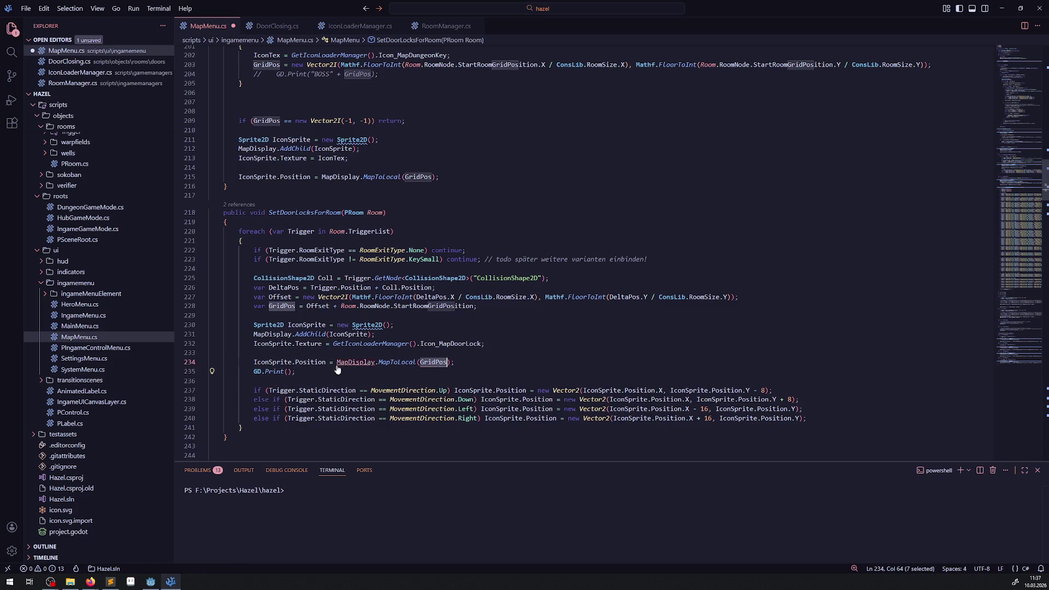
left_click(288, 372)
type("GridPos")
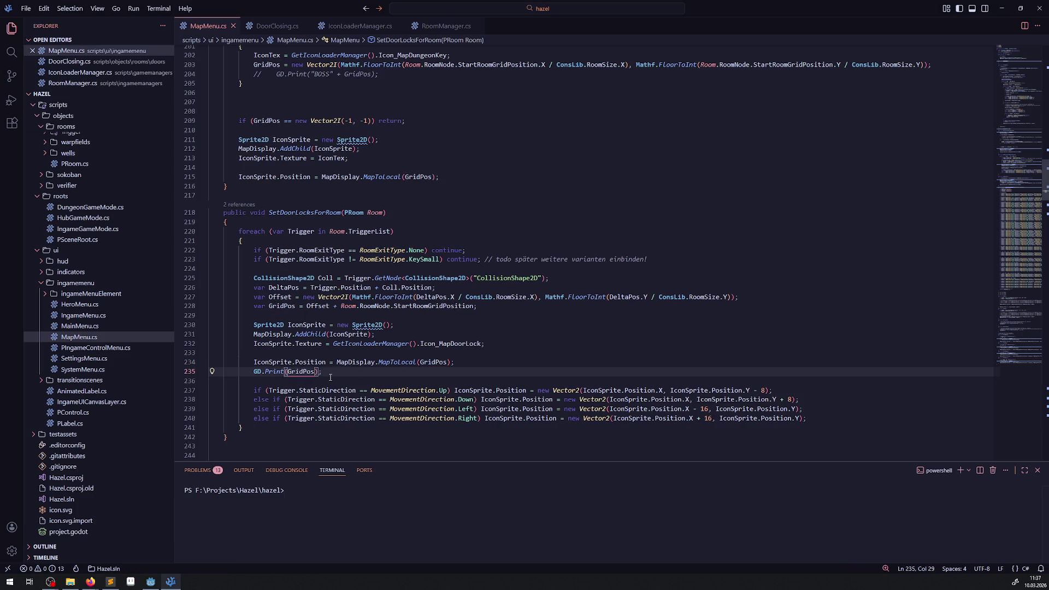
key("shift+alt+Down")
key("shift+alt+Down")
key("shift+alt+Down")
key("shift+alt+Down")
key("shift+alt+Down")
key("shift+alt+Down")
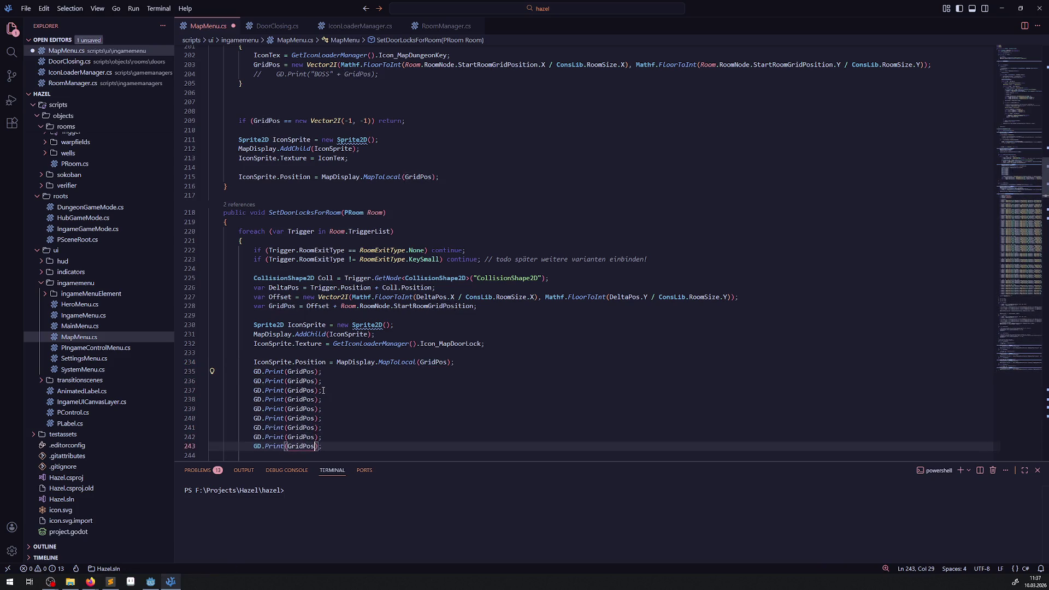
double_click(302, 371)
type("\"AAA")
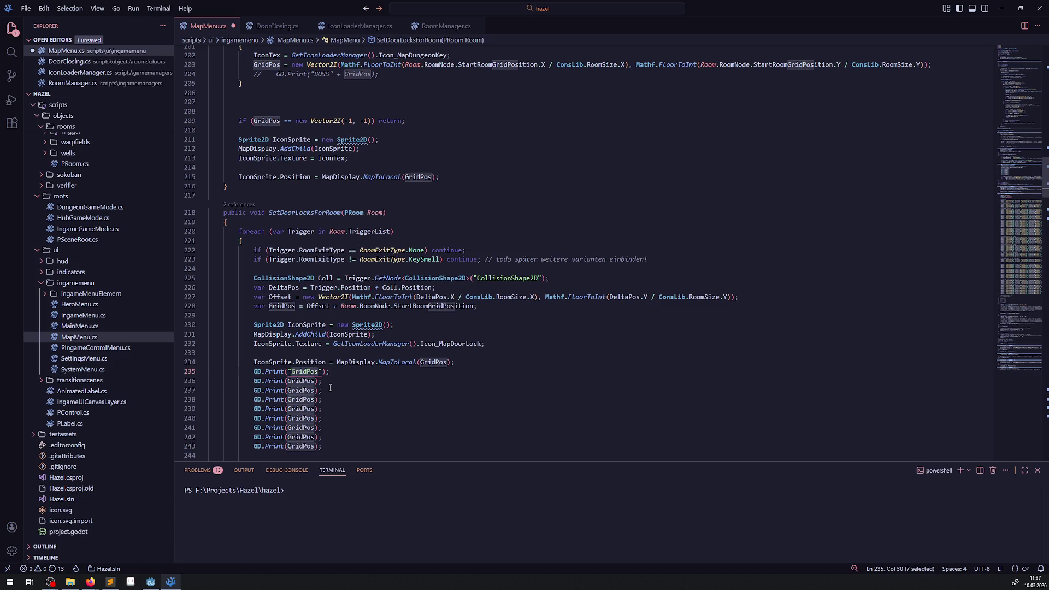
Remove the extra GridPos prints, duplicate the AAA print line, and save MapMenu.cs.
mouse_move(328, 446)
left_mouse_down()
mouse_move(213, 399)
mouse_move(325, 380)
left_mouse_up()
key("Delete")
left_click(299, 371)
key("shift+alt+Down")
key("shift+alt+Down")
key("shift+alt+Down")
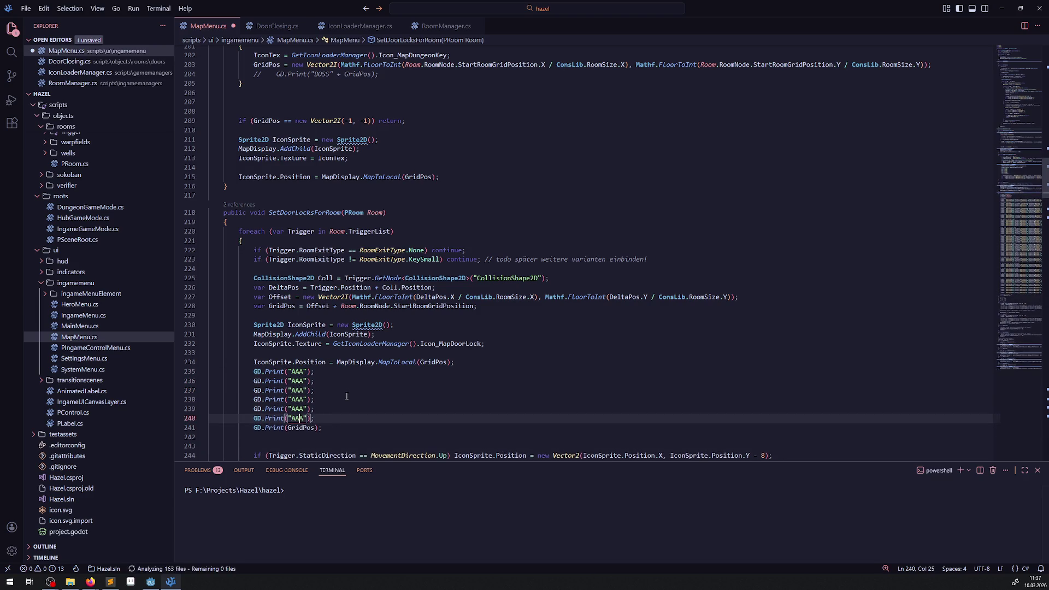
key("ctrl+s")
left_click(151, 581)
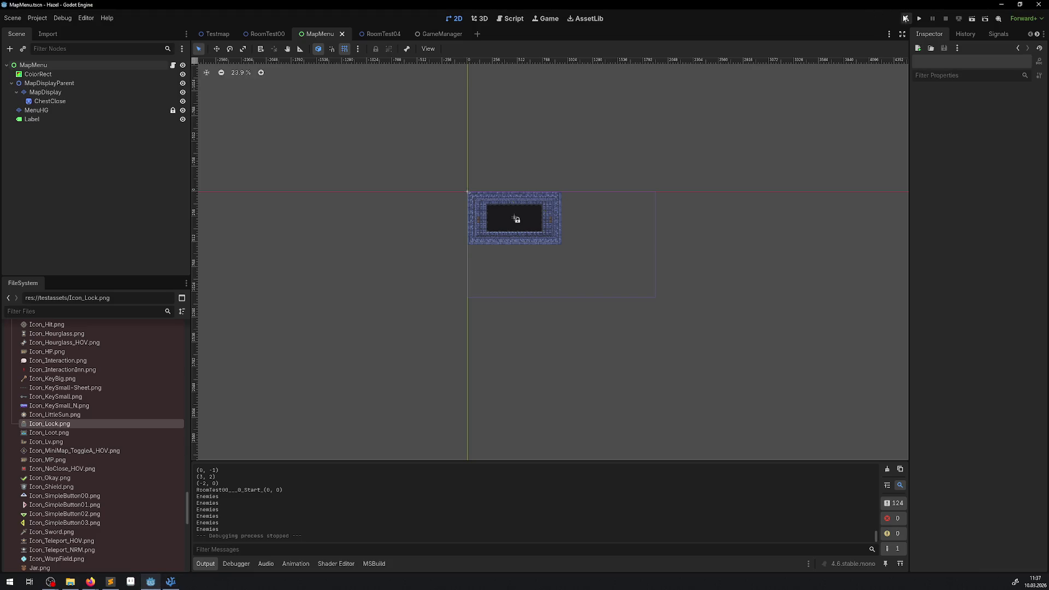
Build and run the game, open the map screen with M, and filter the output for AAAA.
key("F5")
left_click(908, 18)
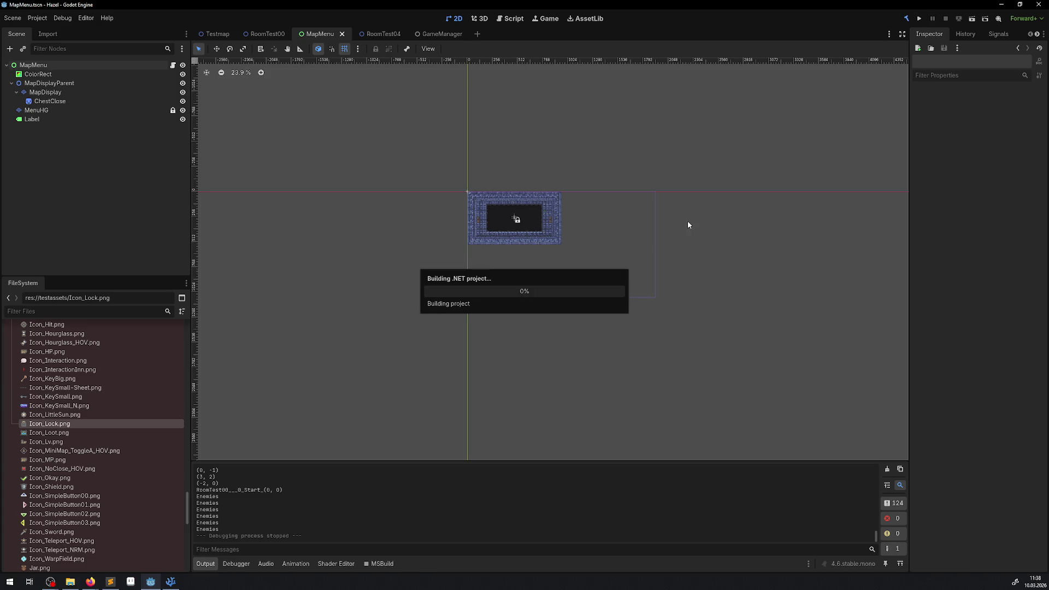
left_click(920, 19)
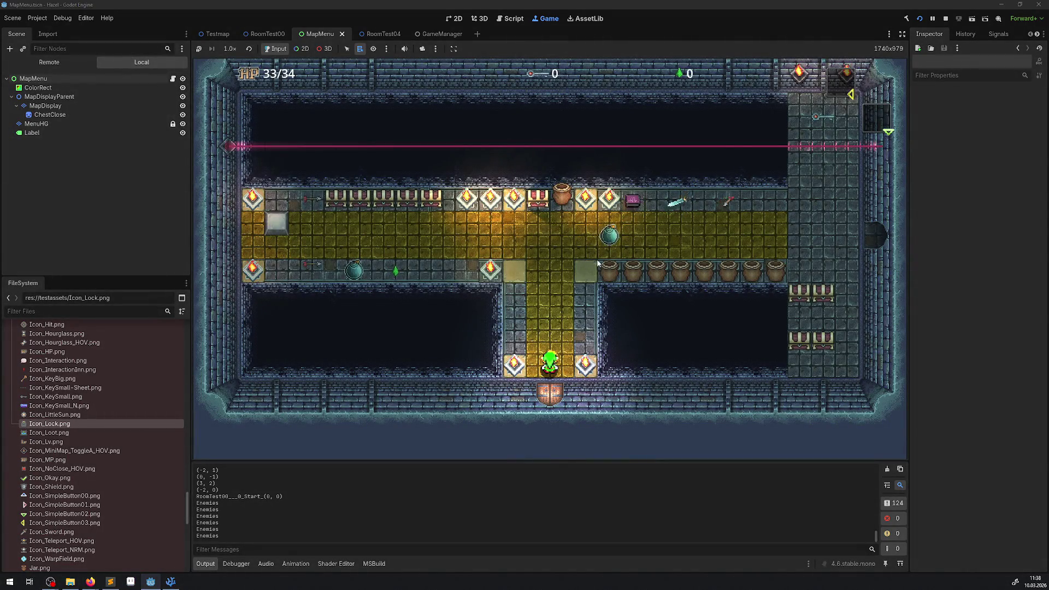
key("m")
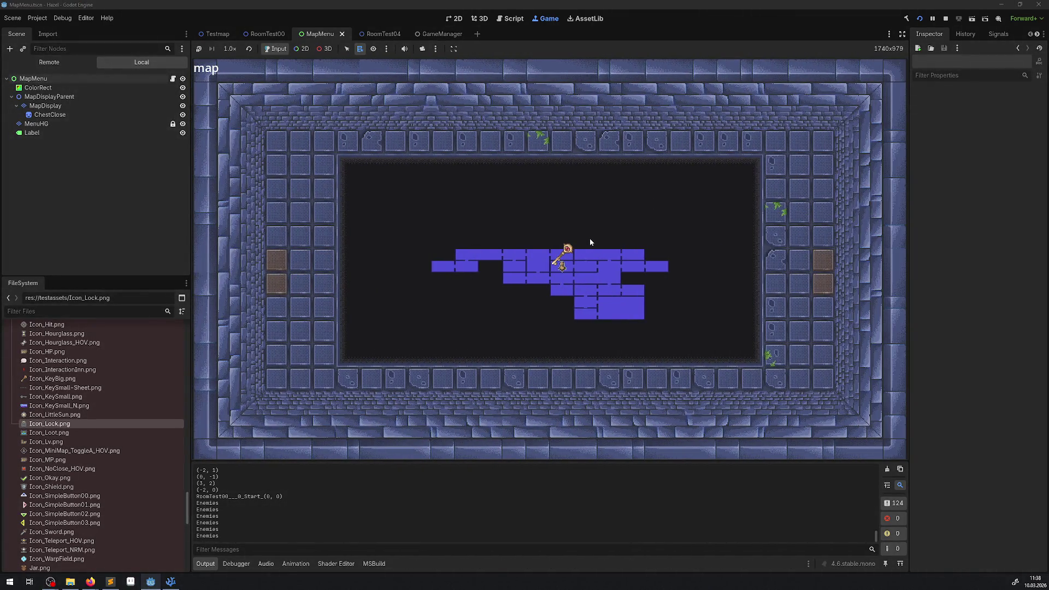
scroll(618, 485, "up", 15)
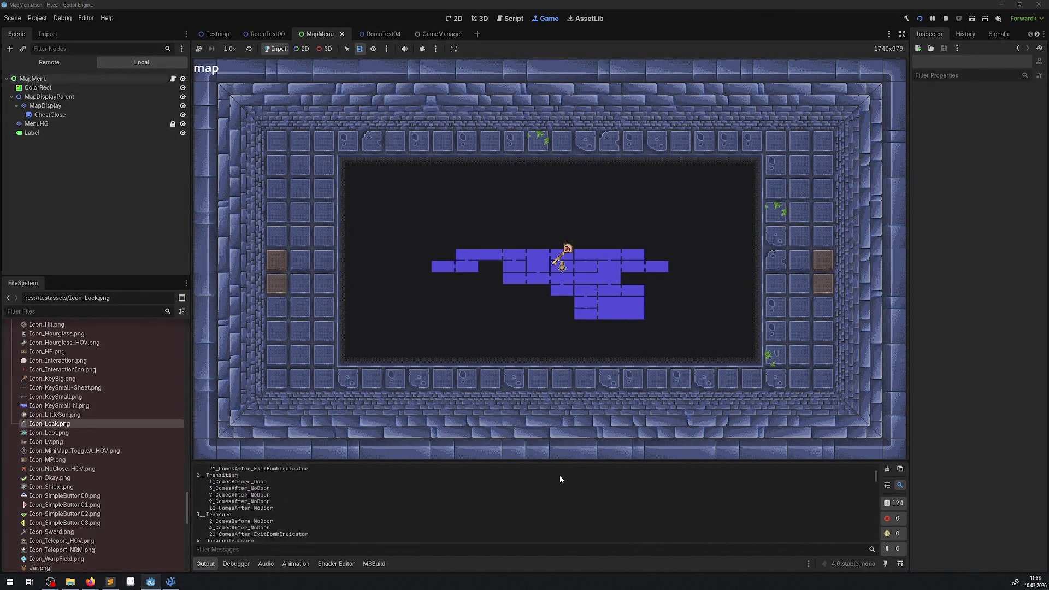
scroll(484, 495, "down", 15)
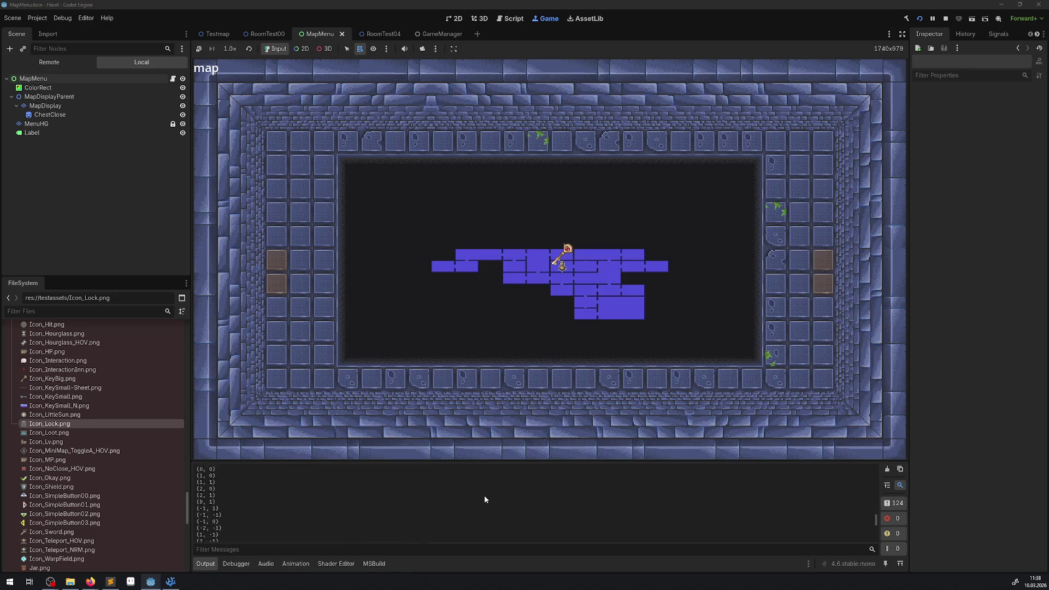
left_click(249, 549)
type("AAAA")
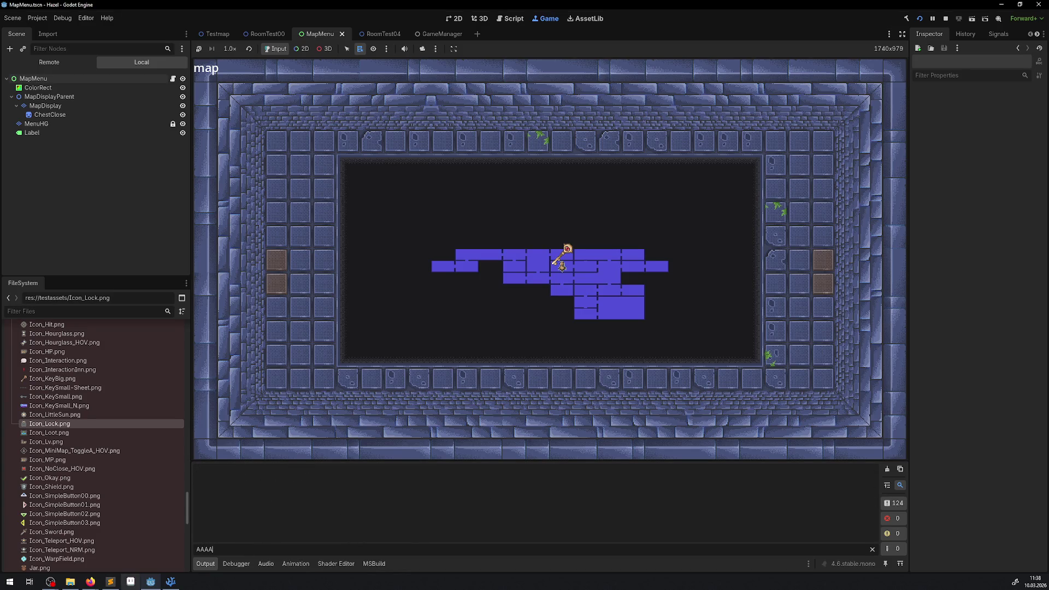
left_click(175, 585)
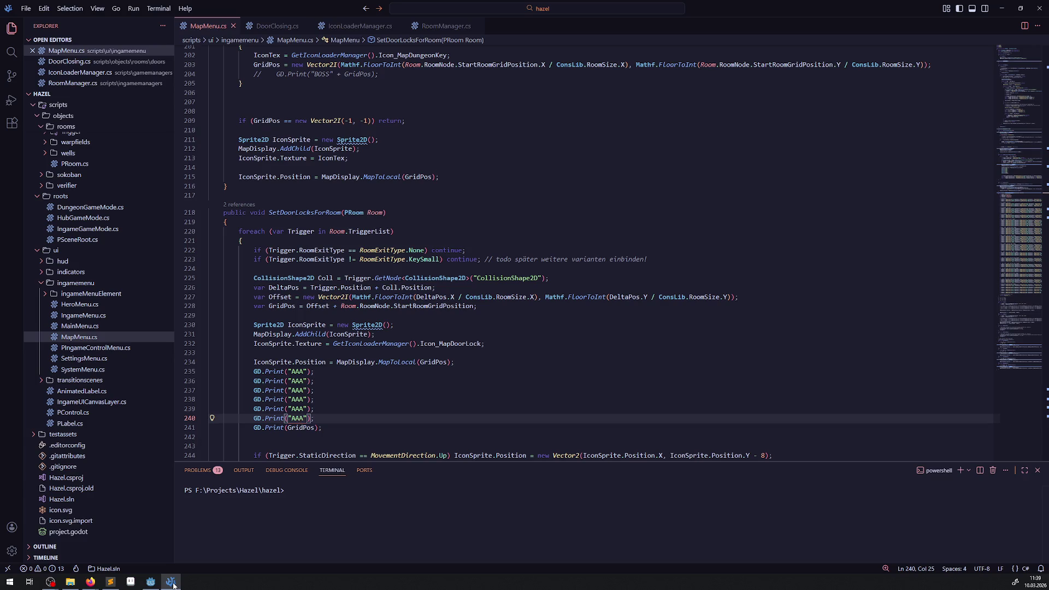
Stop the running game in Godot.
left_click(151, 581)
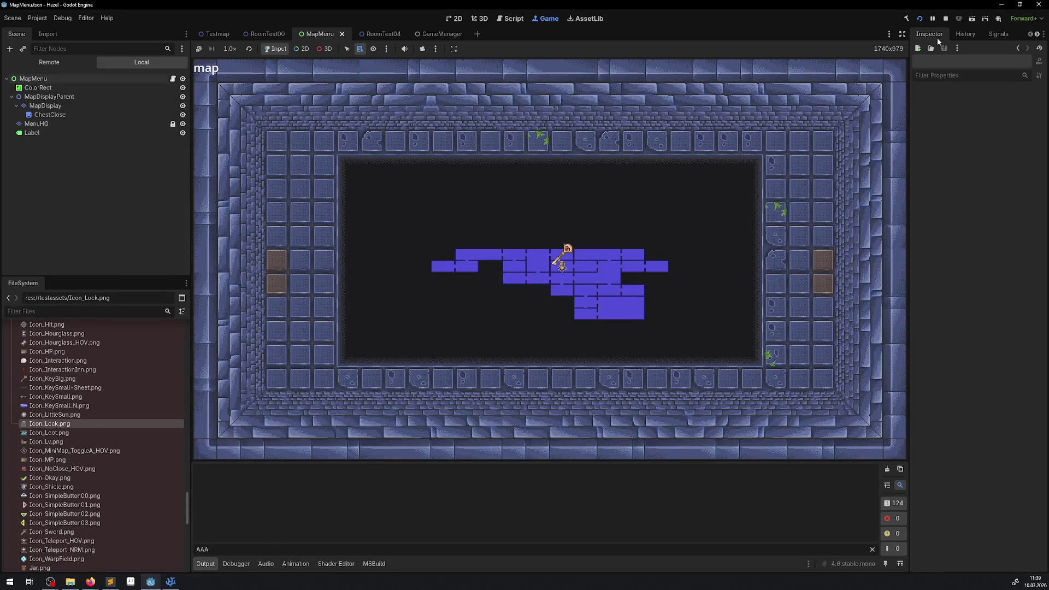
left_click(945, 19)
left_click(171, 581)
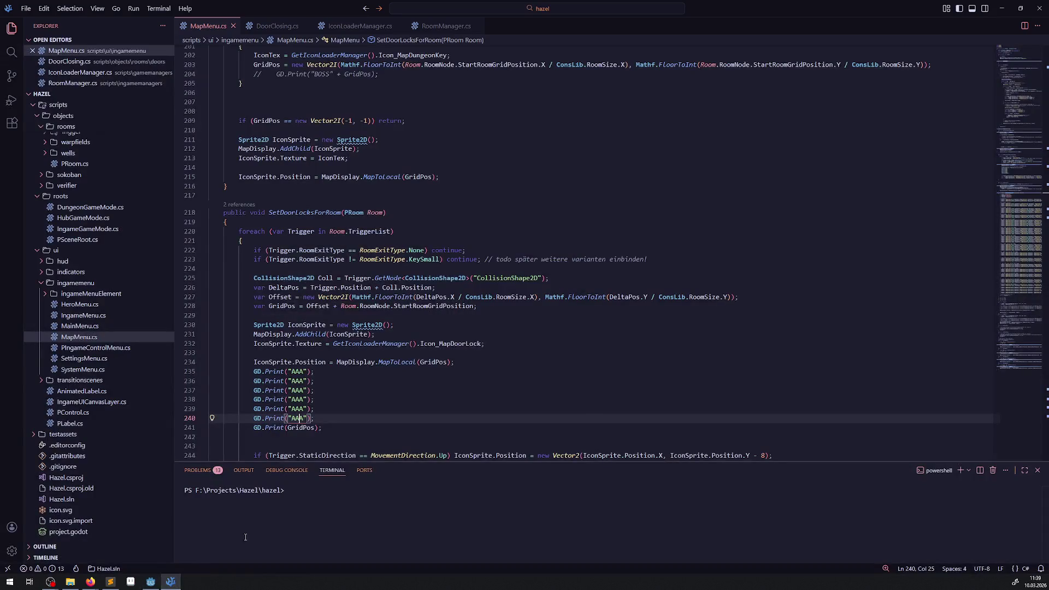
Change the exit-type check on line 223 from KeySmall to TriggerDoor and save MapMenu.cs.
mouse_move(395, 278)
double_click(424, 260)
type("Trigger")
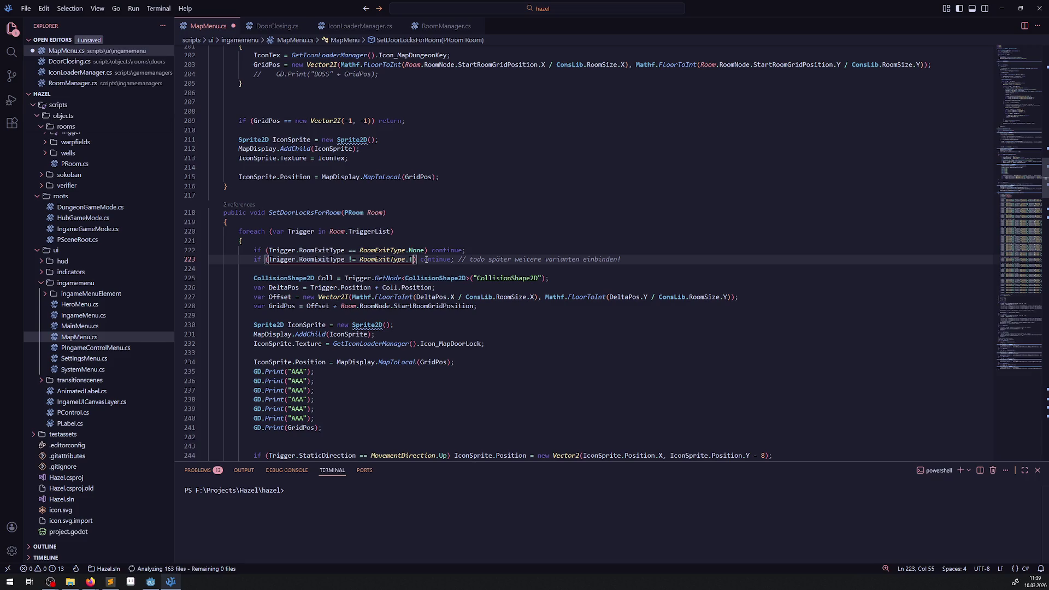
key("Return")
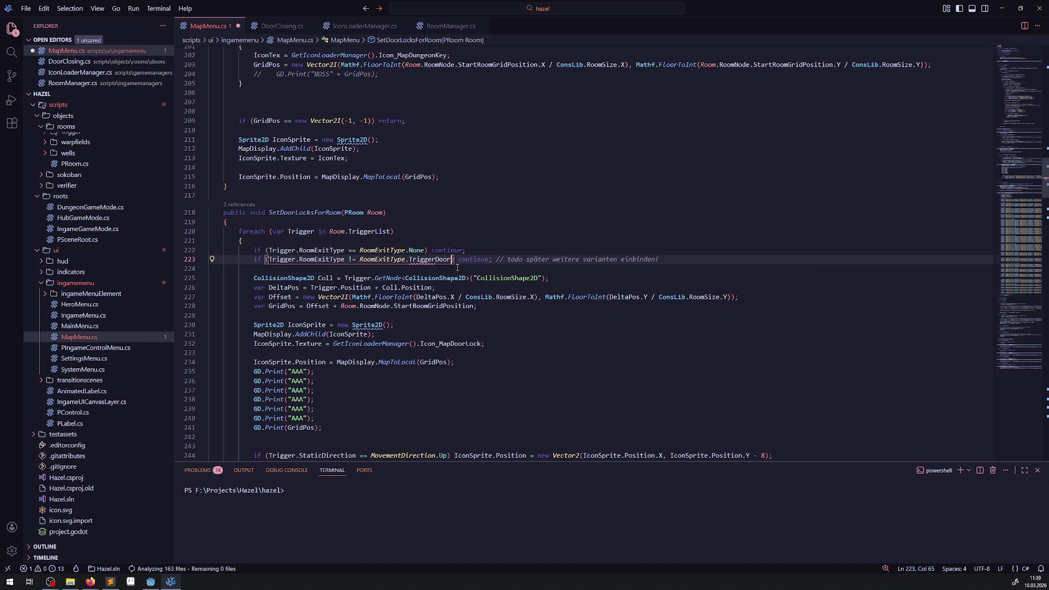
key("ctrl+s")
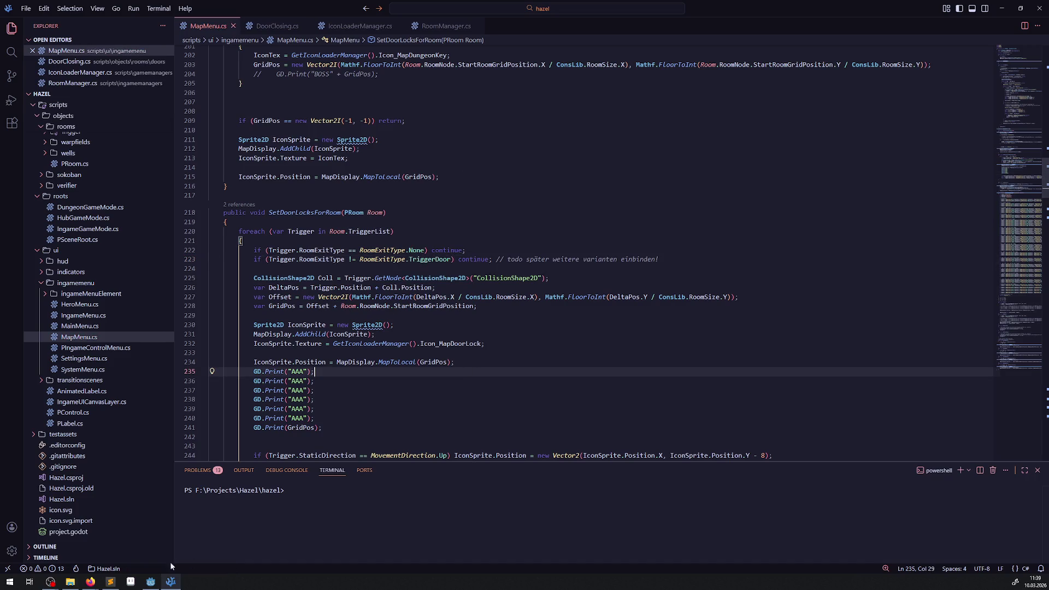
key("alt+Tab")
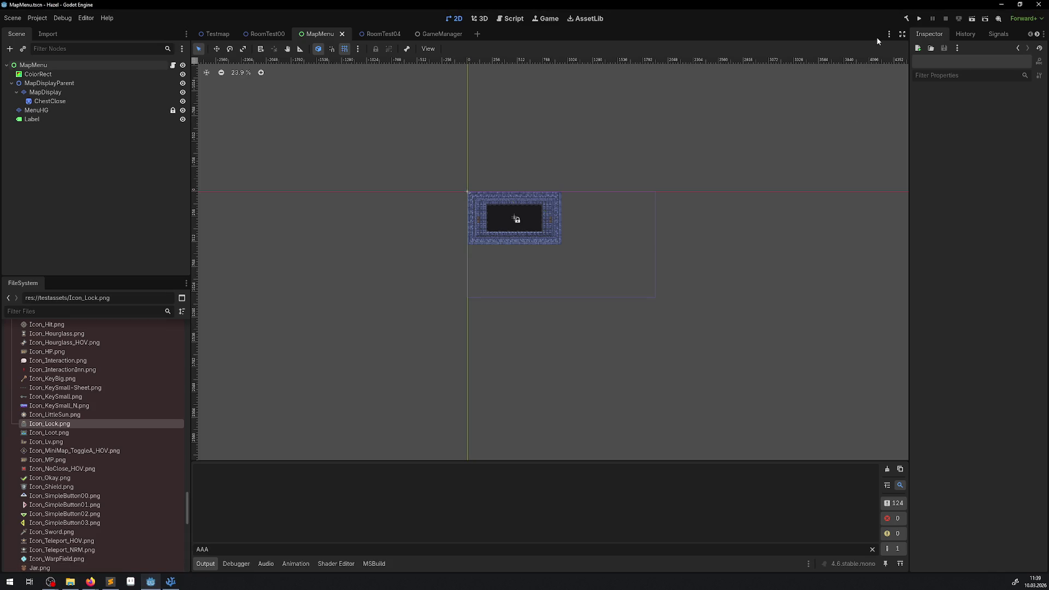
left_click(906, 18)
Run the game, check for two padlock icons on the map and AAA lines in Output, then stop it.
left_click(919, 19)
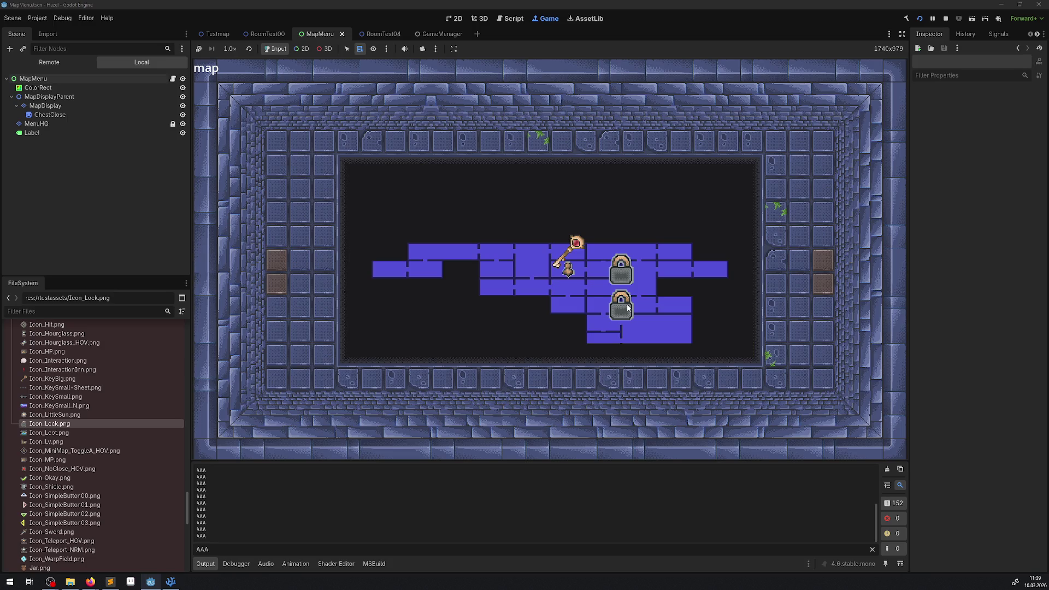
left_click(945, 18)
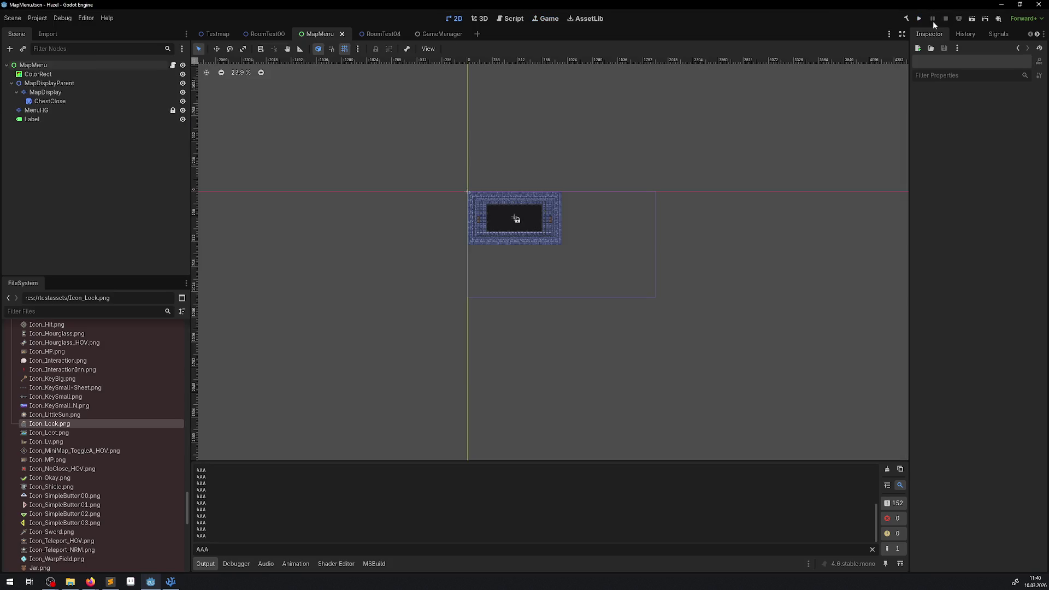
left_click(130, 582)
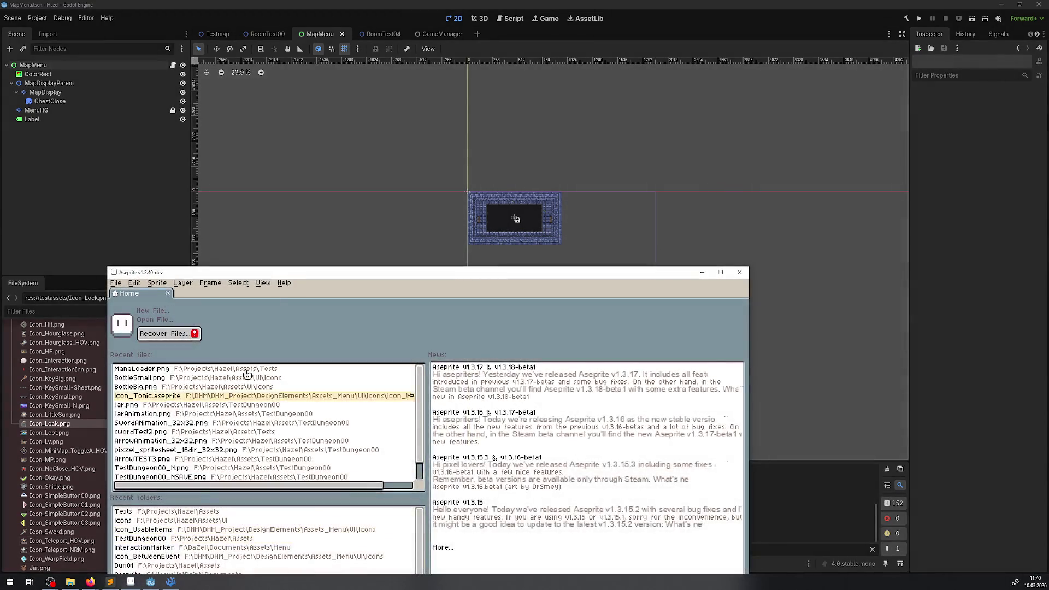
left_click(130, 581)
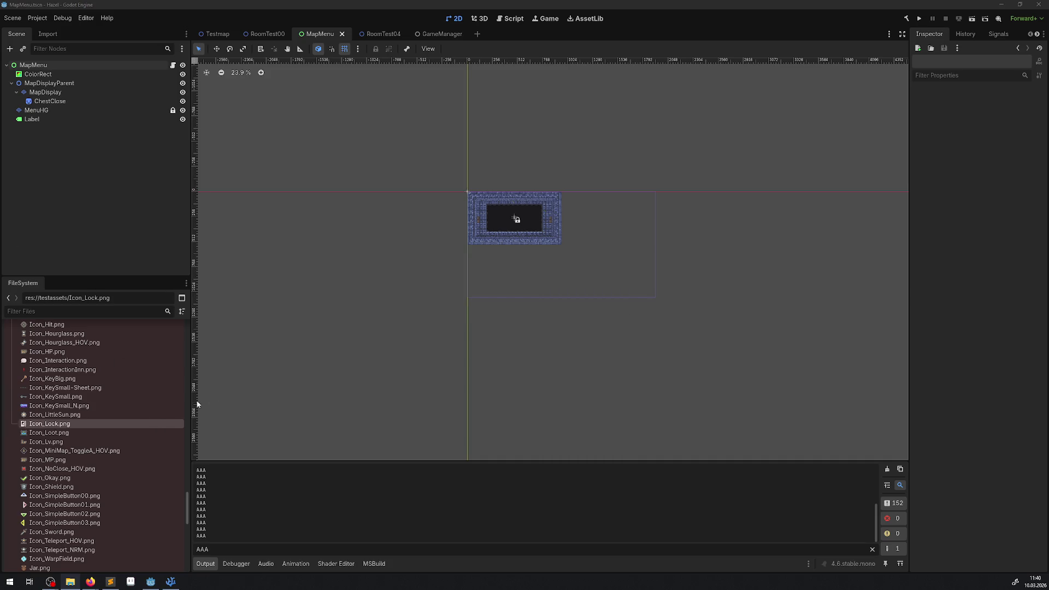
left_click(919, 18)
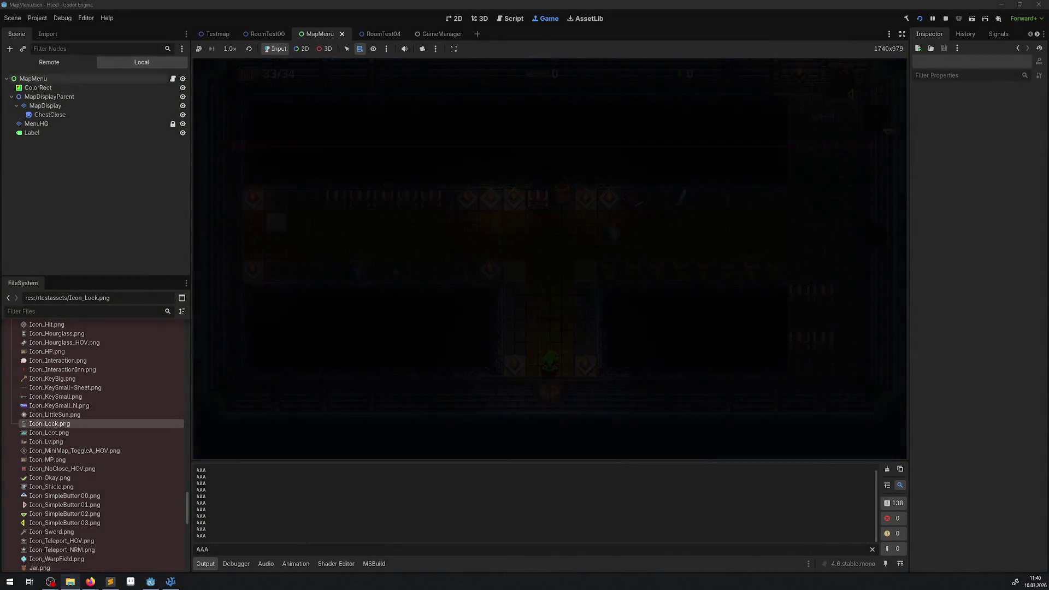
Switch the in-game menu to the map page, zoom in on the key and lock icons, then stop the game.
key("Right")
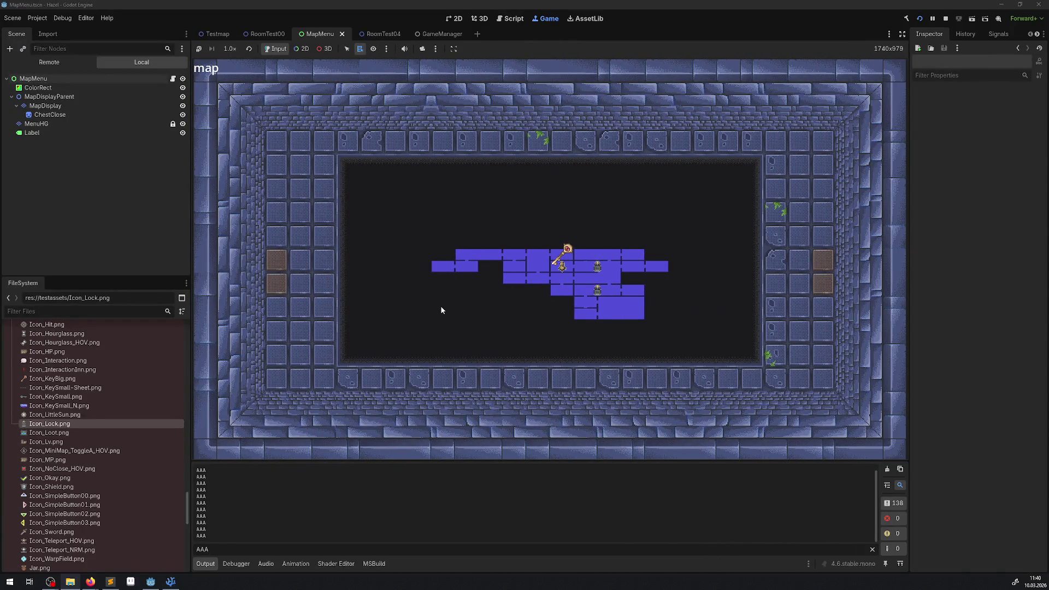
scroll(444, 307, "up", 1)
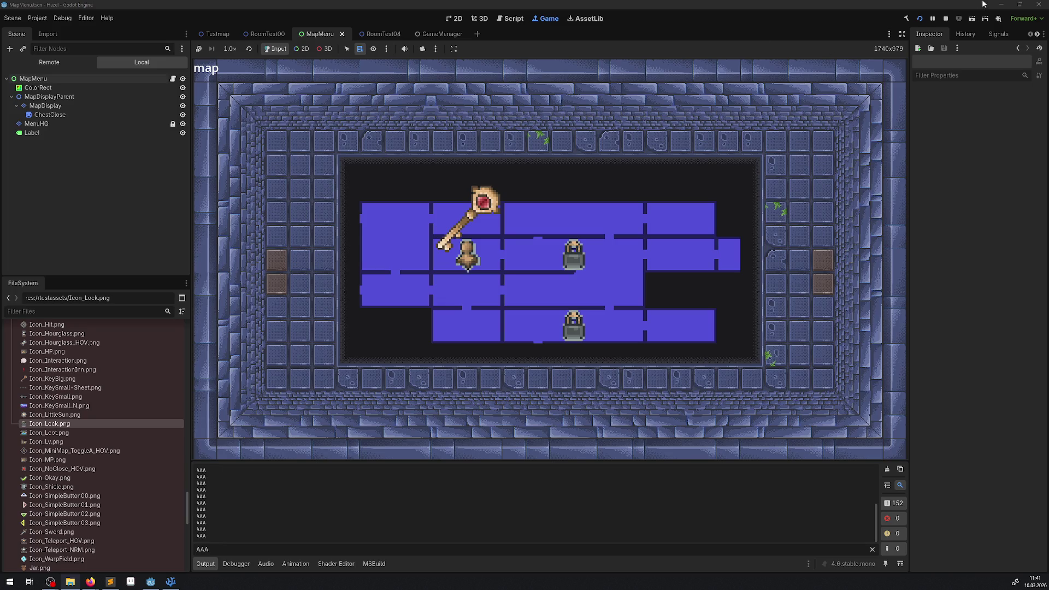
left_click(947, 19)
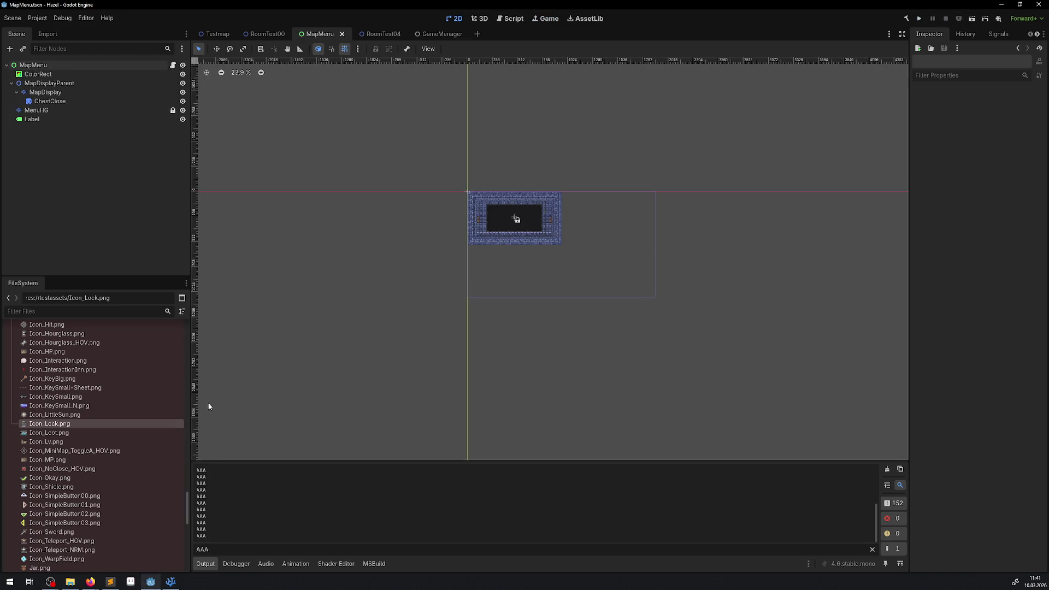
Delete the GD.Print debug lines 235–241 and leftover blank lines from SetDoorLocksForRoom, then save.
left_click(217, 549)
left_click(170, 581)
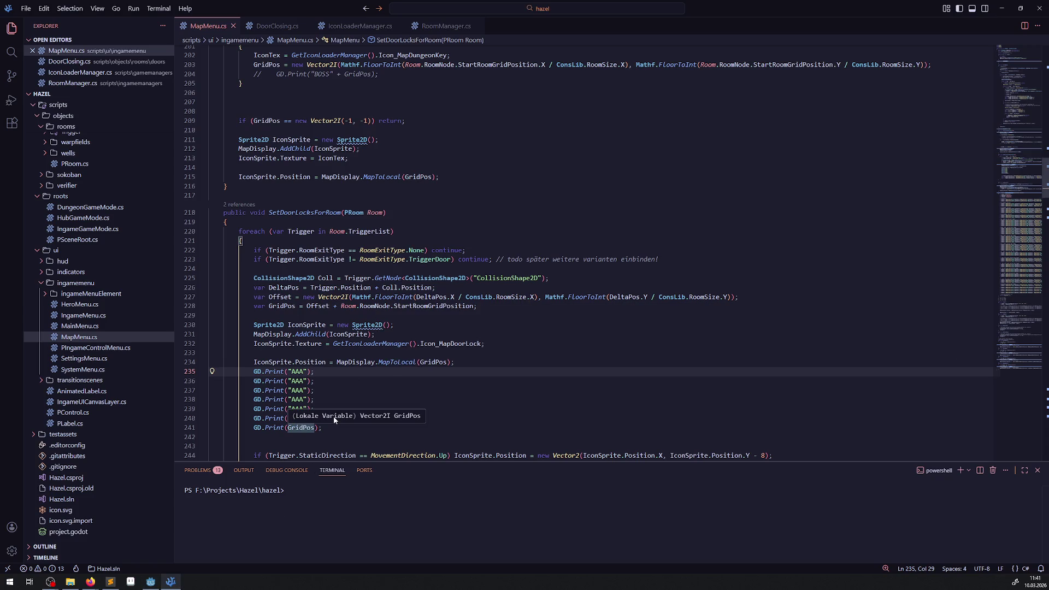
left_click_drag(322, 427, 219, 374)
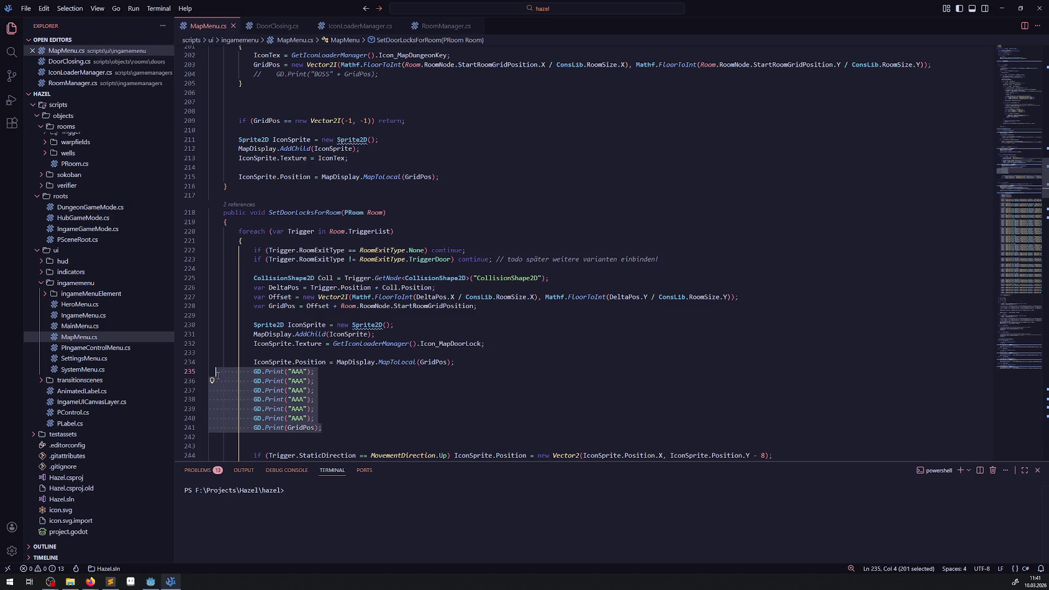
key("Delete")
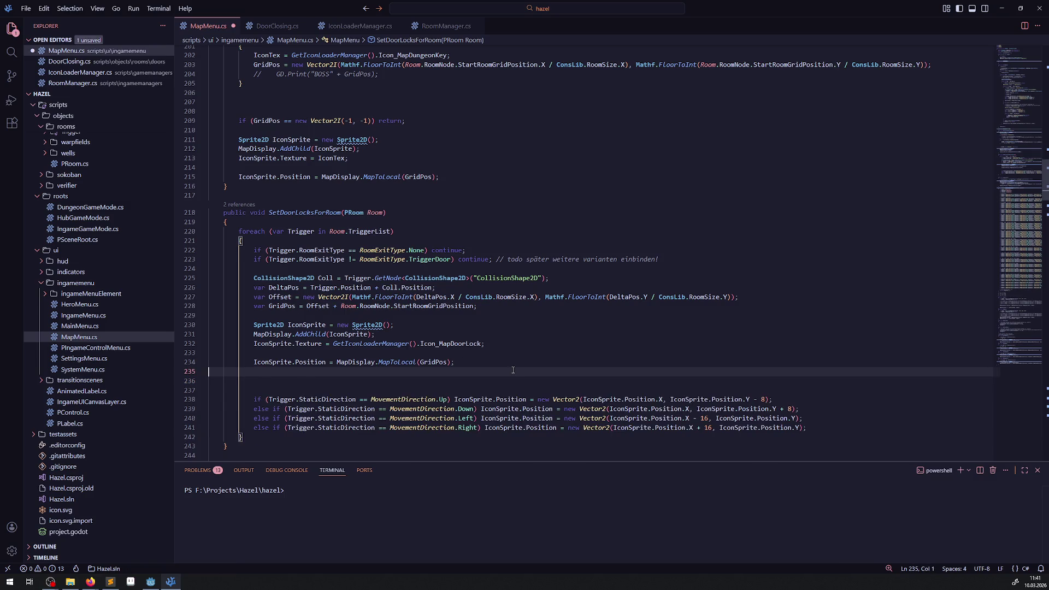
key("BackSpace")
key("Delete")
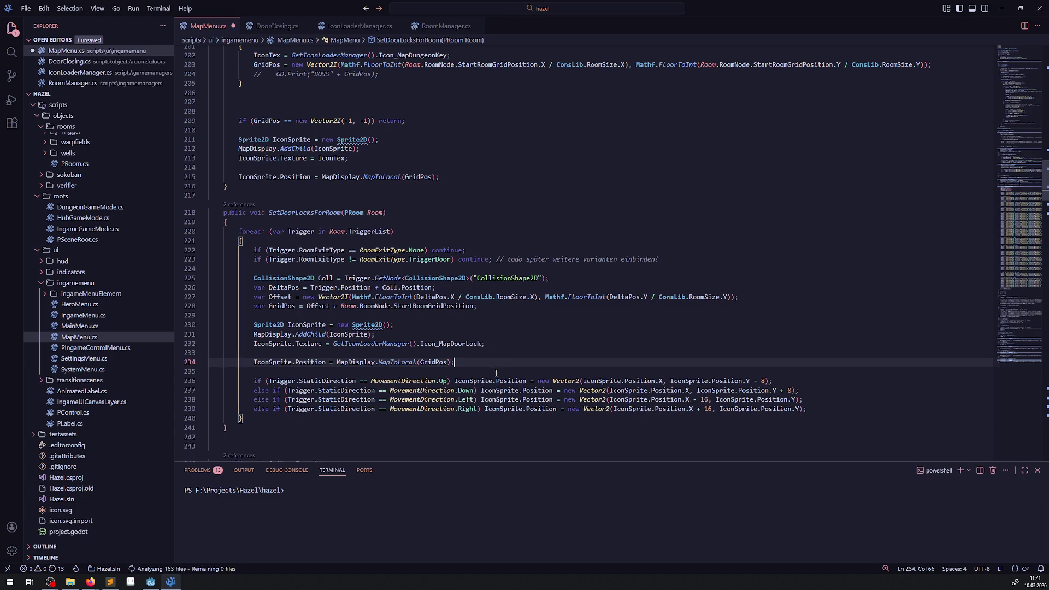
key("ctrl+s")
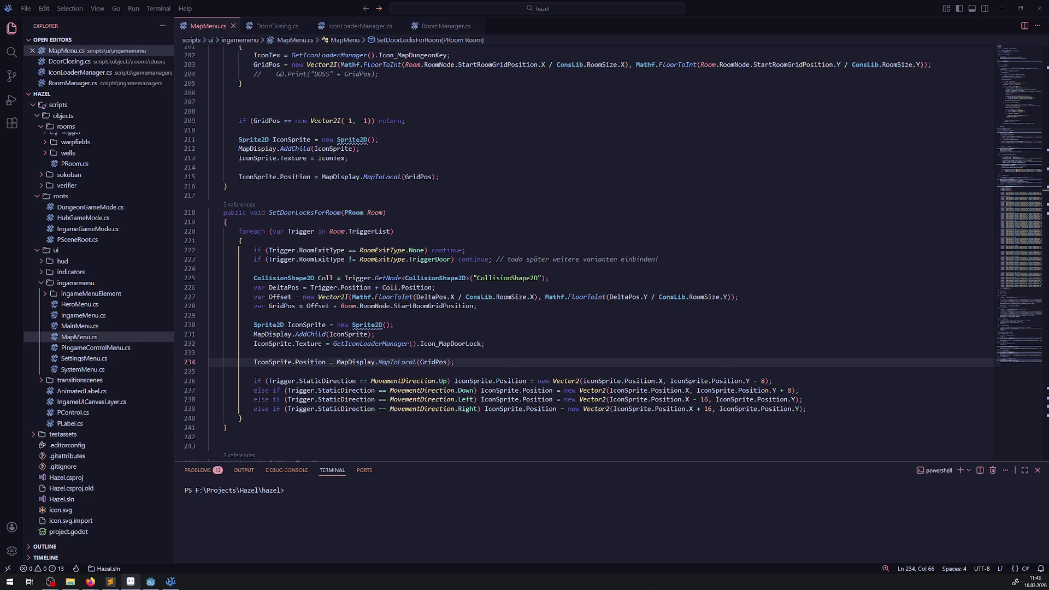
Switch briefly between the code editor and Firefox, then bring the Godot editor back.
key("alt+Tab")
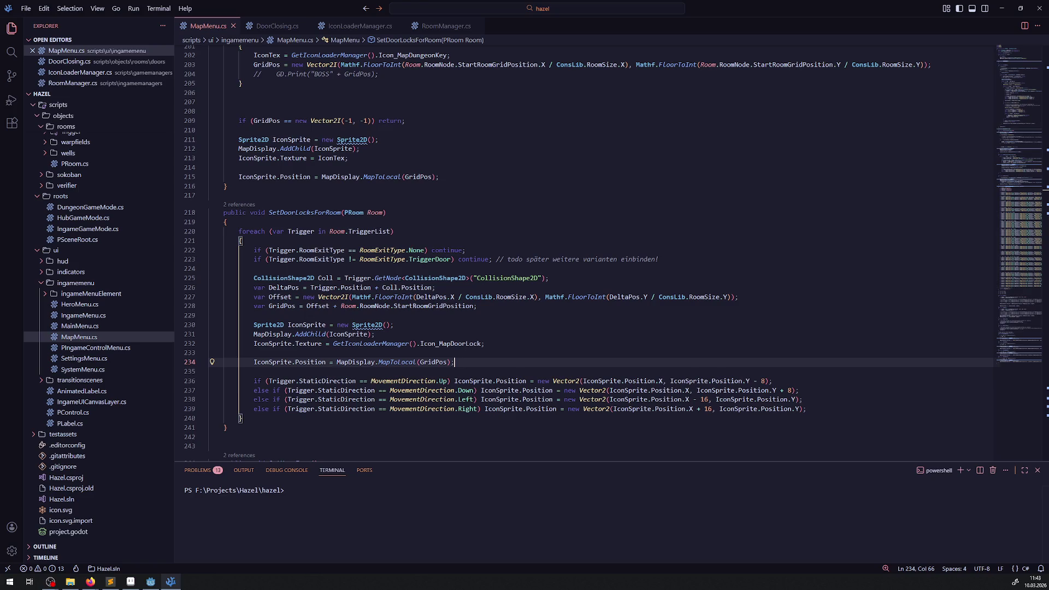
key("alt+Tab")
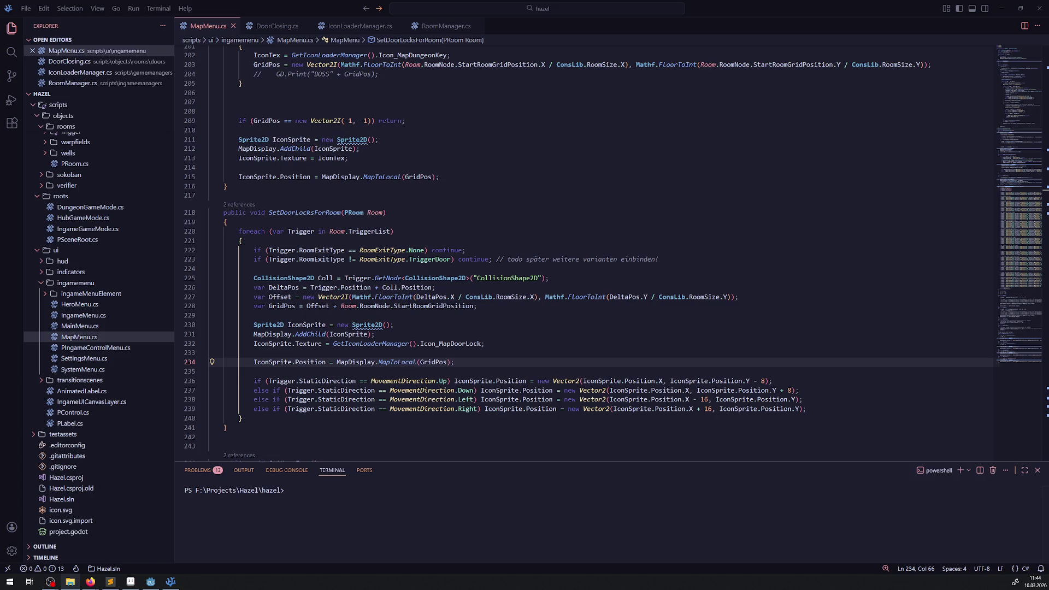
left_click(150, 581)
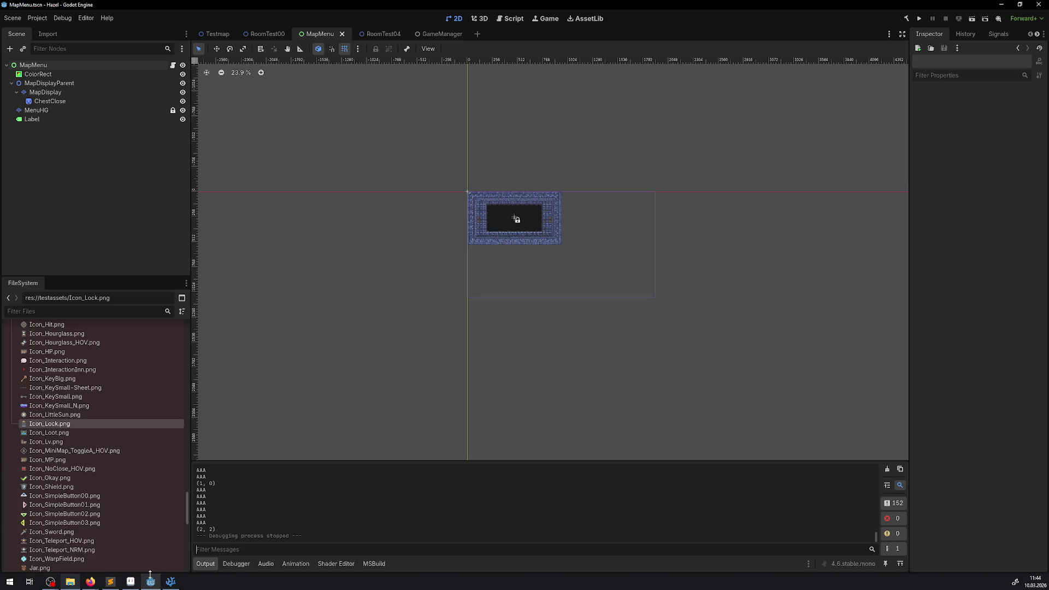
Copy the path of Icon_DungeonChest.png from the FileSystem dock and go to IconLoaderManager.cs.
key("alt+Tab")
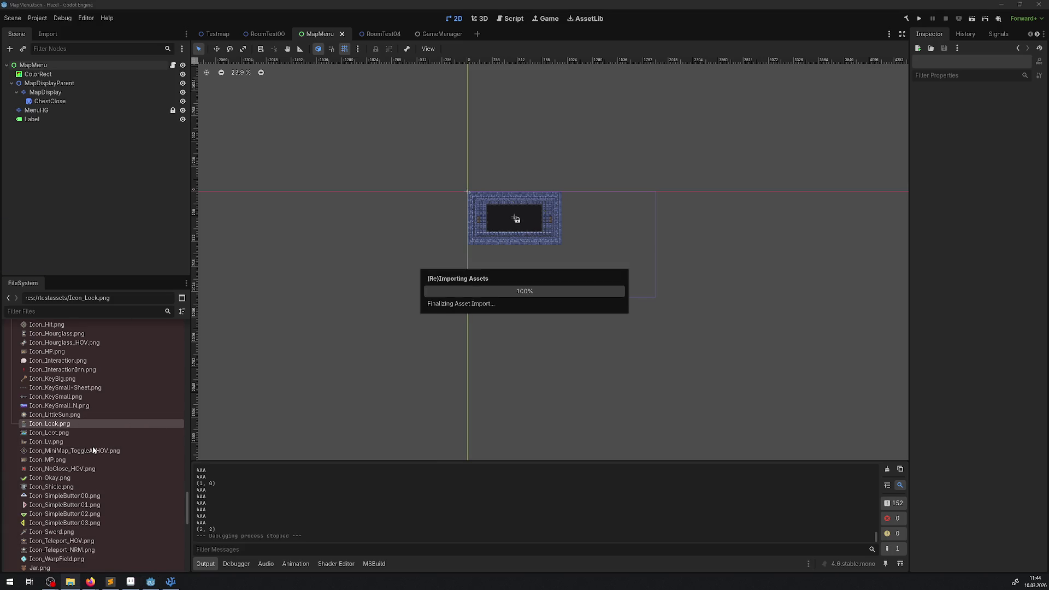
scroll(91, 448, "up", 3)
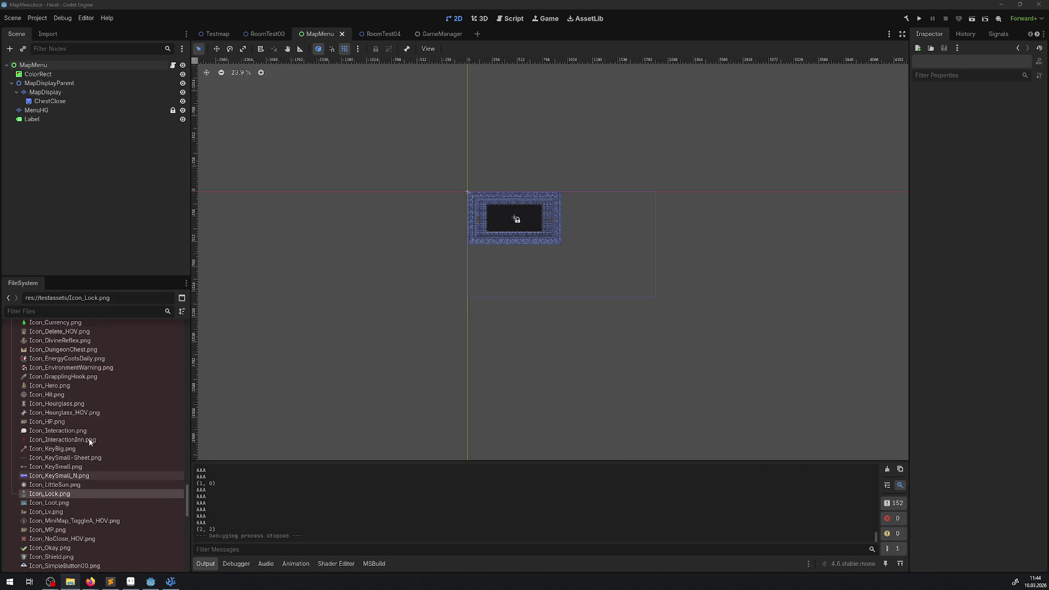
right_click(63, 351)
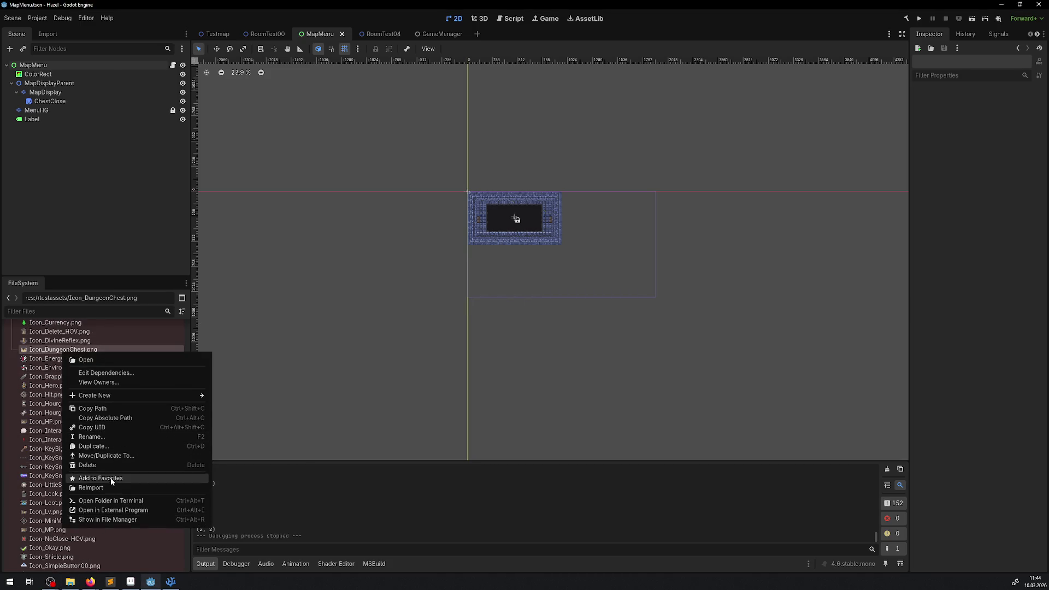
left_click(104, 410)
key("alt+Tab")
scroll(382, 218, "up", 1)
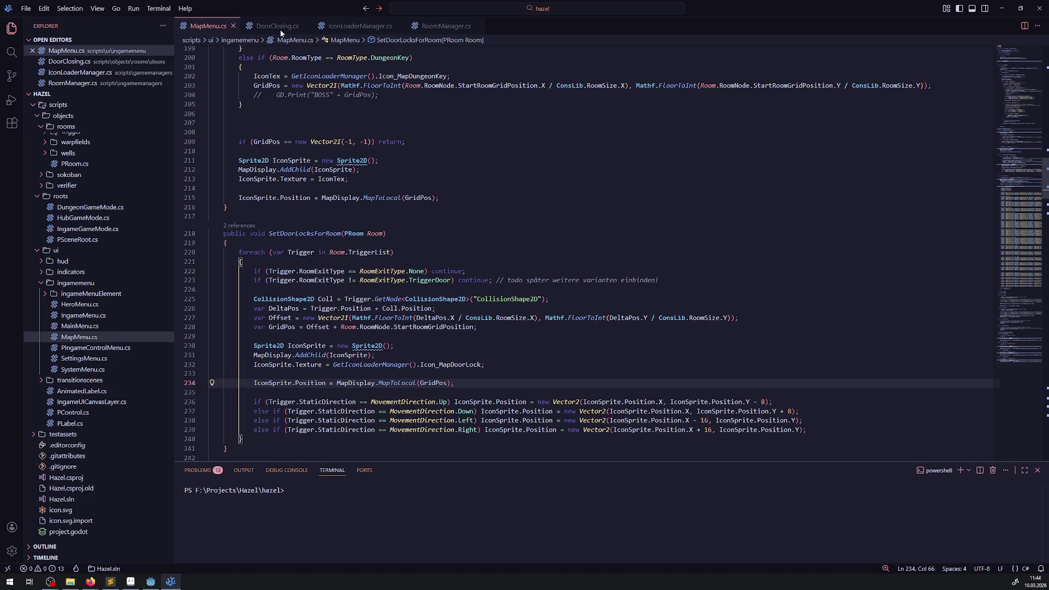
left_click(370, 27)
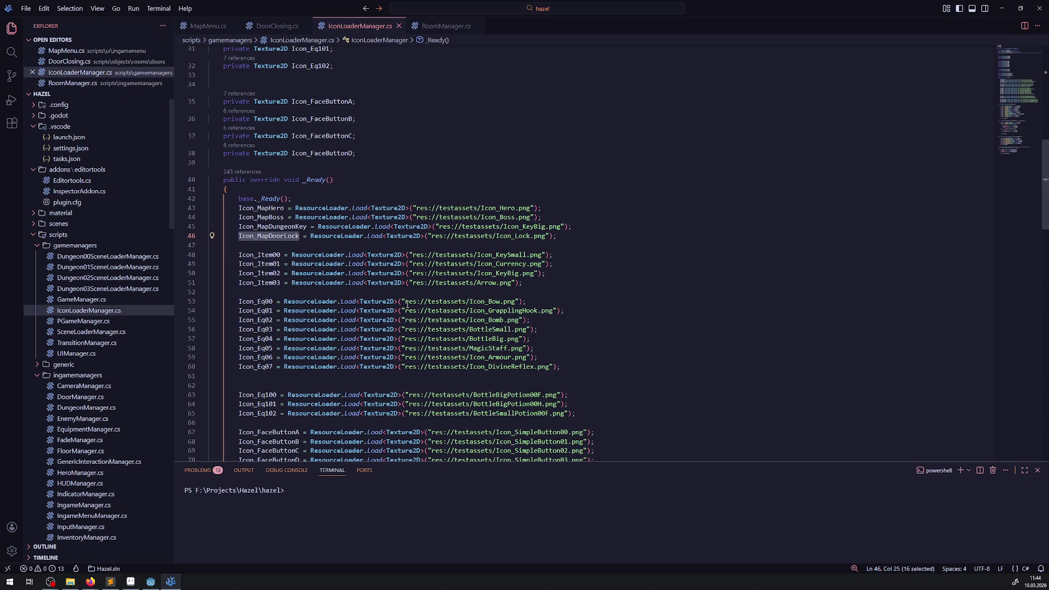
Duplicate the Icon_MapDoorLock load line as Icon_MapDungeonChest loading Icon_DungeonChest.png.
left_click(353, 236)
key("shift+alt+Down")
key("Down")
left_click_drag(266, 247, 297, 247)
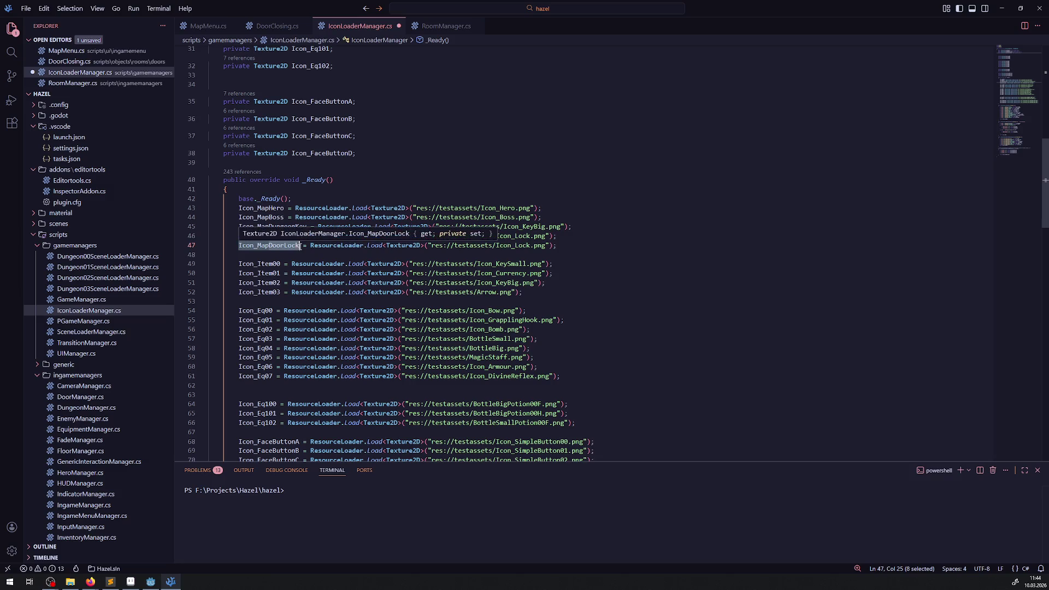
type("DungeonChest")
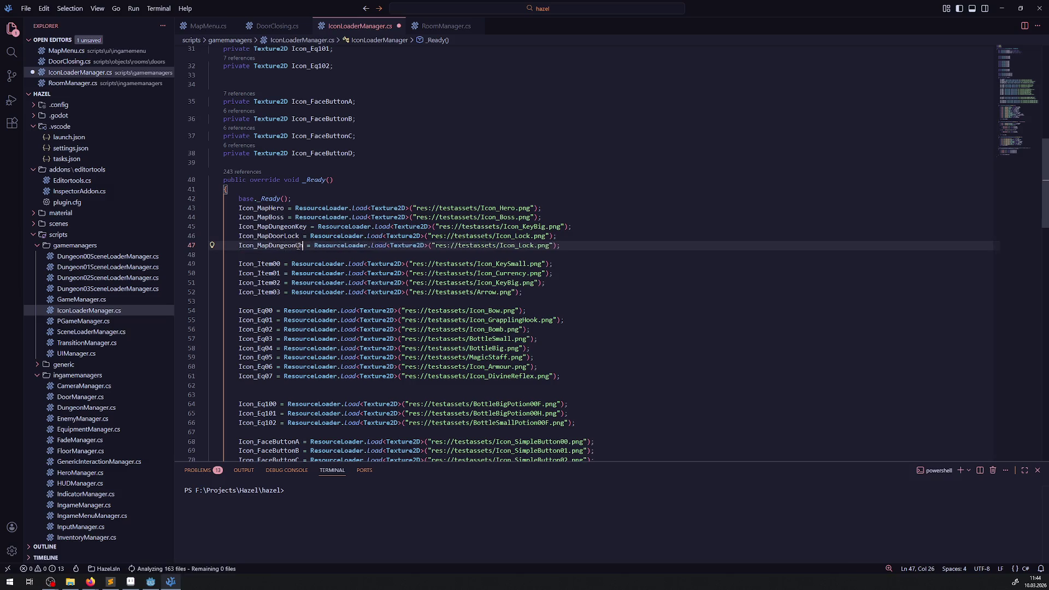
key("Down")
left_click_drag(541, 245, 563, 245)
type("DungeonChest.png")
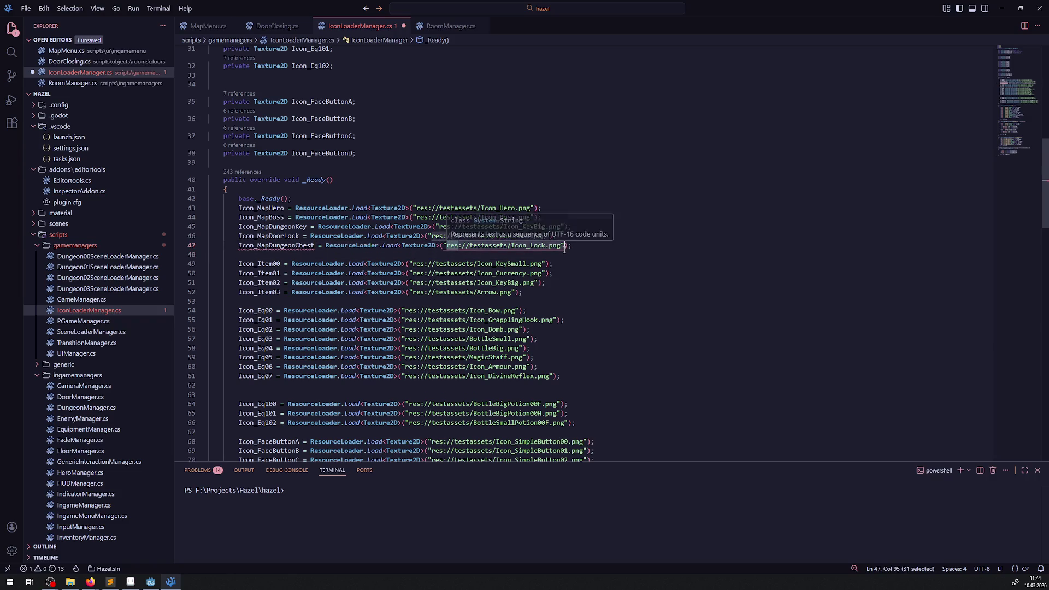
double_click(285, 246)
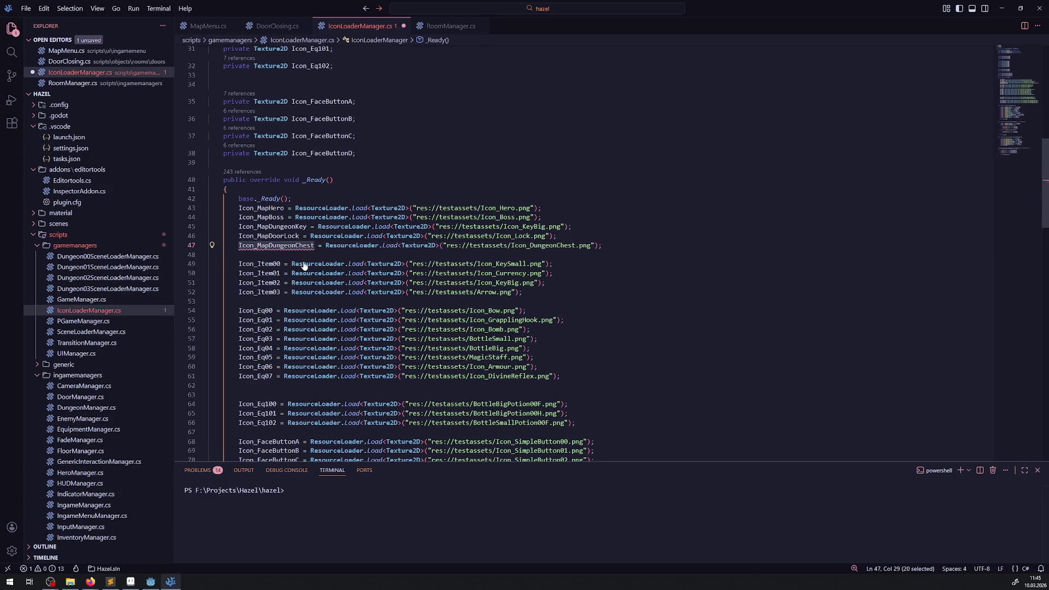
Declare an Icon_MapDungeonChest property next to Icon_MapDoorLock and save IconLoaderManager.cs.
scroll(290, 253, "up", 10)
scroll(302, 253, "up", 4)
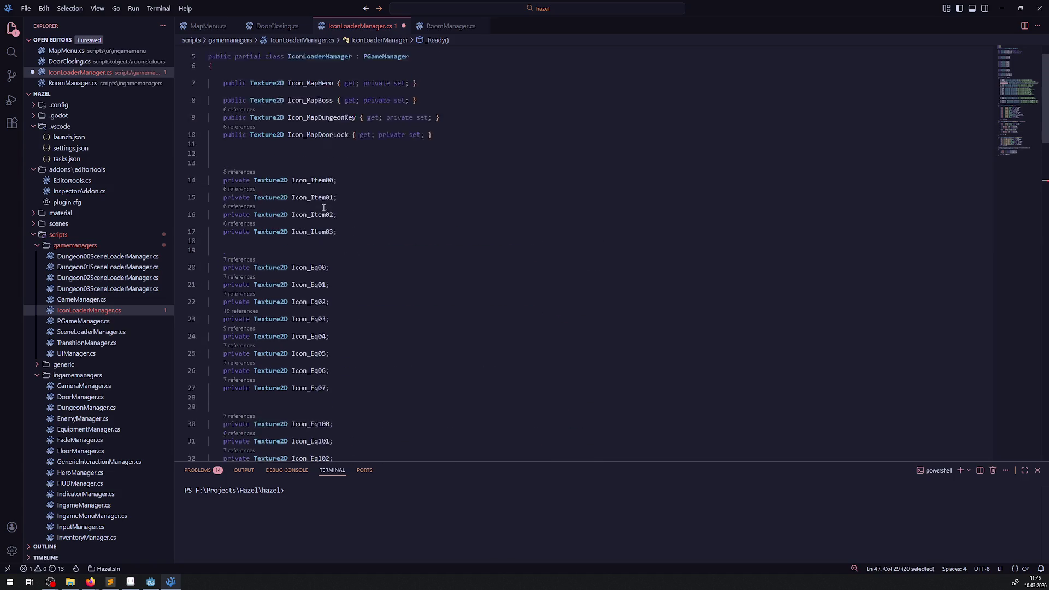
left_click(322, 173)
key("shift+alt+Down")
double_click(321, 189)
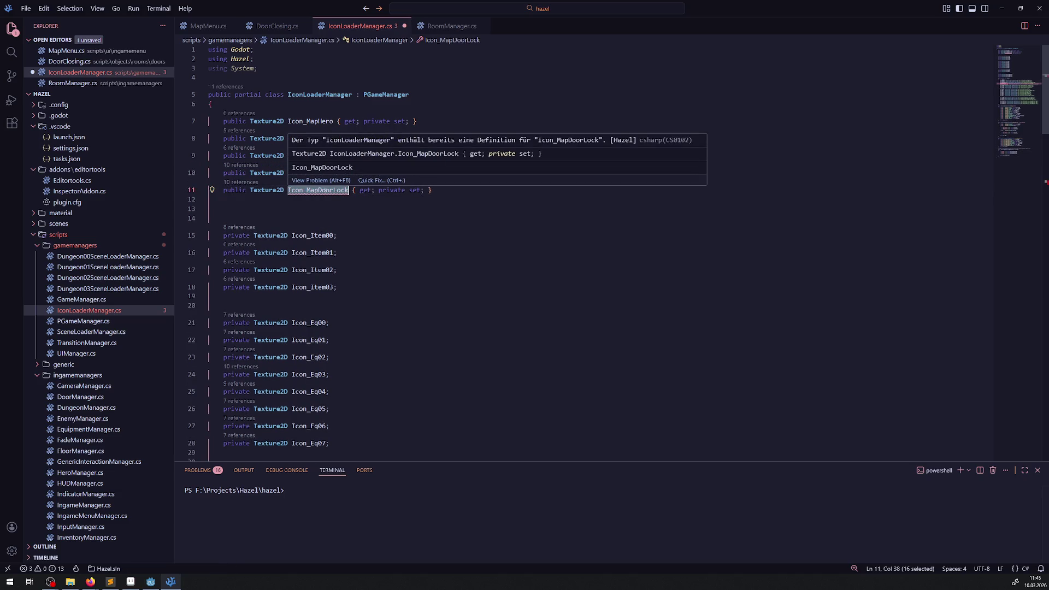
type("Icon_MapDungeonChest")
left_click(394, 231)
key("ctrl+s")
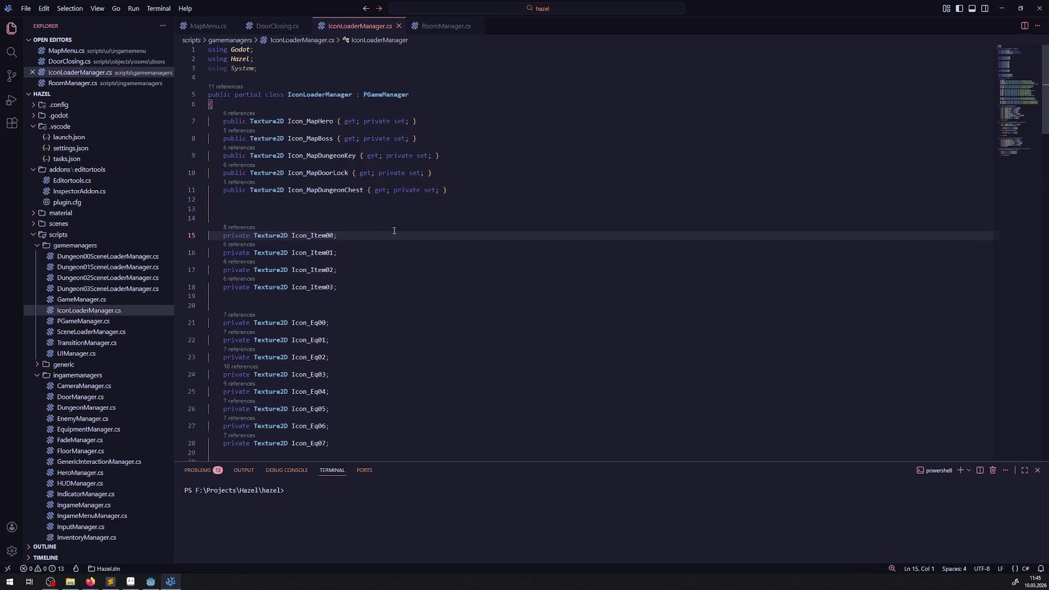
scroll(408, 277, "down", 15)
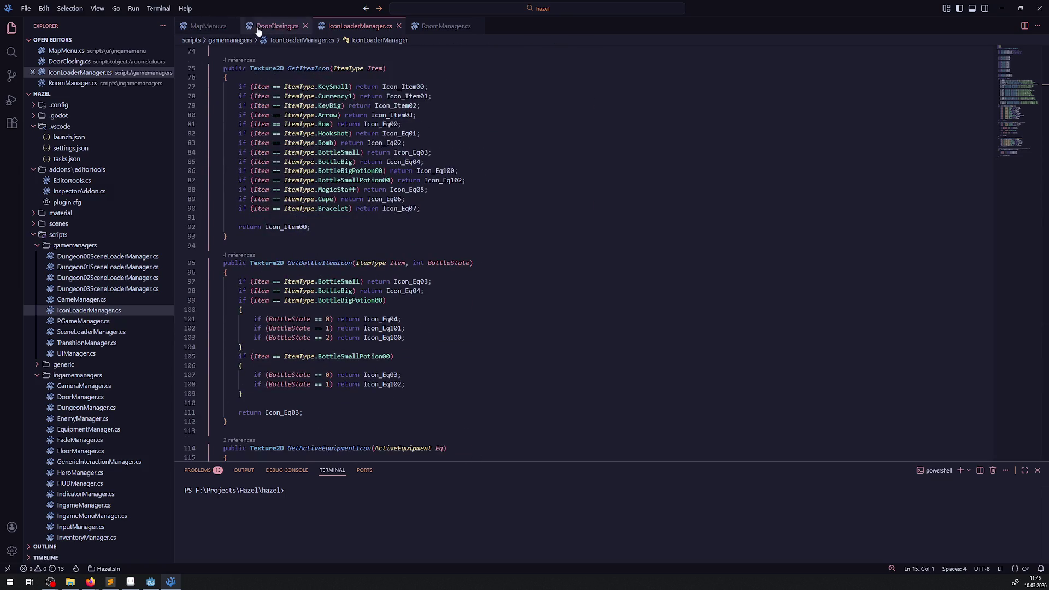
Delete the commented-out GD.Print line and its empty line 204 in MapMenu.cs.
left_click(203, 28)
scroll(356, 227, "down", 2)
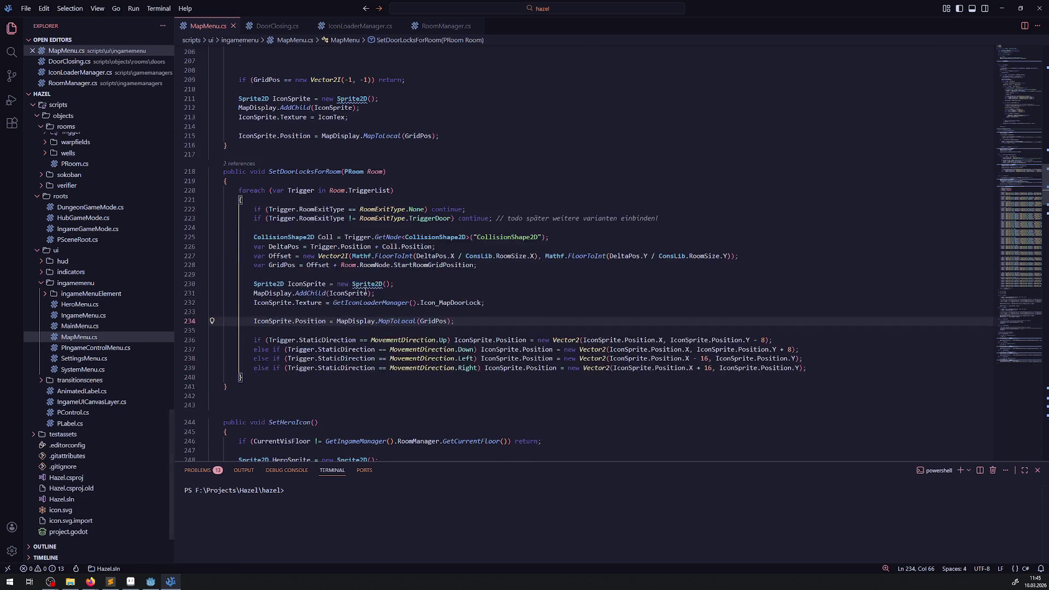
scroll(356, 227, "up", 3)
scroll(350, 220, "up", 4)
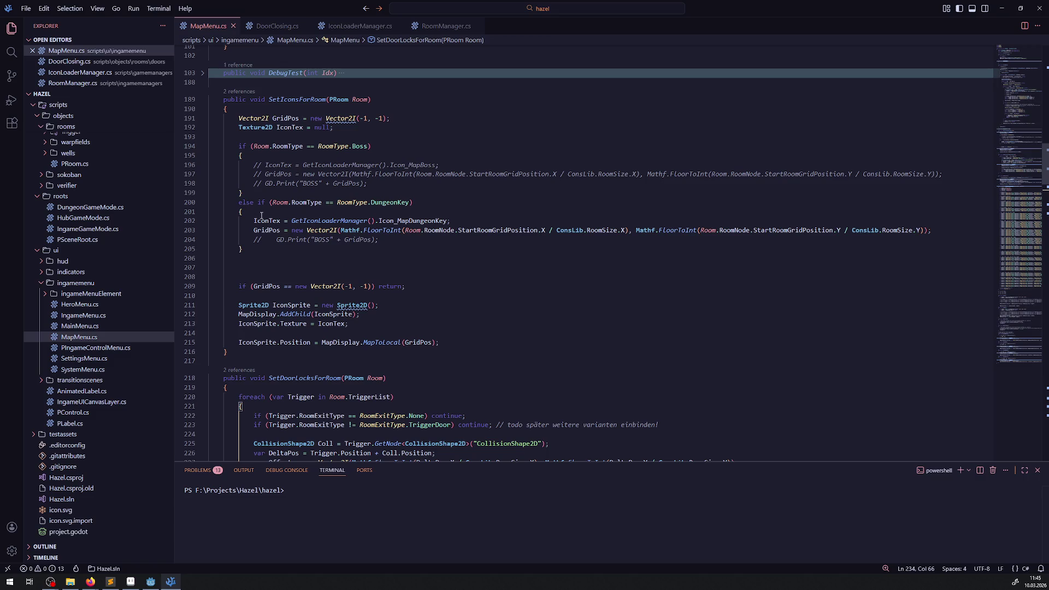
left_click(244, 240)
key("End")
key("shift+Home")
key("shift+Home")
key("BackSpace")
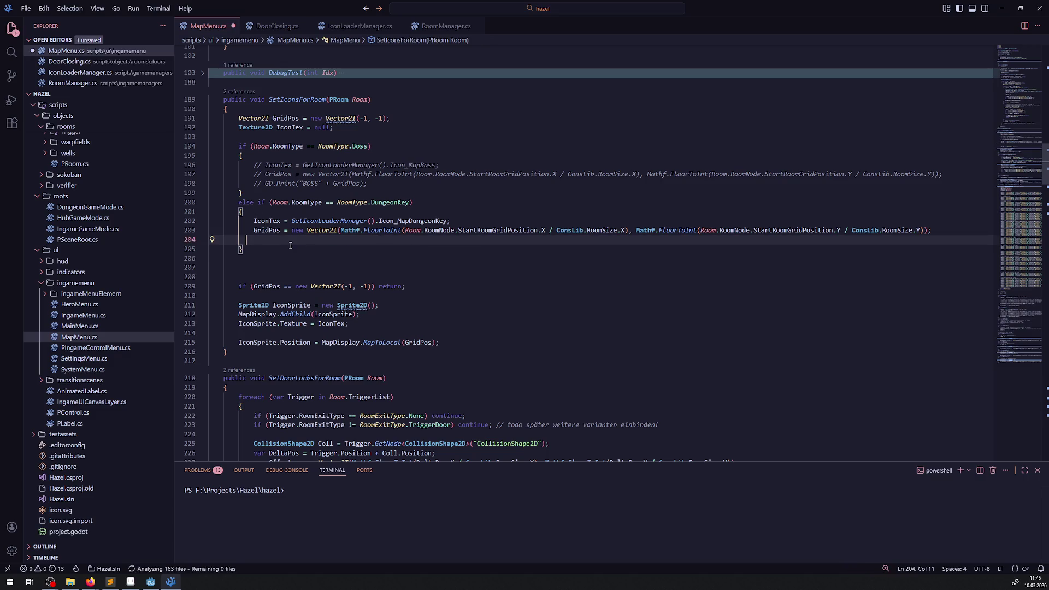
key("BackSpace")
key("BackSpace")
Copy the DungeonKey else-if branch below itself and change its room type to DungeonTreasure.
left_click(259, 240)
key("shift+Up")
key("shift+Up")
key("shift+Up")
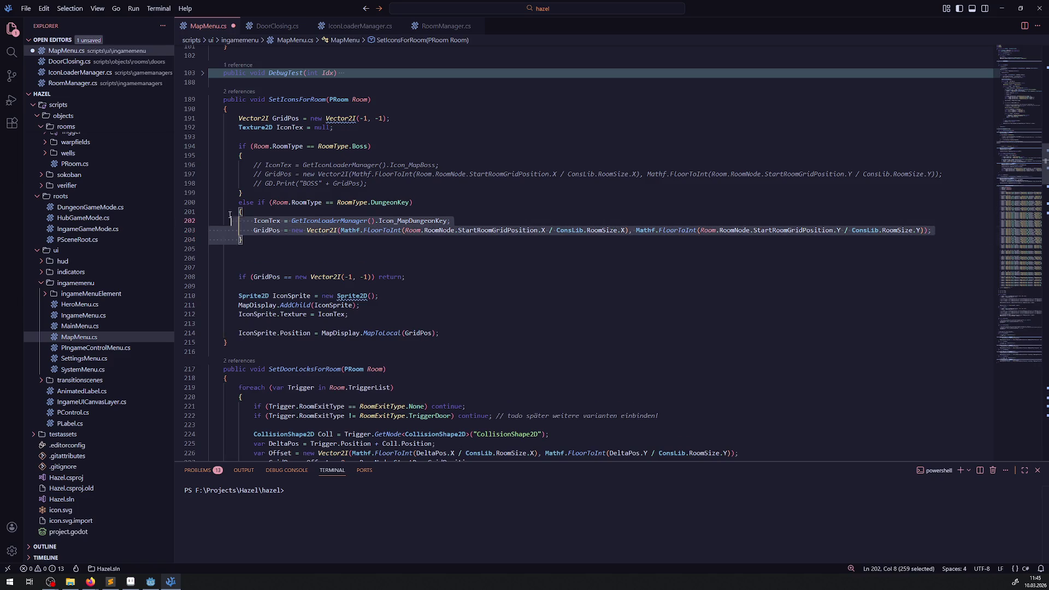
key("ctrl+c")
left_click(247, 238)
key("Return")
key("ctrl+v")
key("ctrl+s")
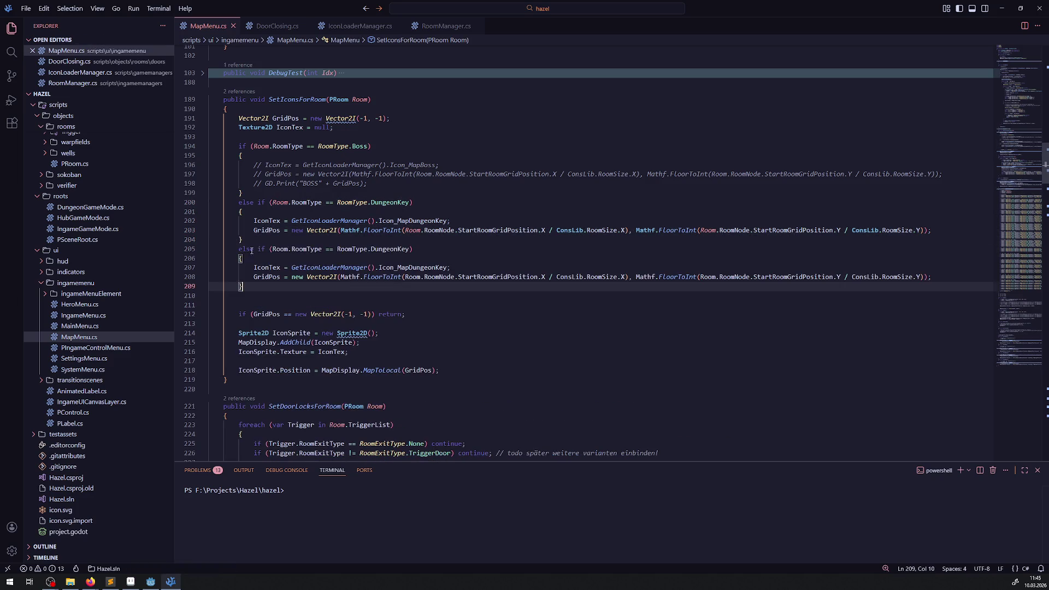
double_click(390, 249)
type("Dung")
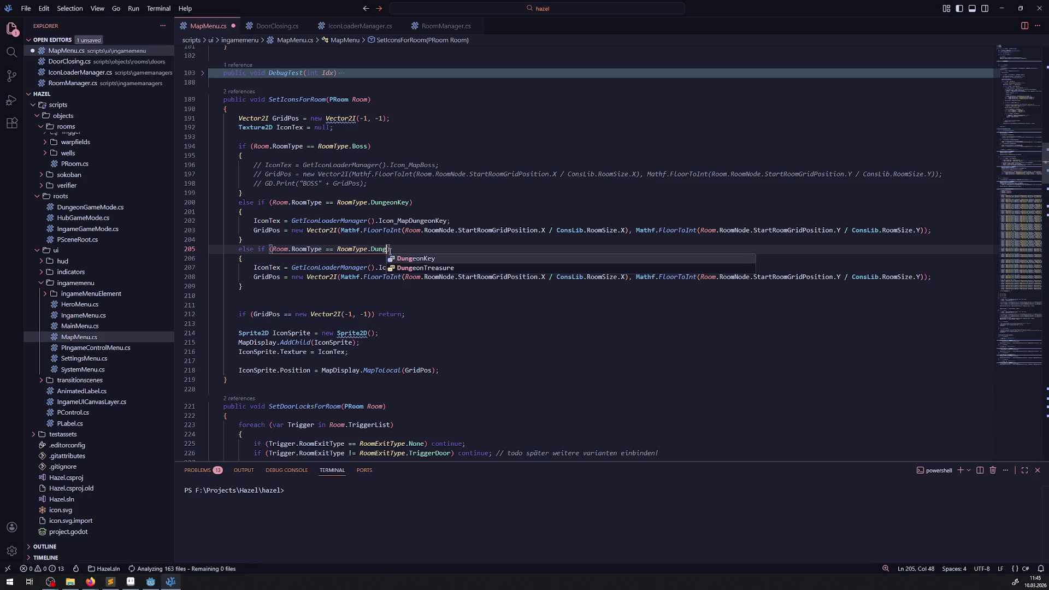
type("eonTreasure")
key("Return")
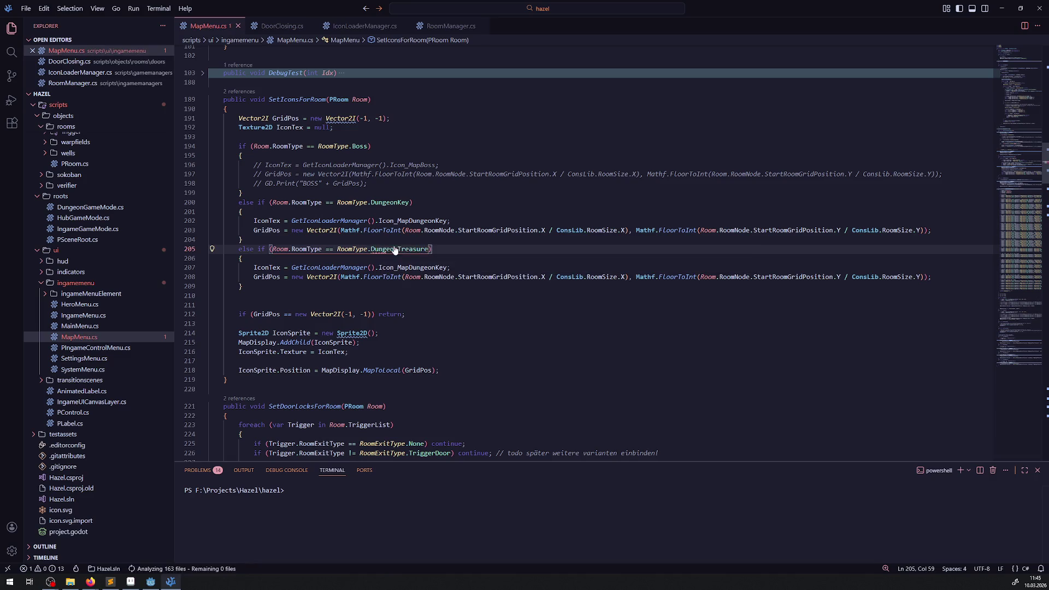
key("ctrl+s")
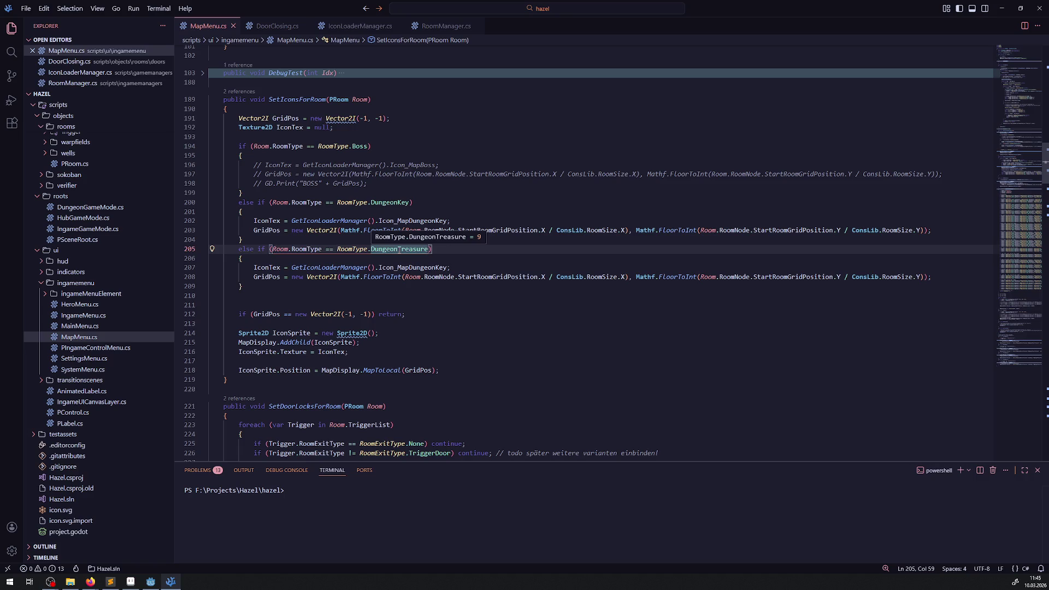
Rename Icon_MapDungeonChest to Icon_MapDungeonTreasure in IconLoaderManager.cs and save.
double_click(399, 249)
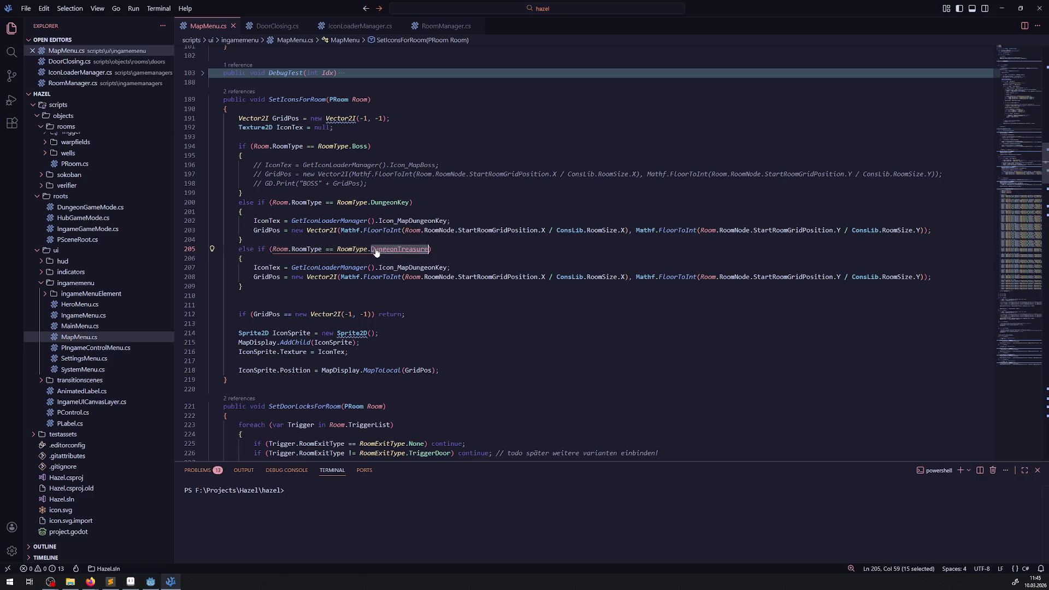
left_click(268, 27)
left_click(358, 25)
scroll(329, 256, "up", 10)
left_click_drag(318, 190, 361, 192)
key("ctrl+v")
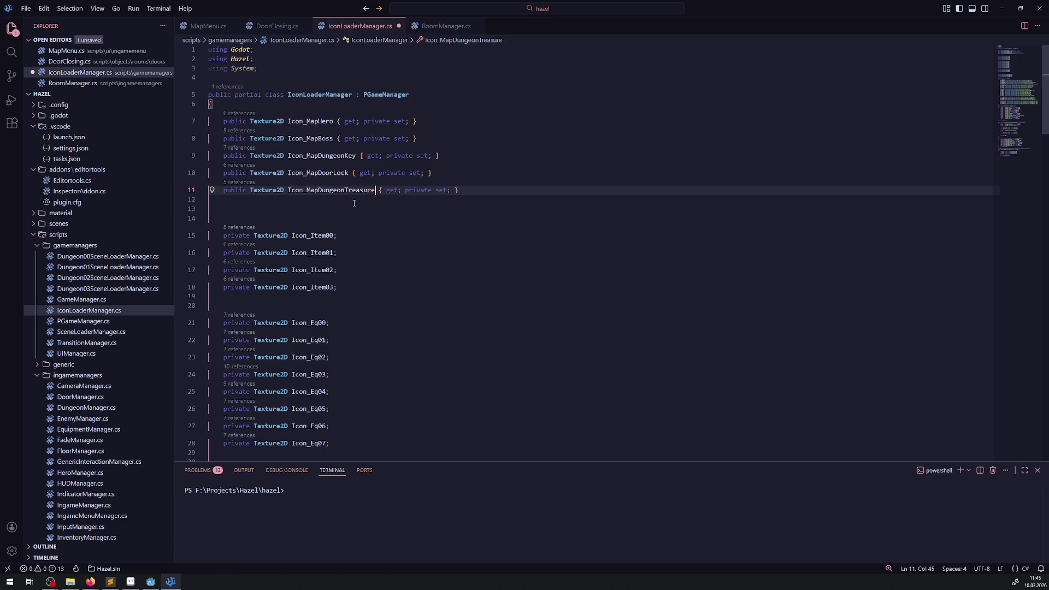
double_click(343, 190)
scroll(341, 272, "down", 4)
scroll(341, 273, "down", 5)
double_click(295, 263)
key("ctrl+v")
key("ctrl+s")
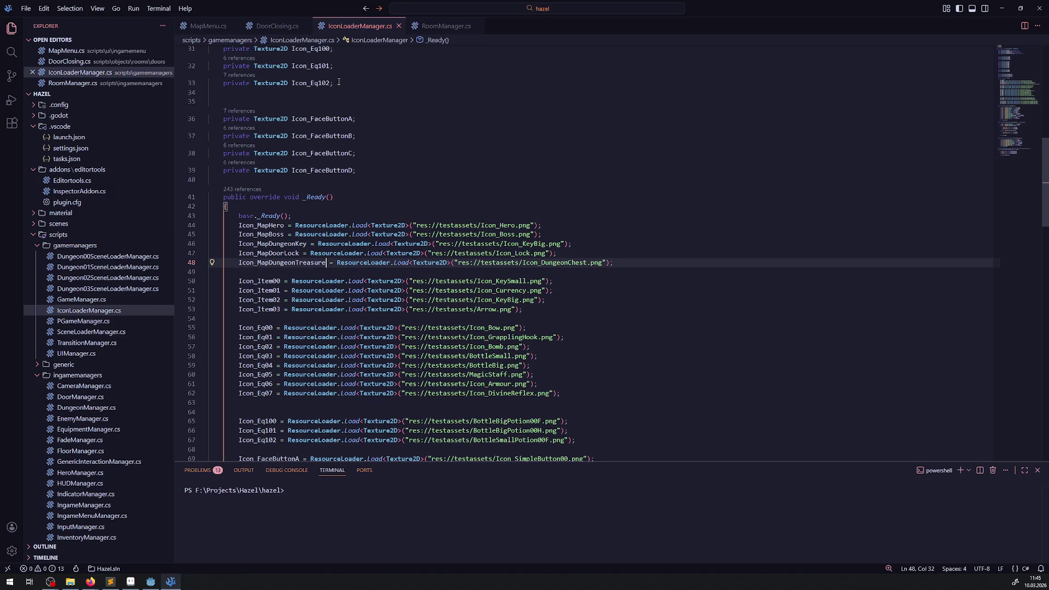
Use Icon_MapDungeonTreasure as the icon in the DungeonTreasure branch and save MapMenu.cs.
left_click(193, 27)
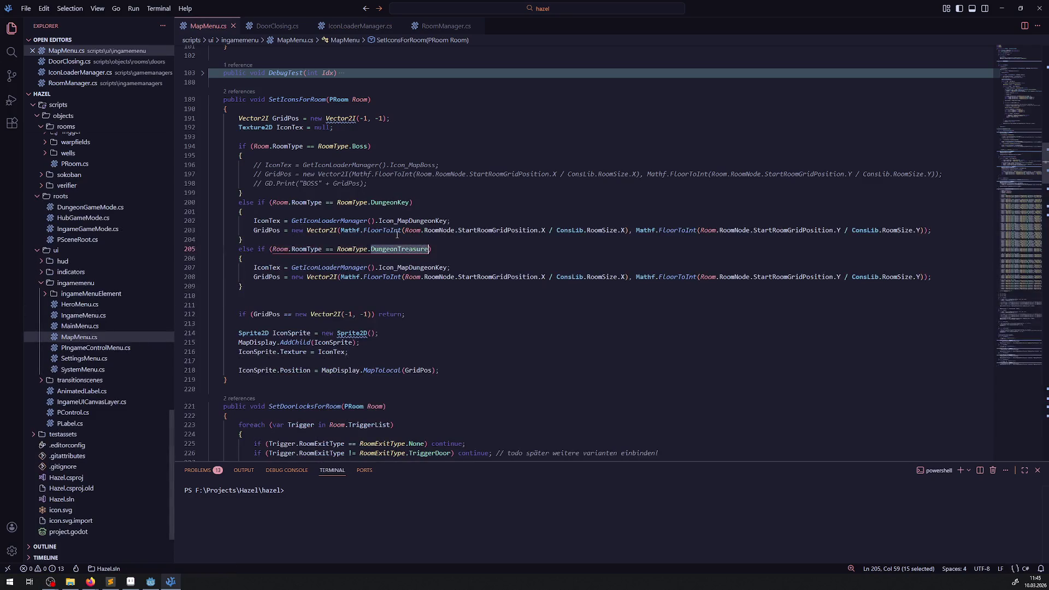
key("Down")
key("Down")
key("Down")
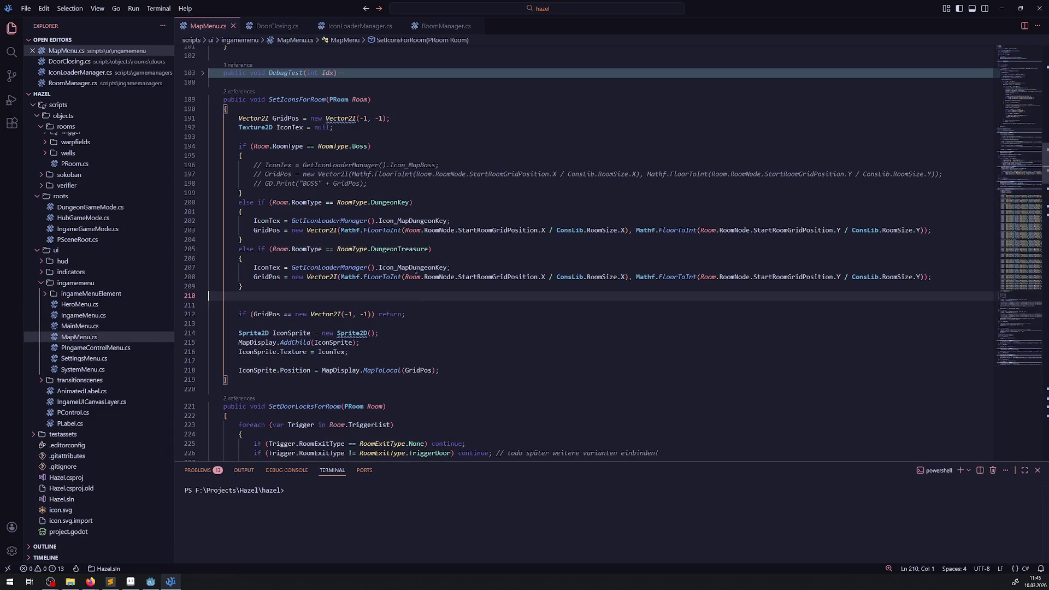
double_click(416, 267)
type("Icon_MapIcon_MapDungeonTreasure")
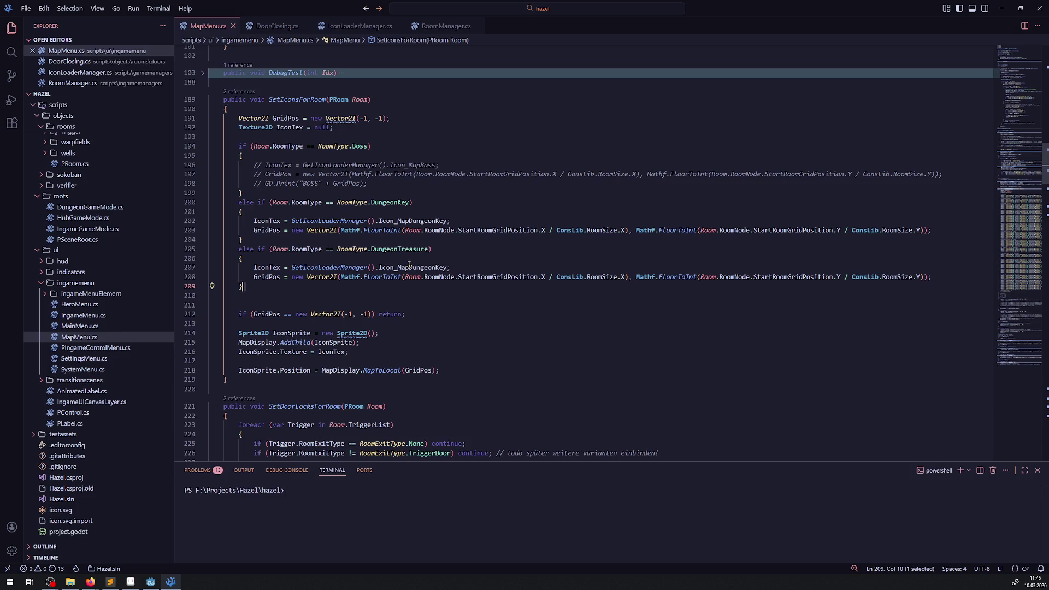
key("ctrl+z")
key("ctrl+s")
left_click(527, 251)
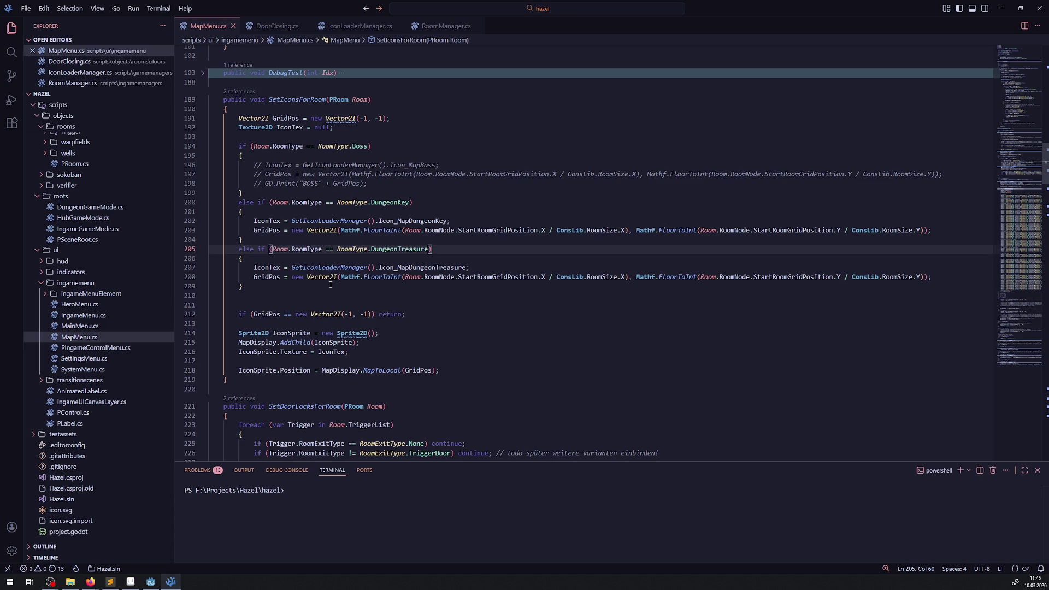
left_click(150, 582)
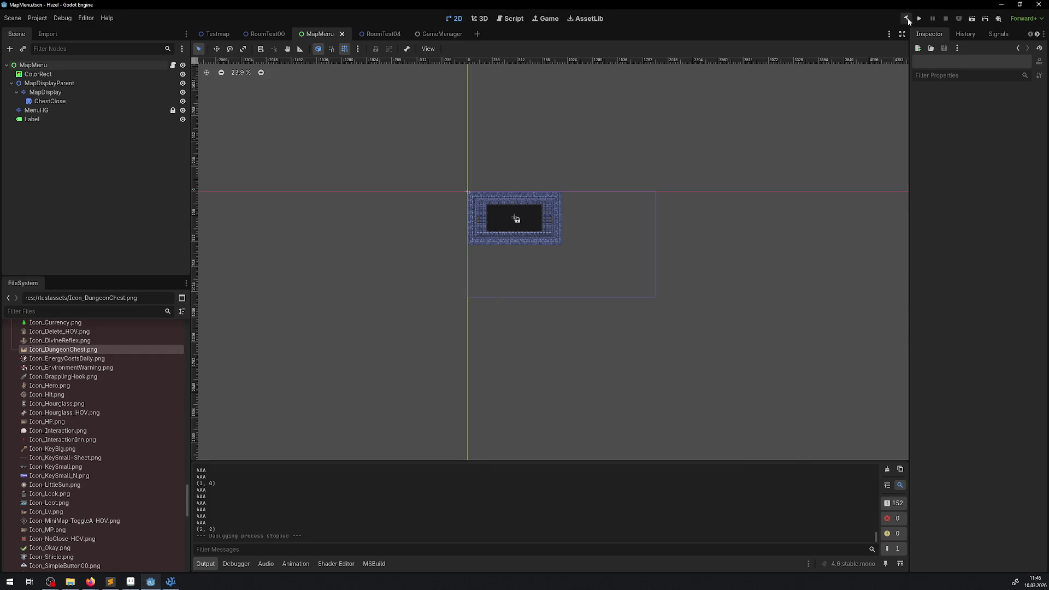
Build the .NET project, launch the game, and walk the player up the corridor.
left_click(906, 19)
left_click(920, 19)
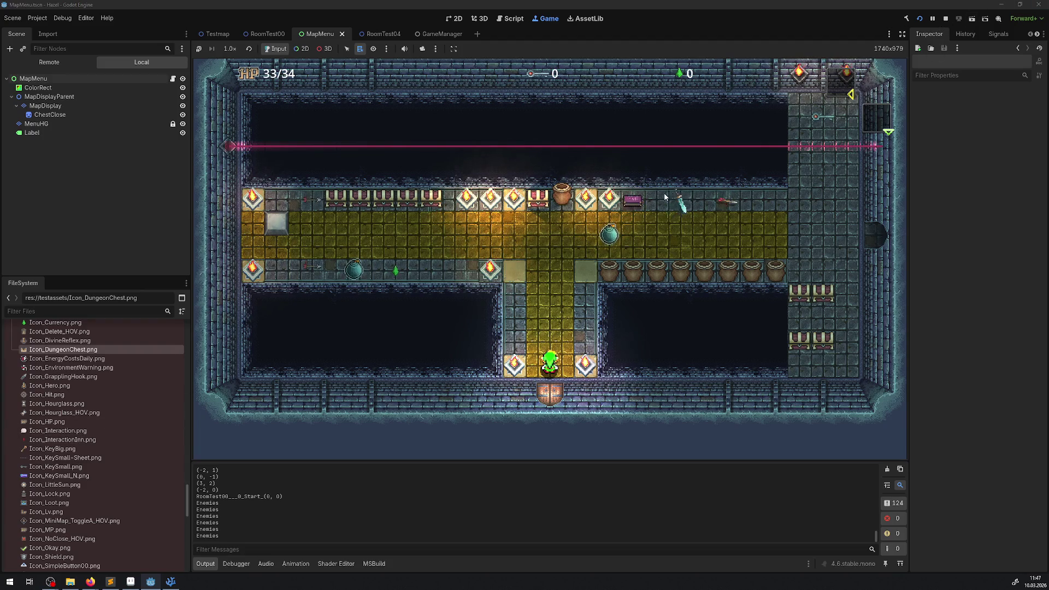
key("Up")
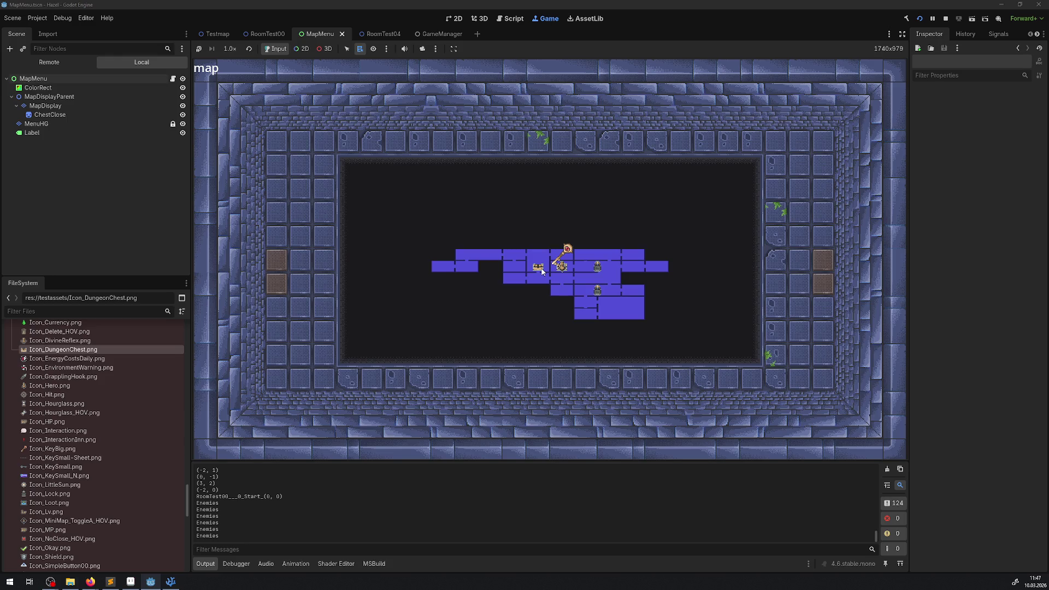
Zoom in on the map's room icons, then return to MapMenu.cs's DungeonTreasure branch.
scroll(541, 271, "up", 3)
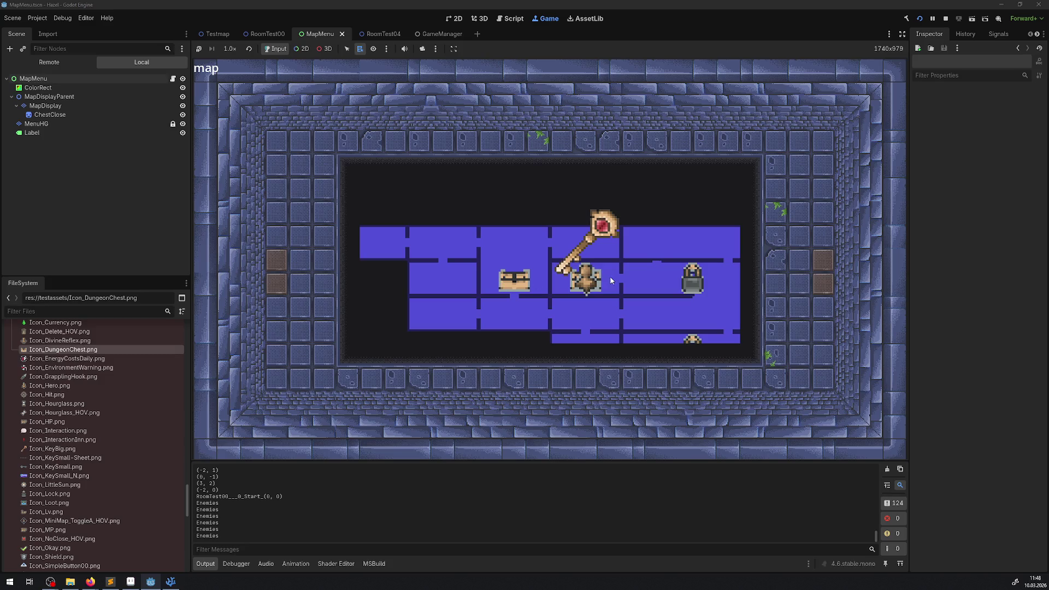
key("alt+Tab")
Add GD.Print(GridPos); after line 208 of MapMenu.cs's DungeonTreasure branch and save.
double_click(259, 277)
left_click(933, 277)
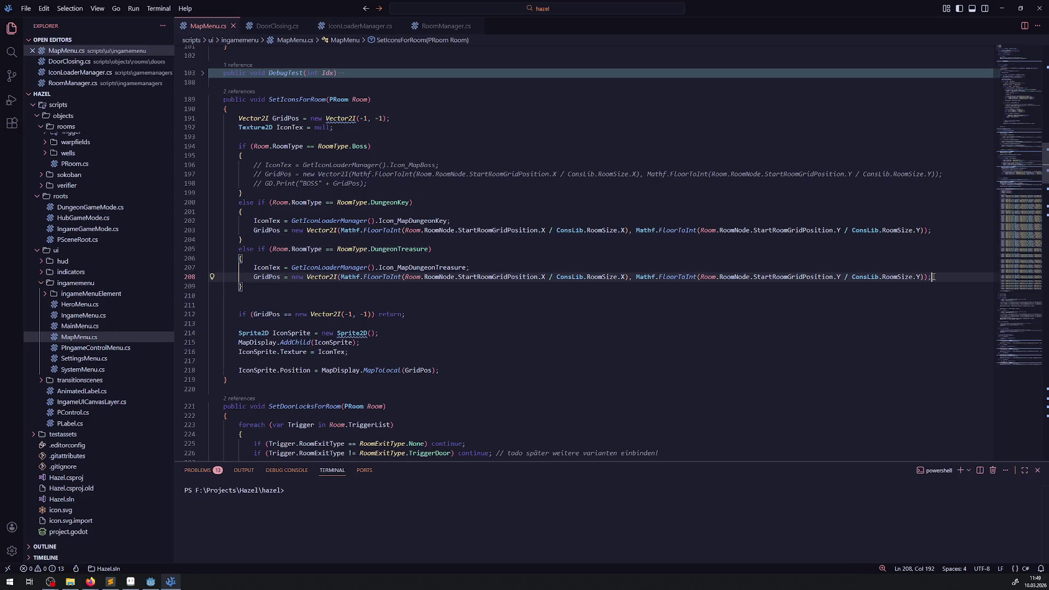
key("Return")
type("GridPos")
key("ctrl+BackSpace")
type("GD")
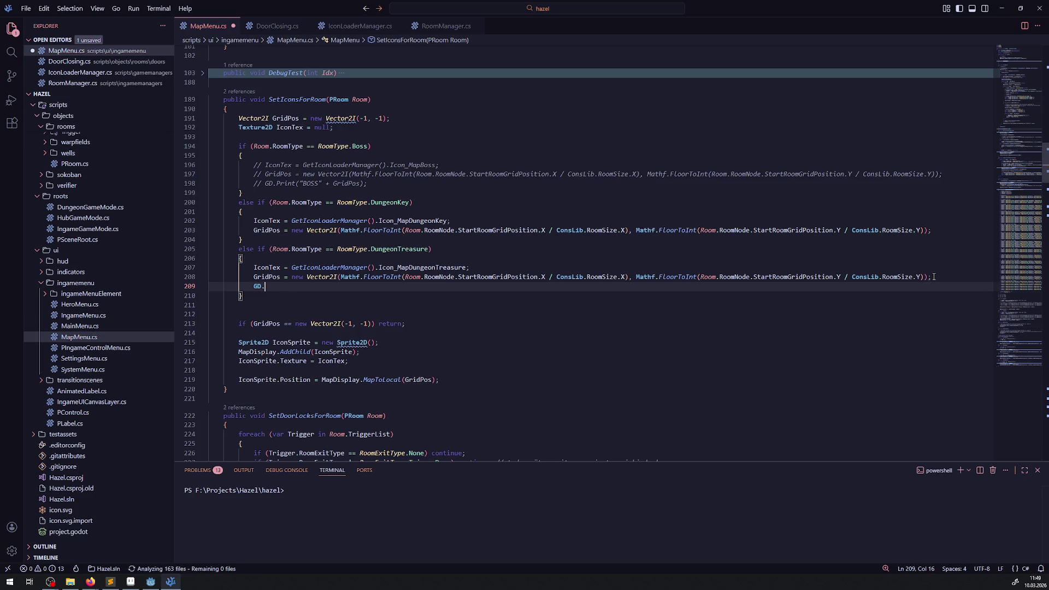
type(".Print()")
key("Left")
type("GridPos")
key("Right")
type(";")
key("ctrl+s")
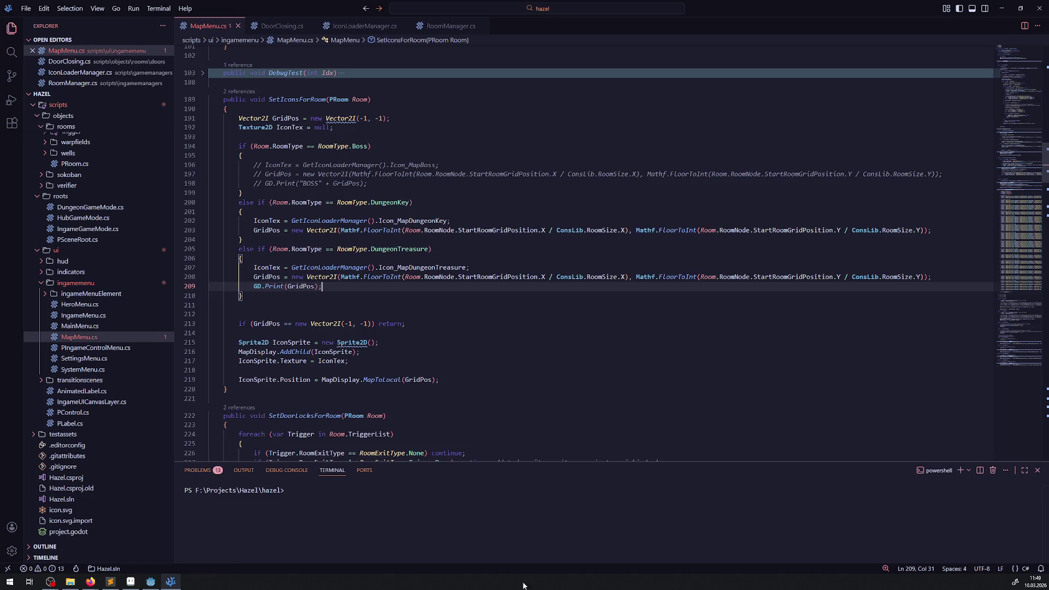
key("alt+Tab")
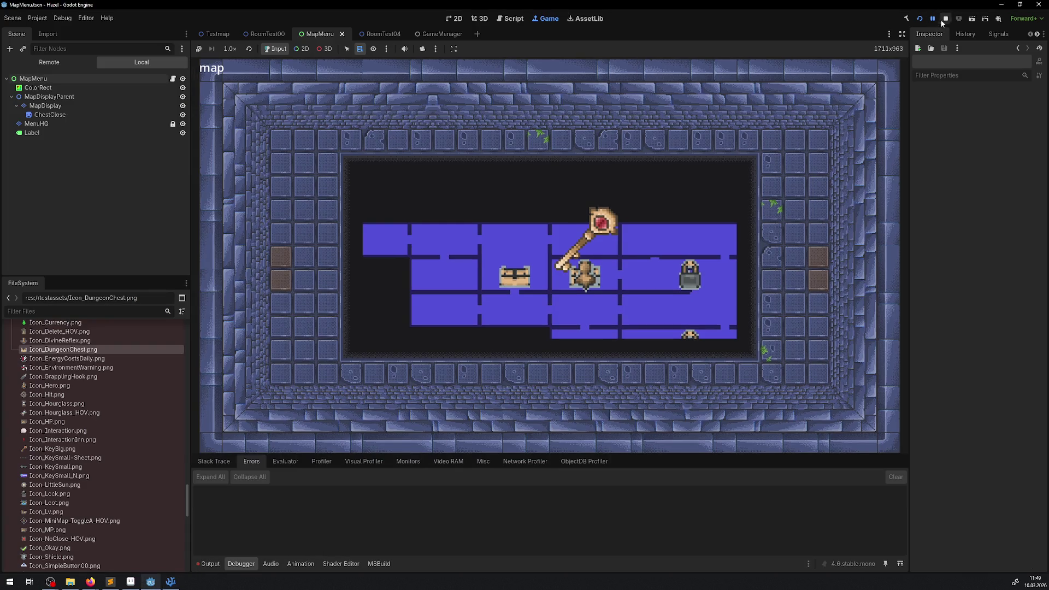
Stop the game, clear the Output log, and relaunch to the map page, logging GridPos (-1, 0) and (0, 0).
key("F5")
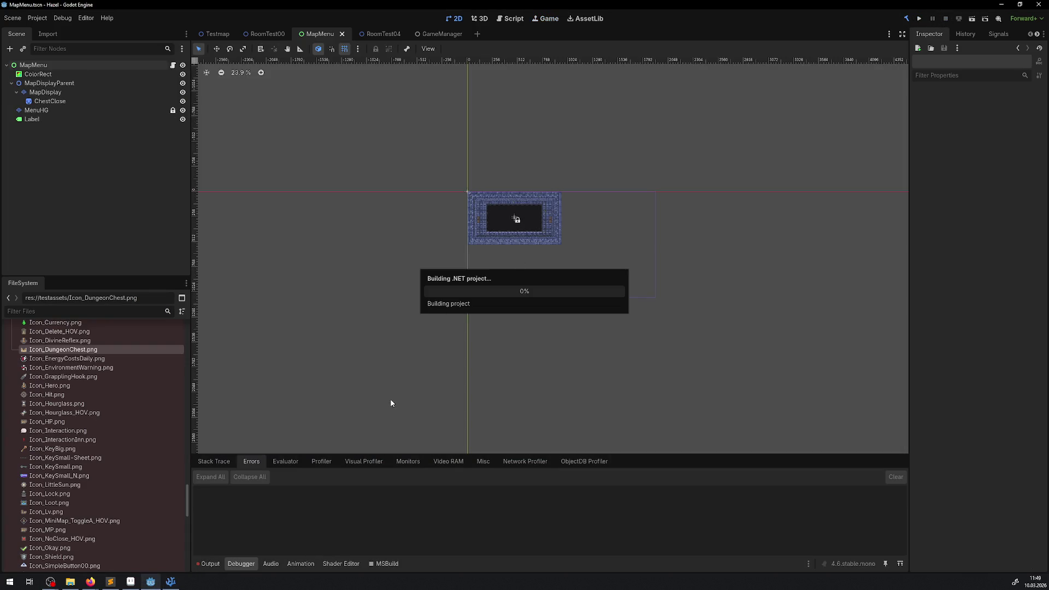
left_click(208, 565)
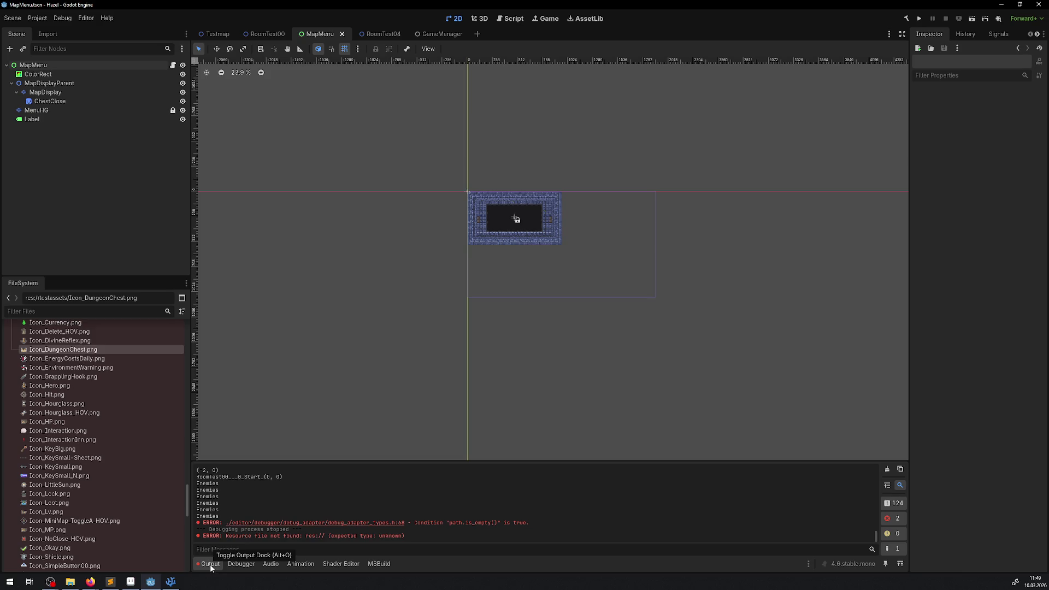
left_click(887, 469)
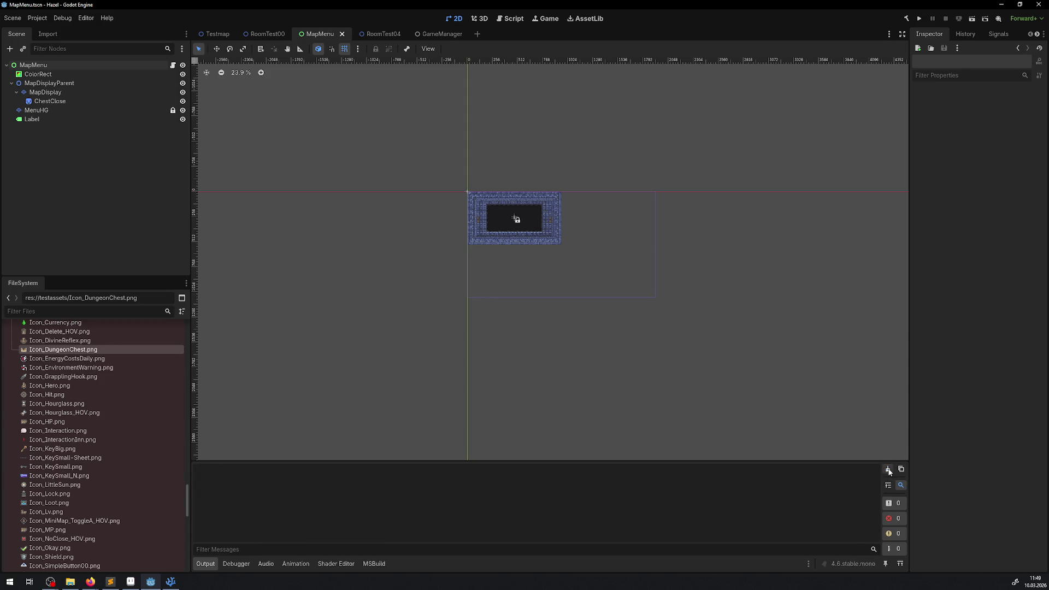
left_click(919, 19)
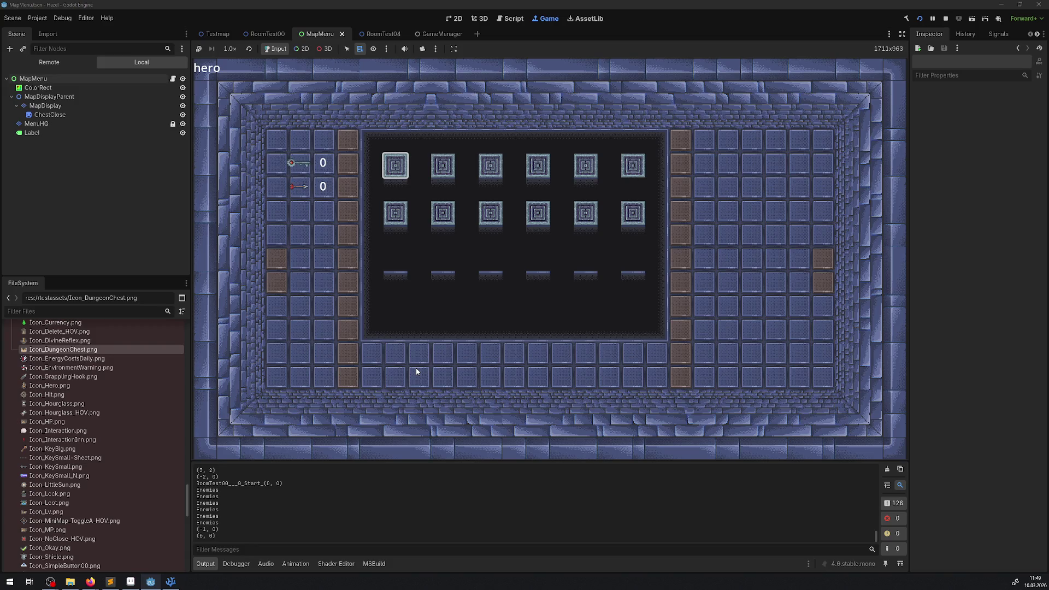
key("e")
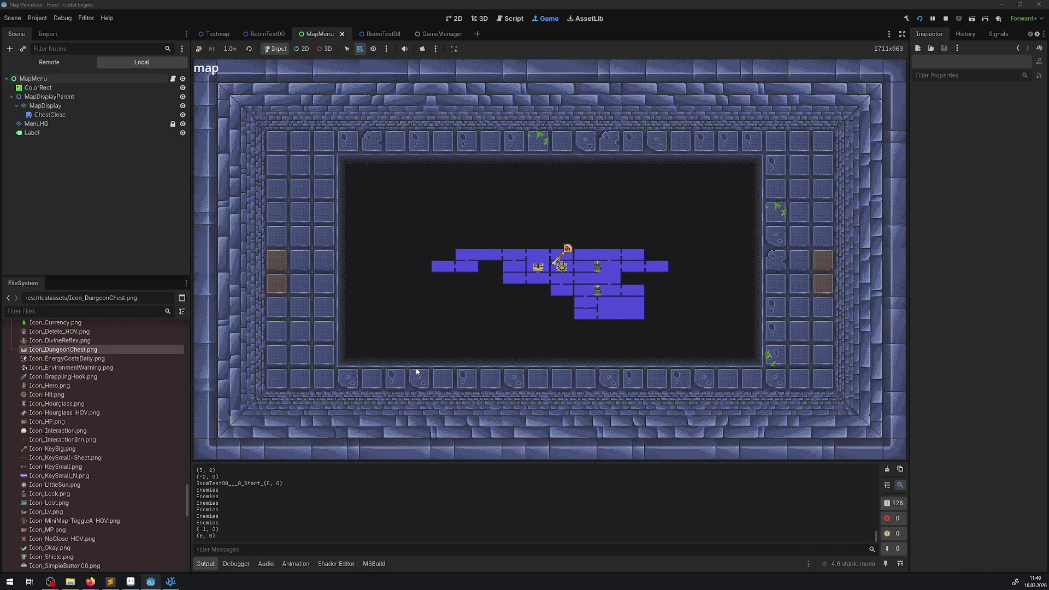
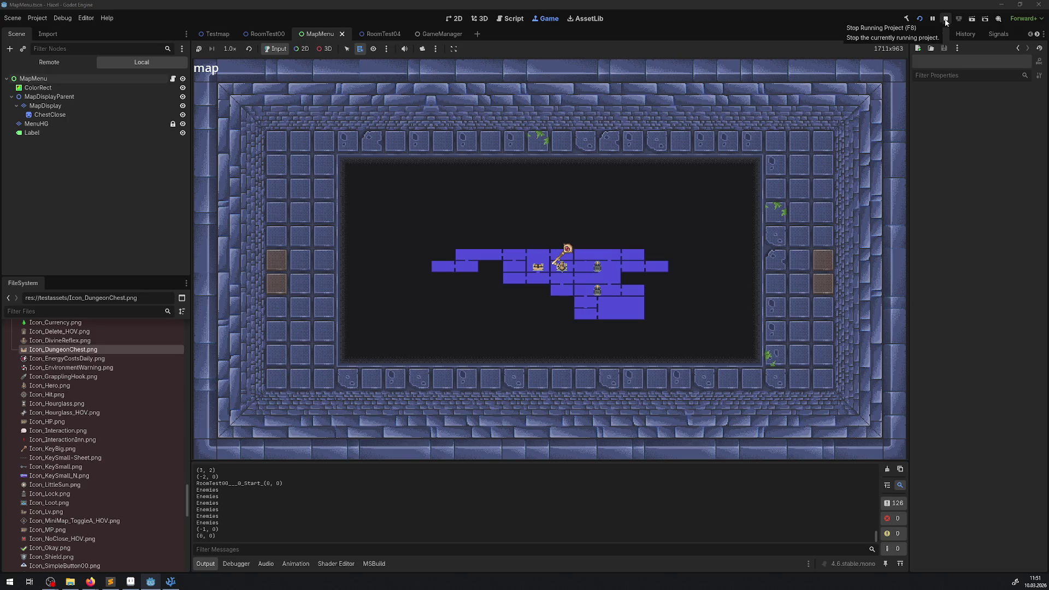
Expand Floor_0 in the Remote tree to list its rooms, then open GameManager.tscn.
left_click(49, 62)
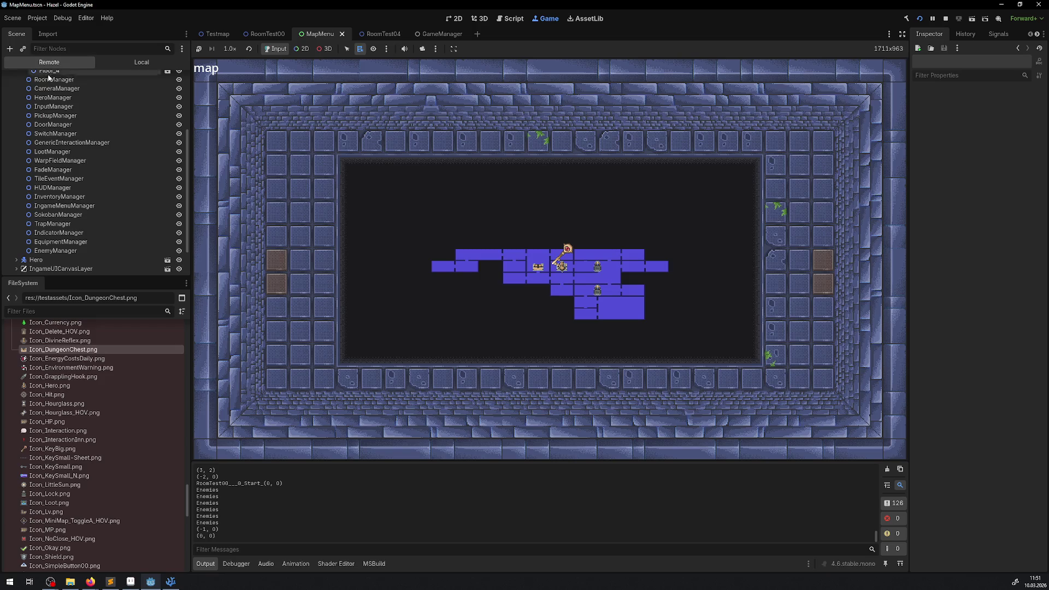
scroll(86, 140, "up", 5)
left_click(26, 133)
scroll(97, 185, "down", 5)
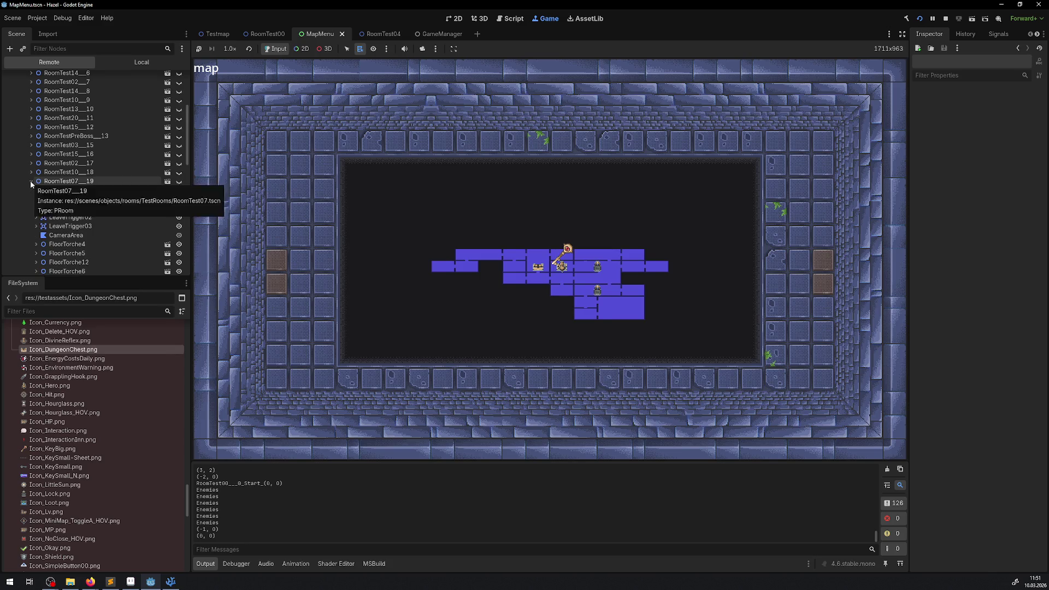
scroll(49, 378, "up", 10)
scroll(86, 412, "up", 10)
double_click(61, 351)
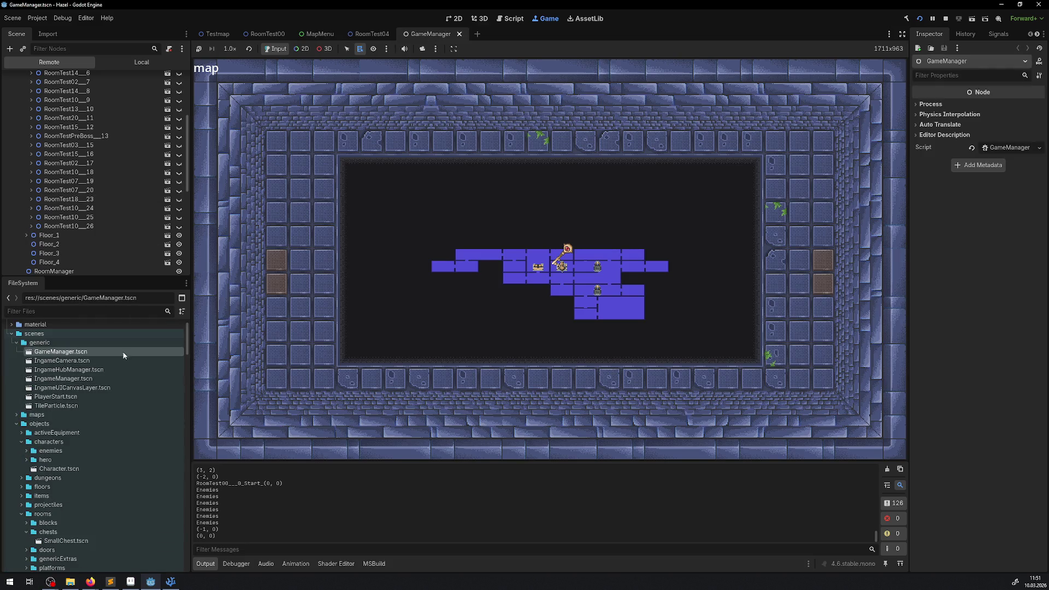
Confirm Dungeon00SceneLoaderManager's Dungeon Treasure Room List holds only RoomTest13.tscn, then return to Game.
left_click(455, 18)
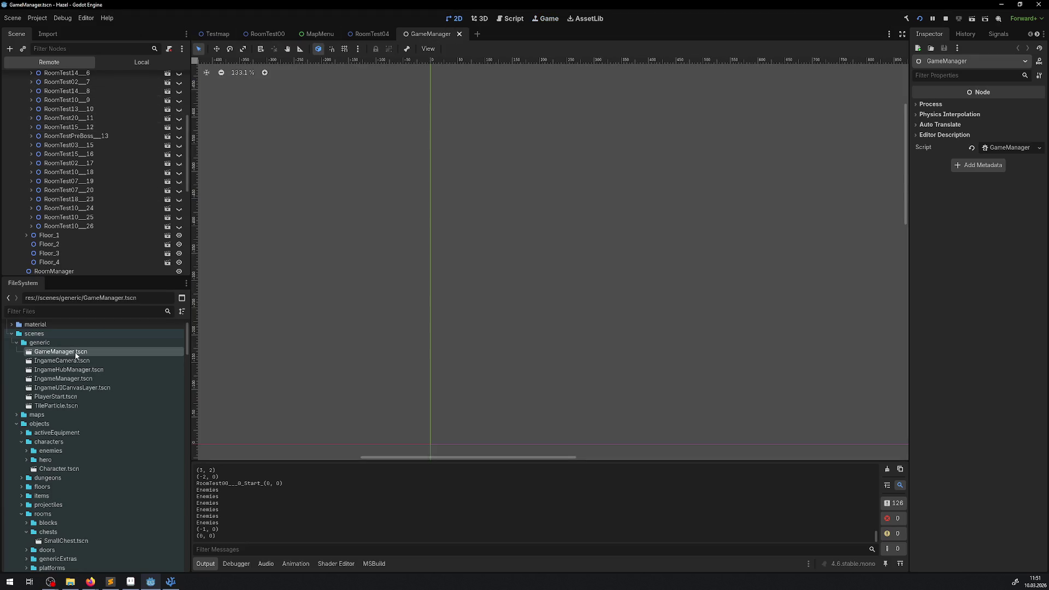
left_click(150, 65)
left_click(55, 114)
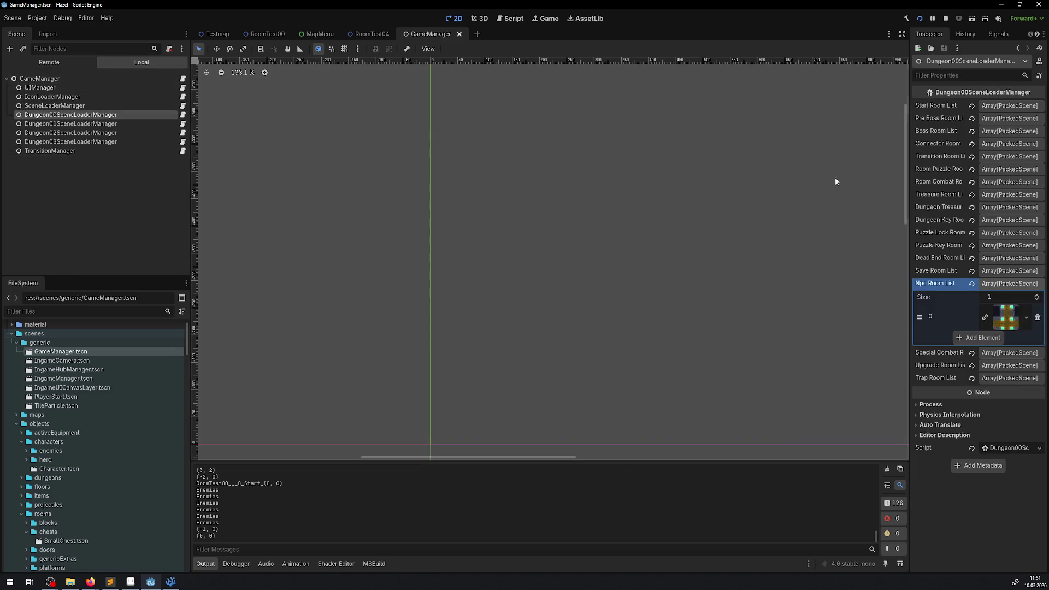
left_click(1002, 208)
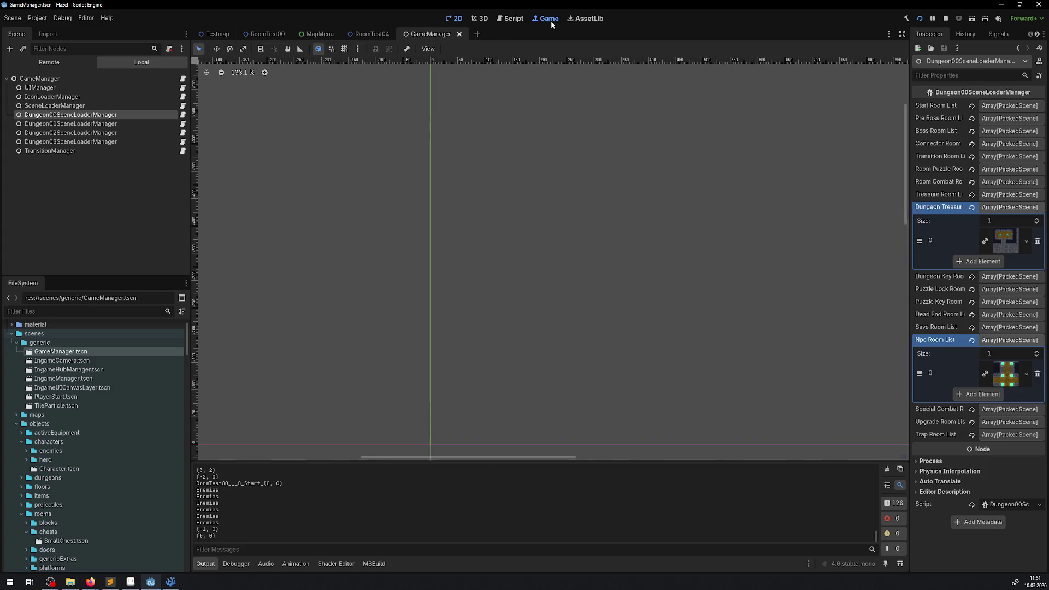
left_click(548, 19)
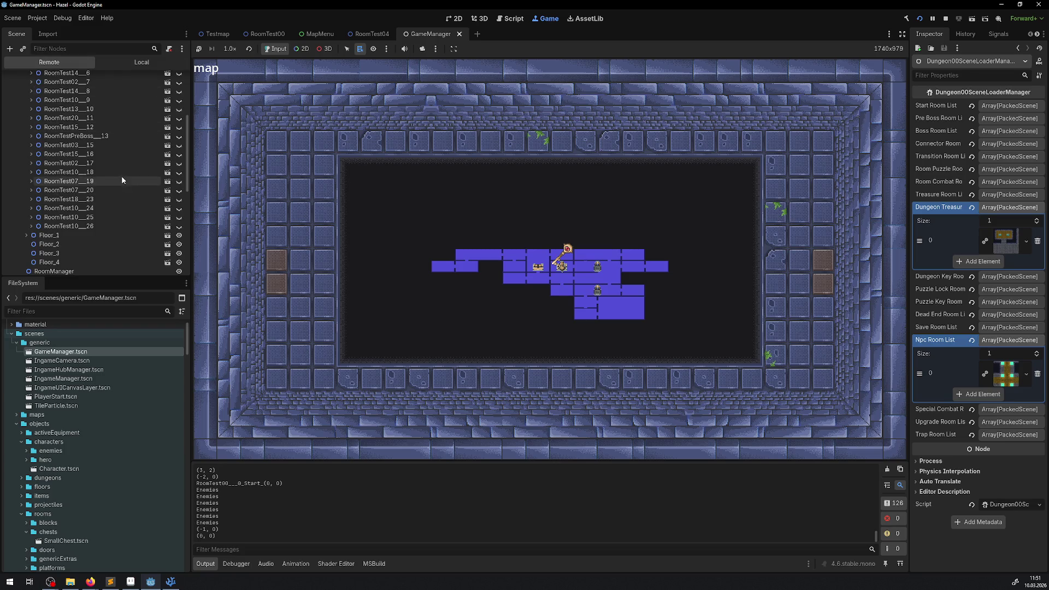
Inspect the running RoomTest13 node (DungeonTreasure, size 1×1), then bring up MapMenu.cs.
left_click(36, 111)
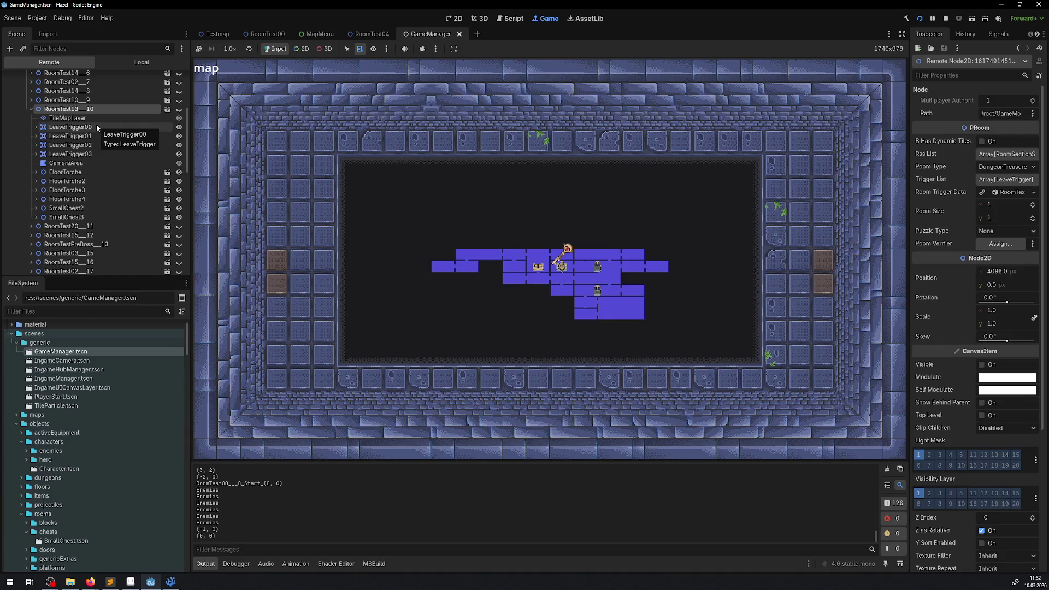
left_click(171, 581)
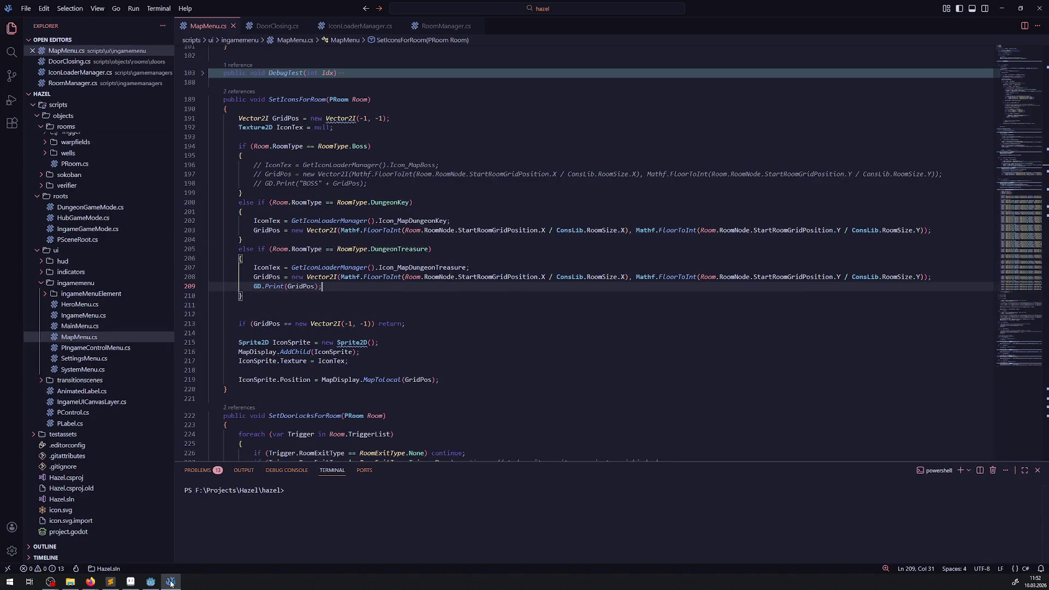
After reviewing SetIconsForRoom's DungeonTreasure branch in MapMenu.cs, go back to Godot.
left_click(171, 582)
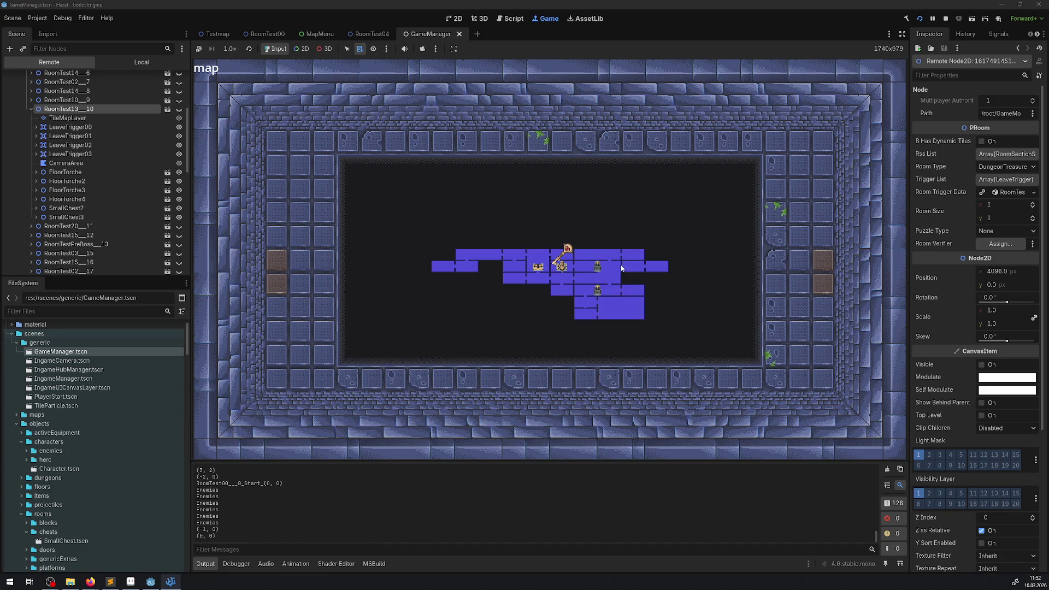
Inspect the RoomTest000 start room and RoomTest201 beam puzzle room nodes in the Remote tree.
scroll(104, 113, "up", 5)
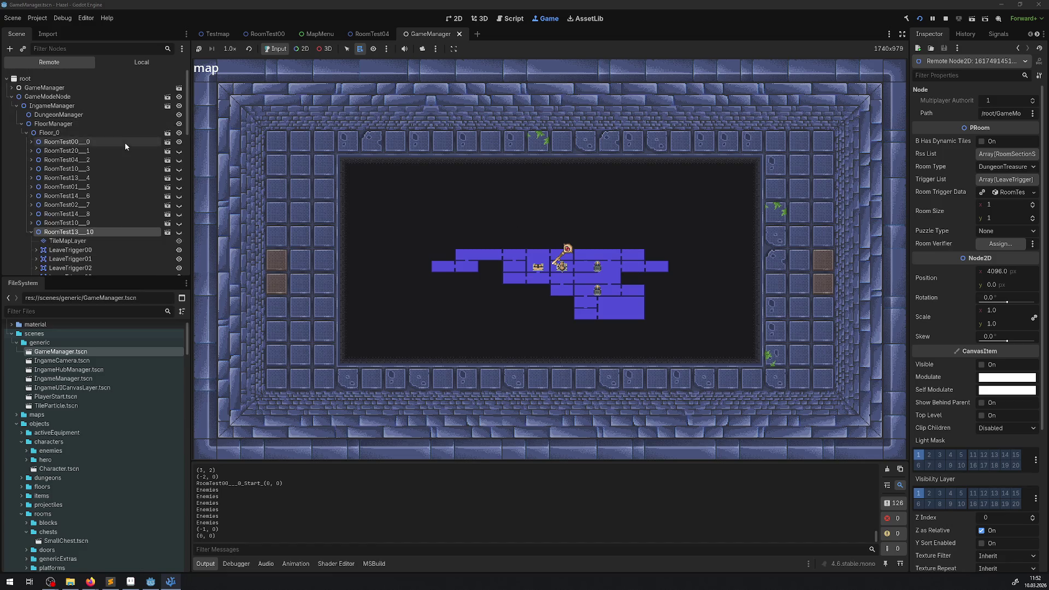
left_click(72, 143)
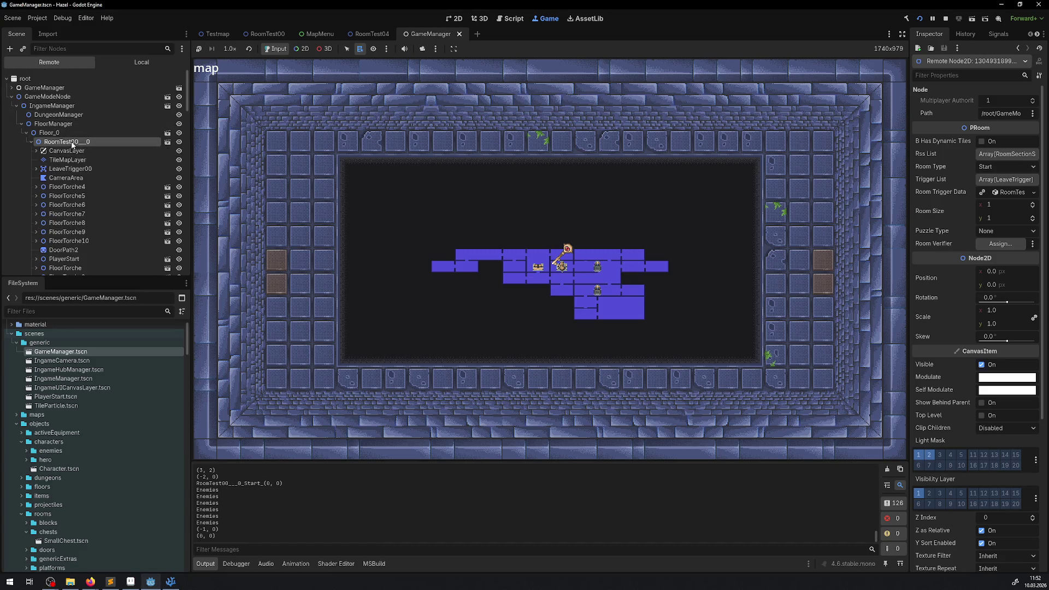
left_click(31, 142)
left_click(59, 153)
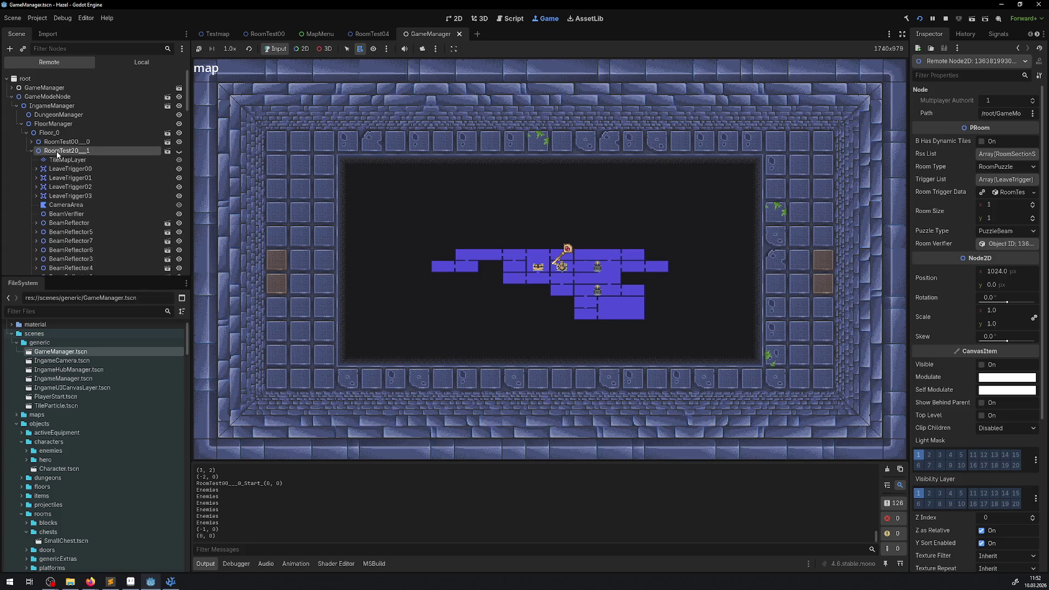
Close the map, walk along the corridor, and enter the beam puzzle room at (1, 0).
left_click(456, 258)
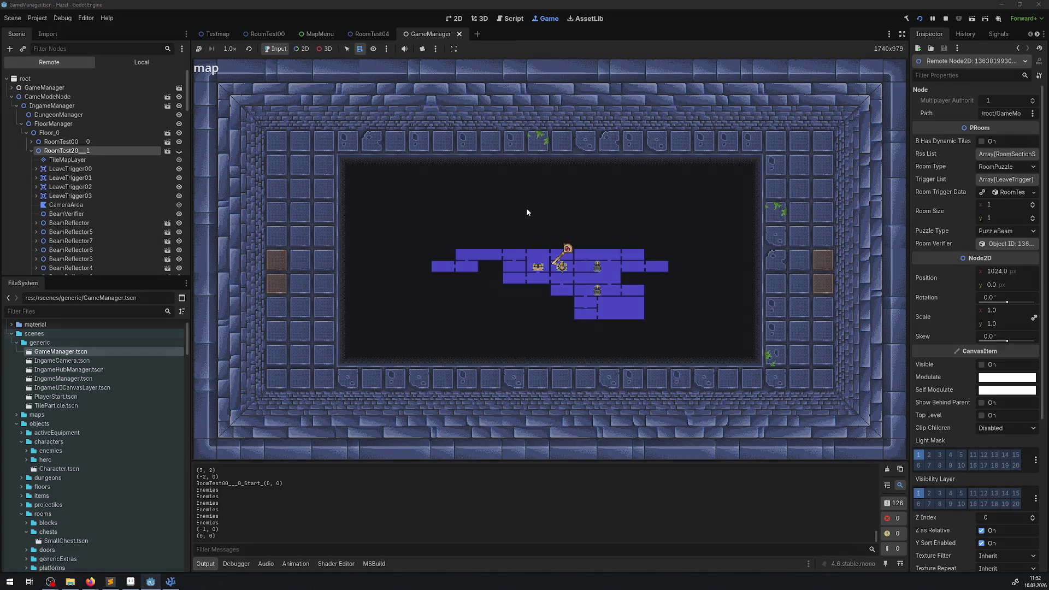
key("m")
key("Up")
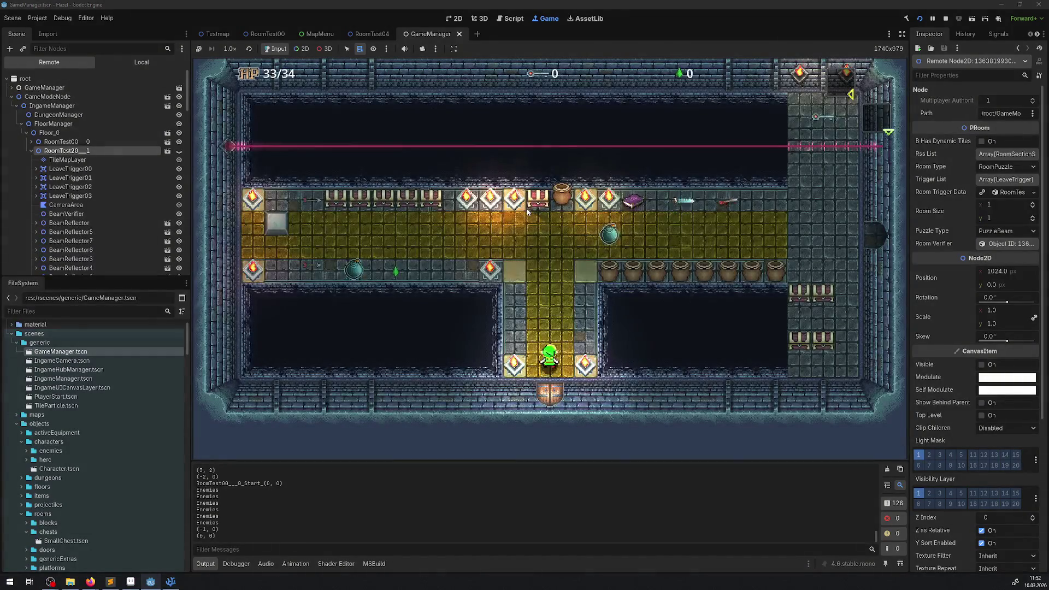
key("Left")
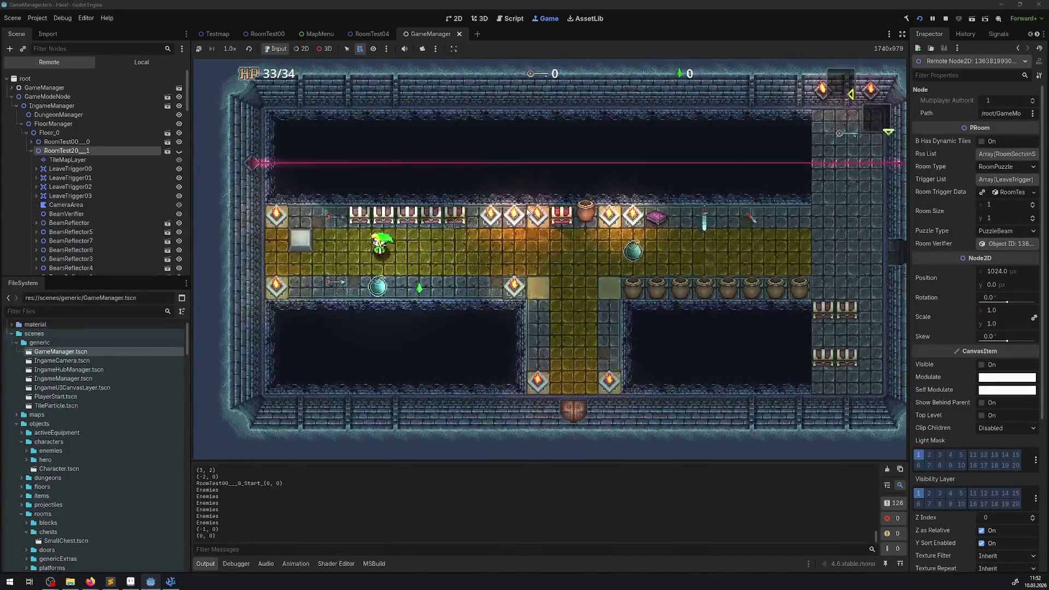
key("Right")
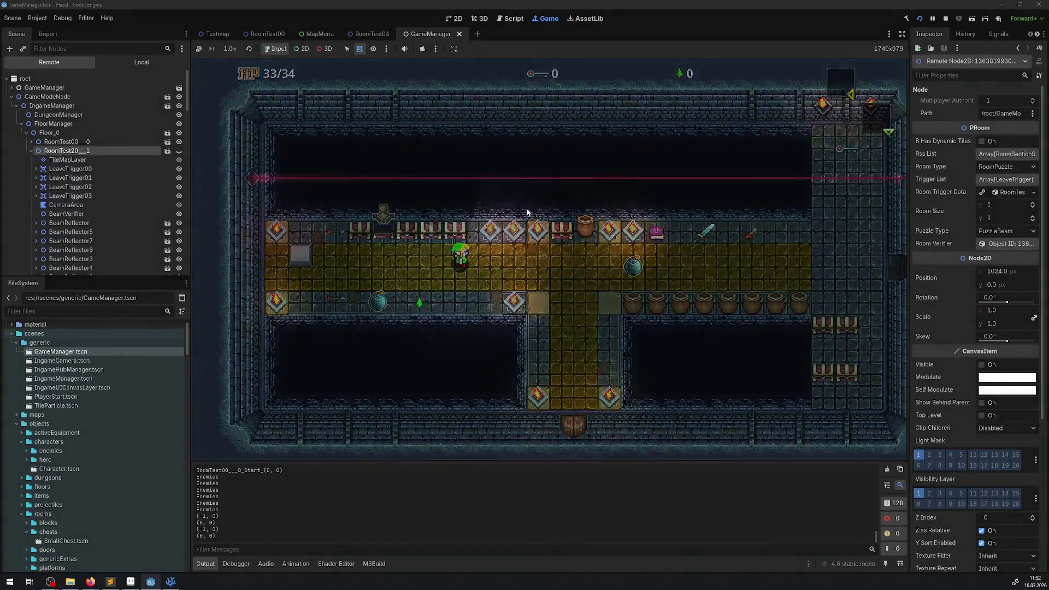
key("m")
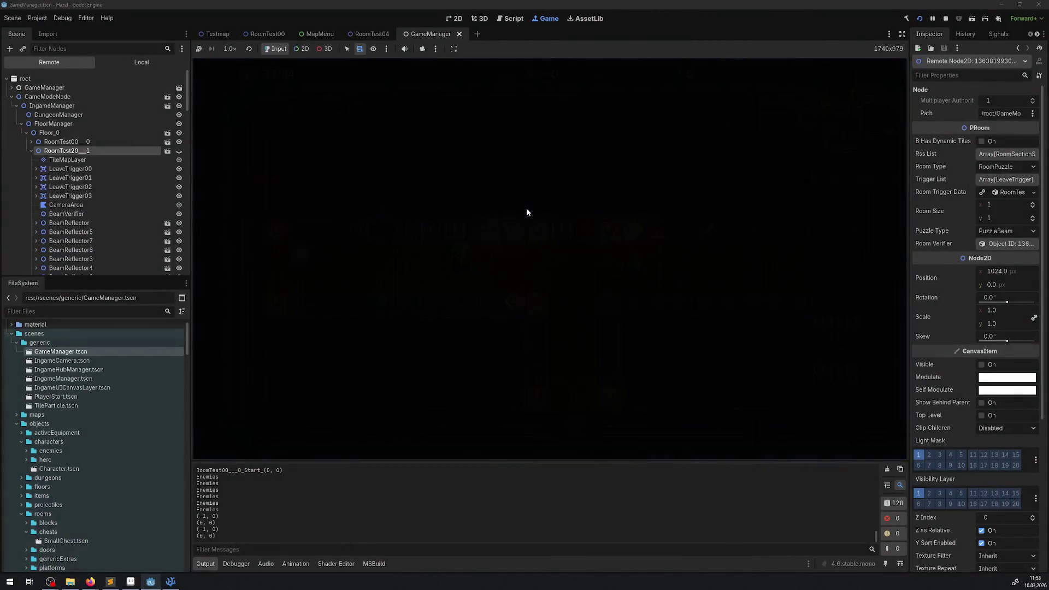
key("m")
key("Right")
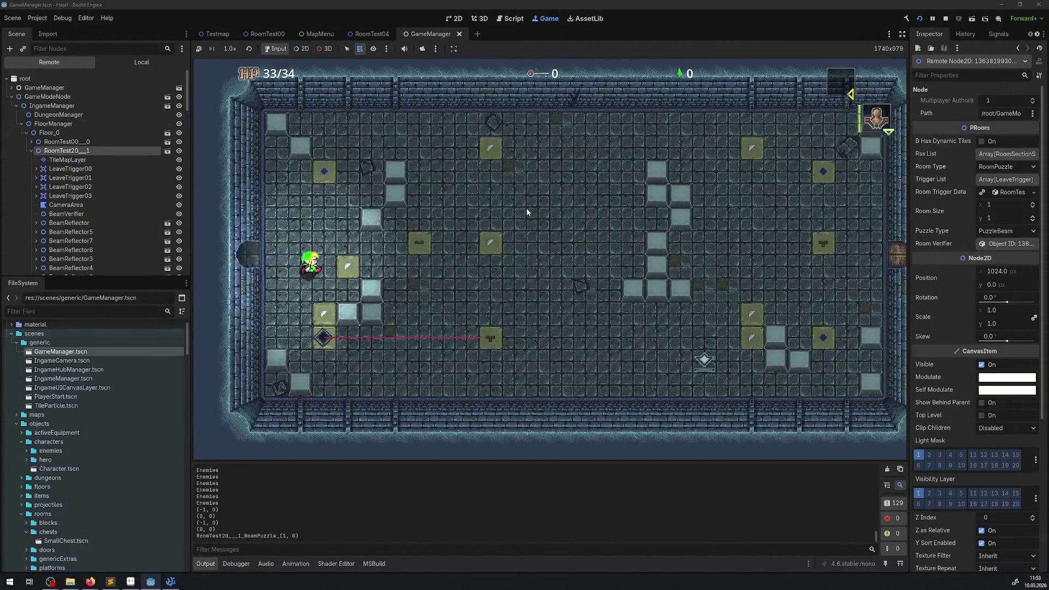
key("Down")
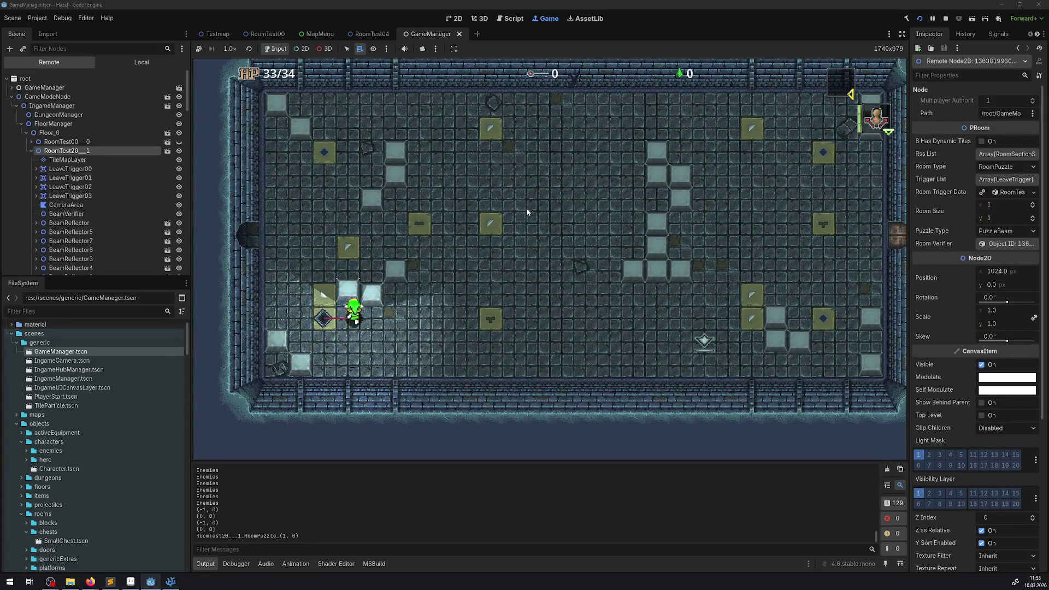
Cross the puzzle room and push the stone blocks right and up into place.
key("Right")
key("Up")
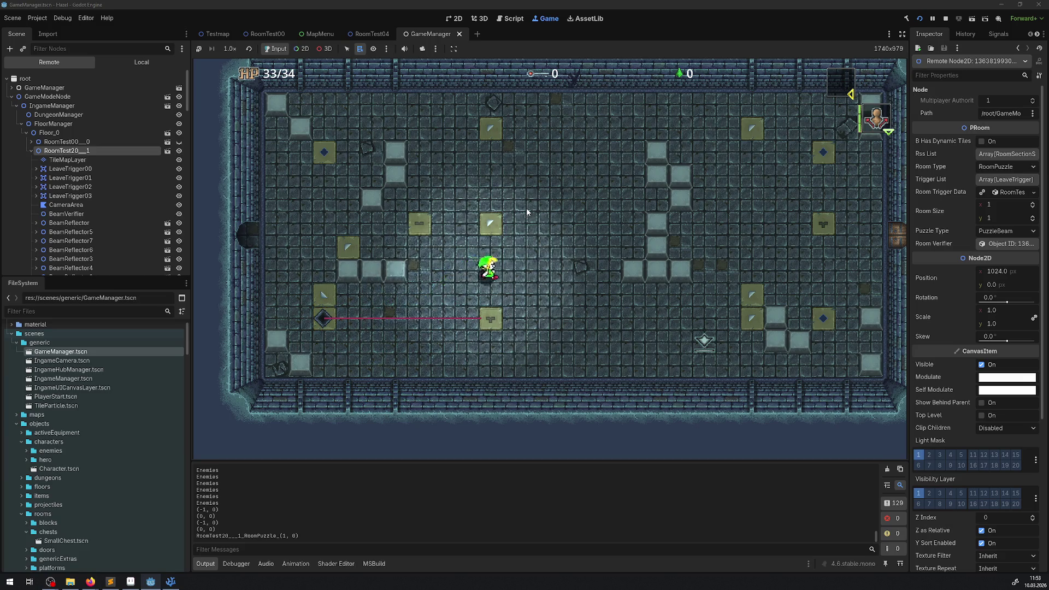
key("Right")
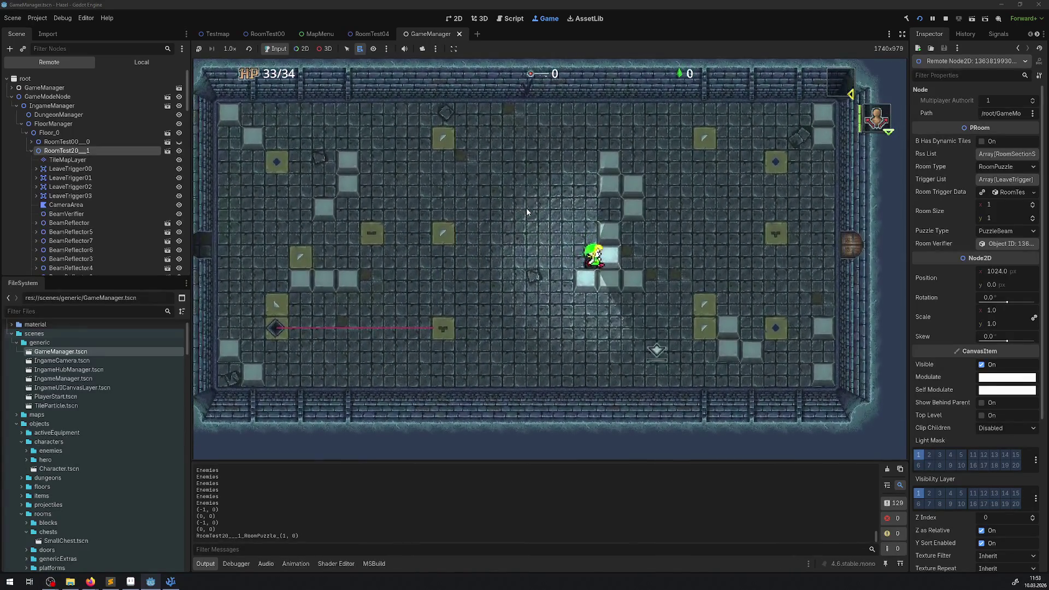
key("Up")
key("Right")
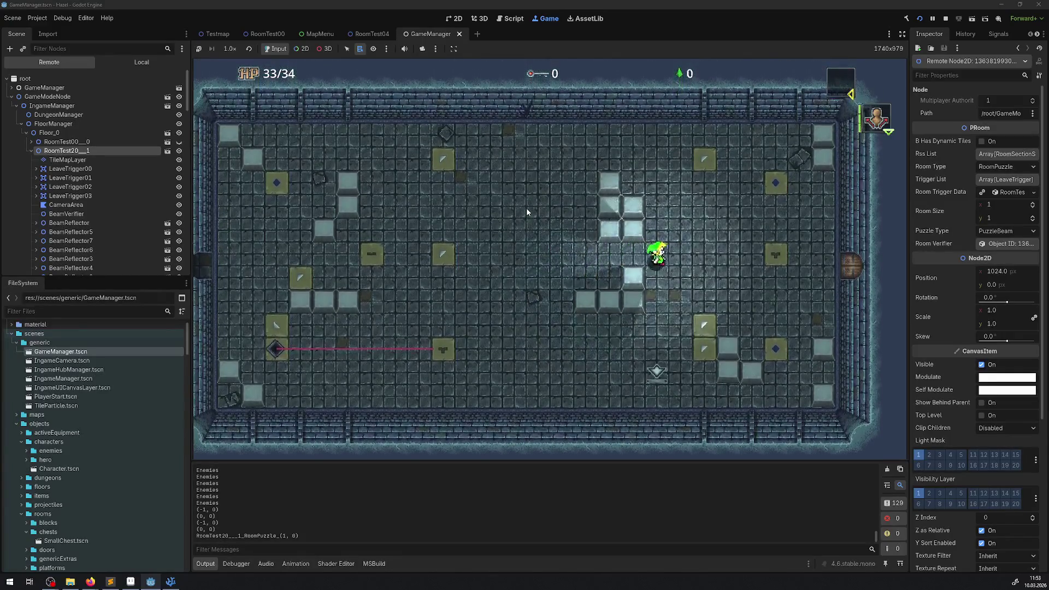
key("Left")
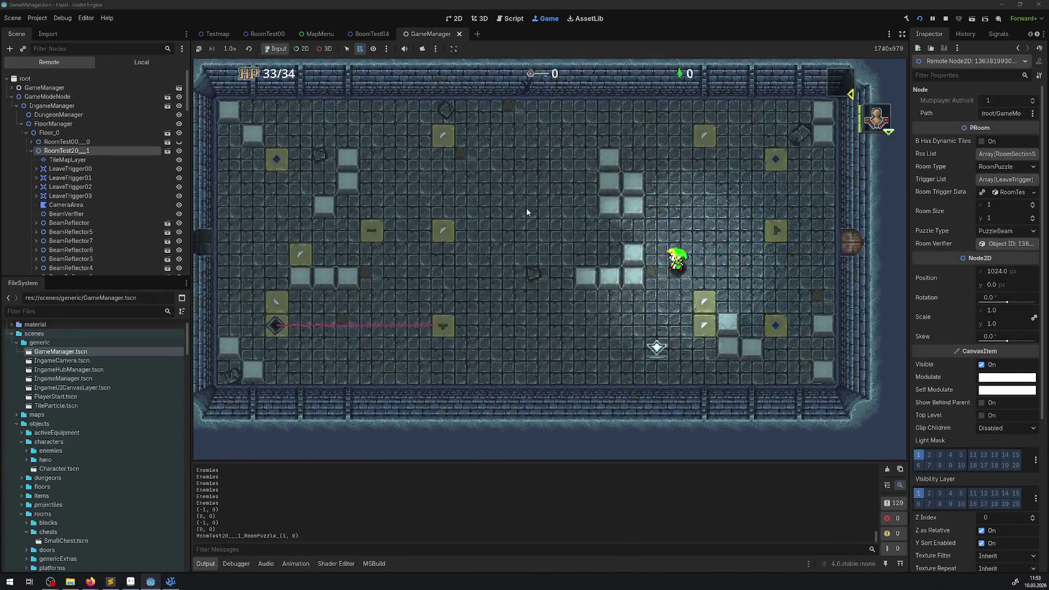
key("Down")
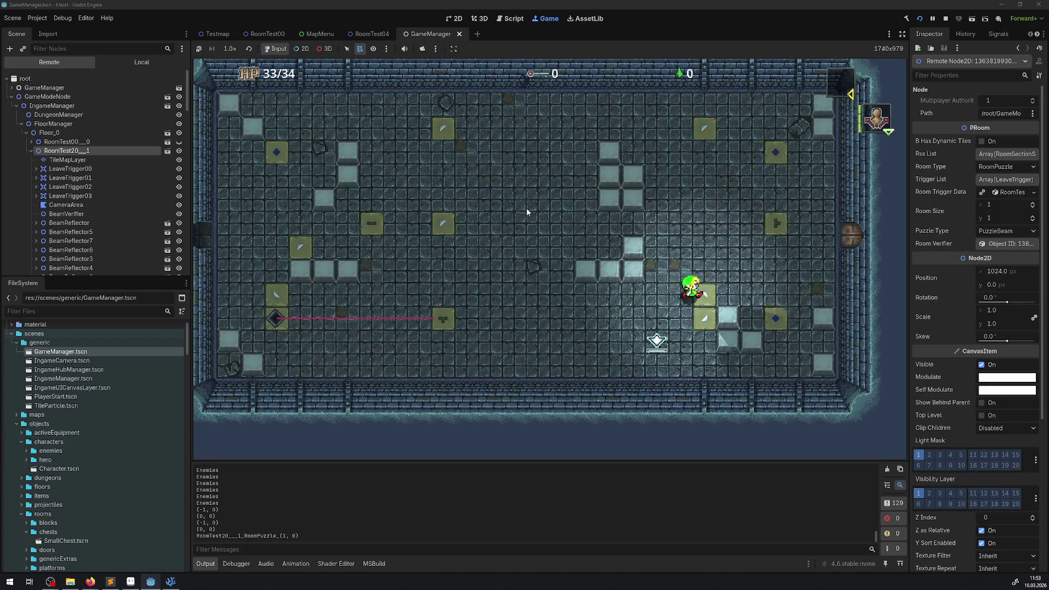
Reach the reflector to light the beams, then exit east into the RoomTest04 transition room.
key("Up")
key("Left")
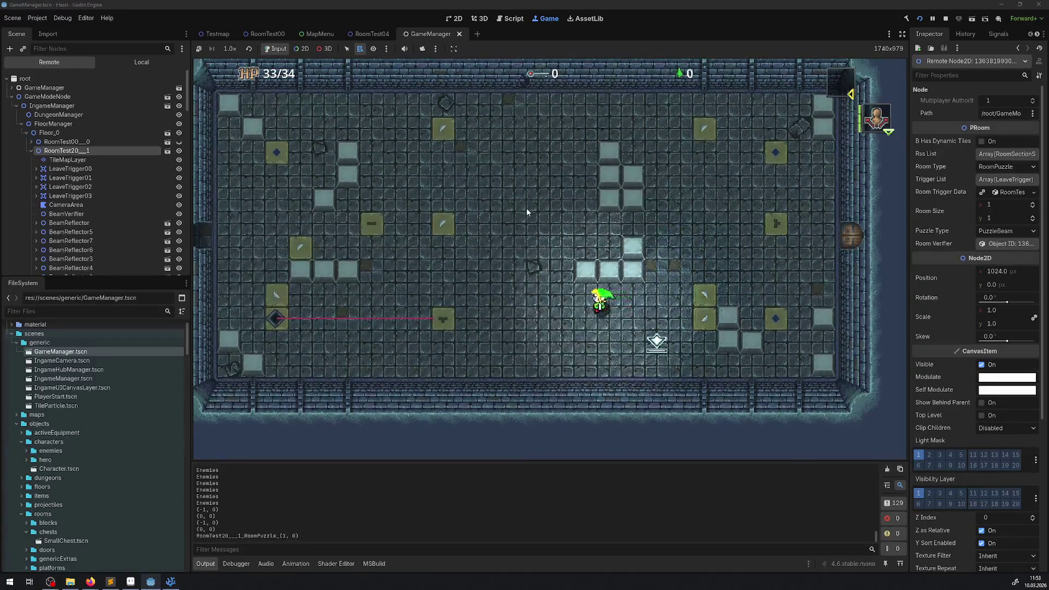
key("Left")
key("Up")
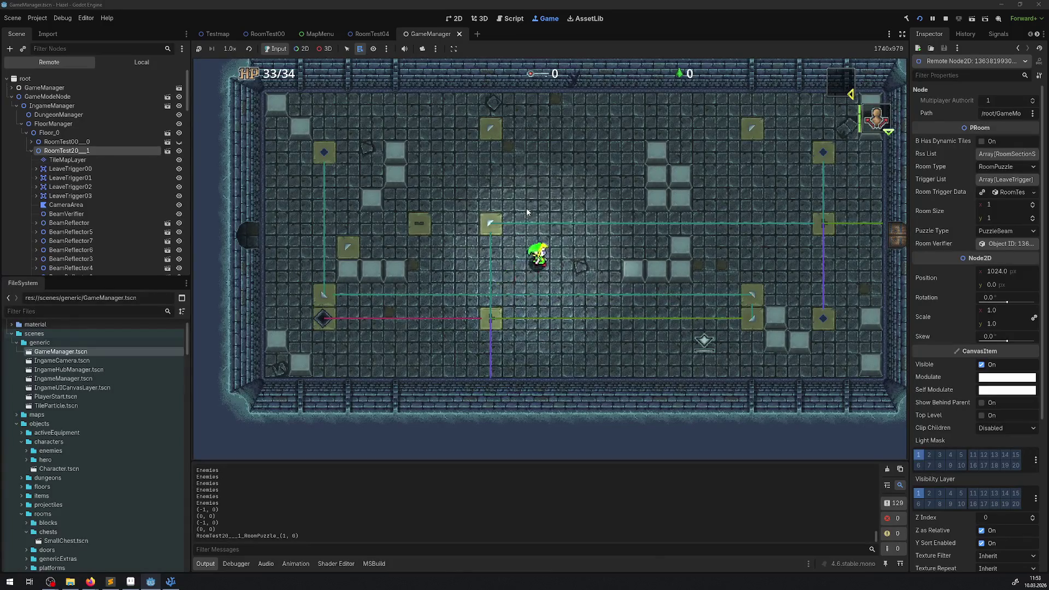
key("Right")
key("Right")
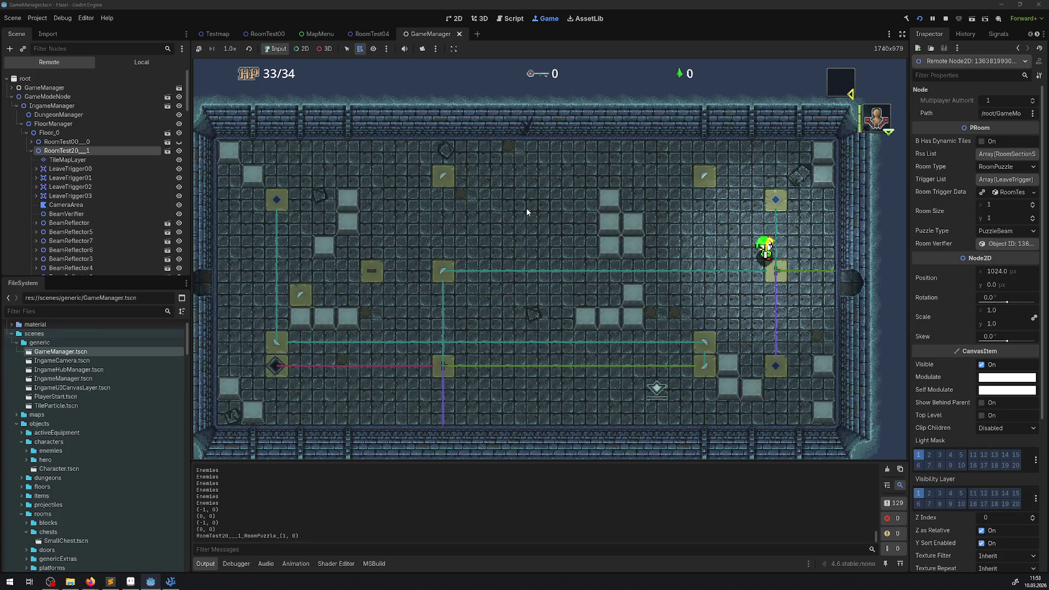
key("Right")
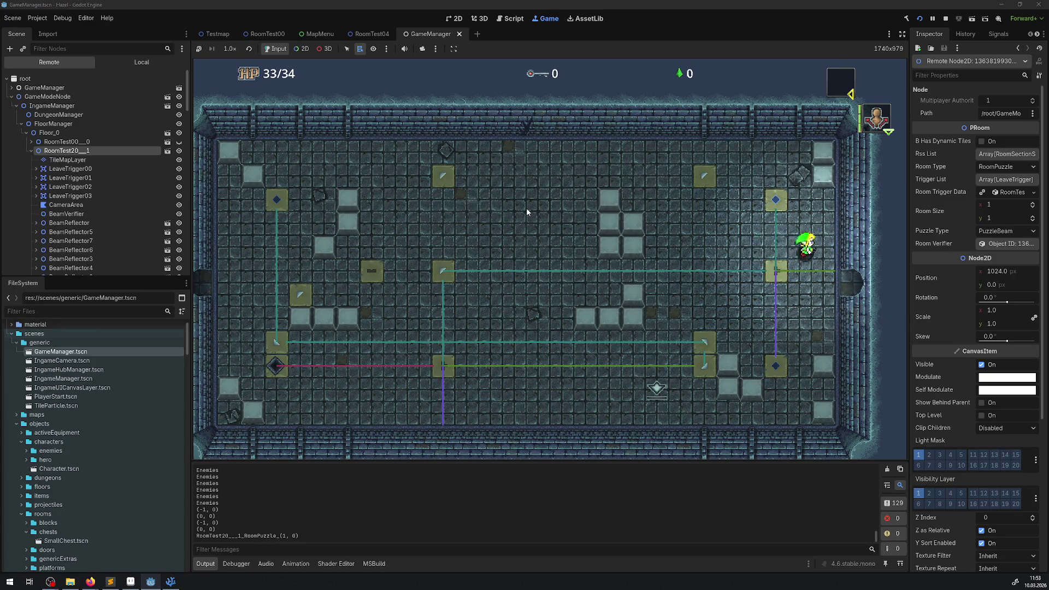
key("Right")
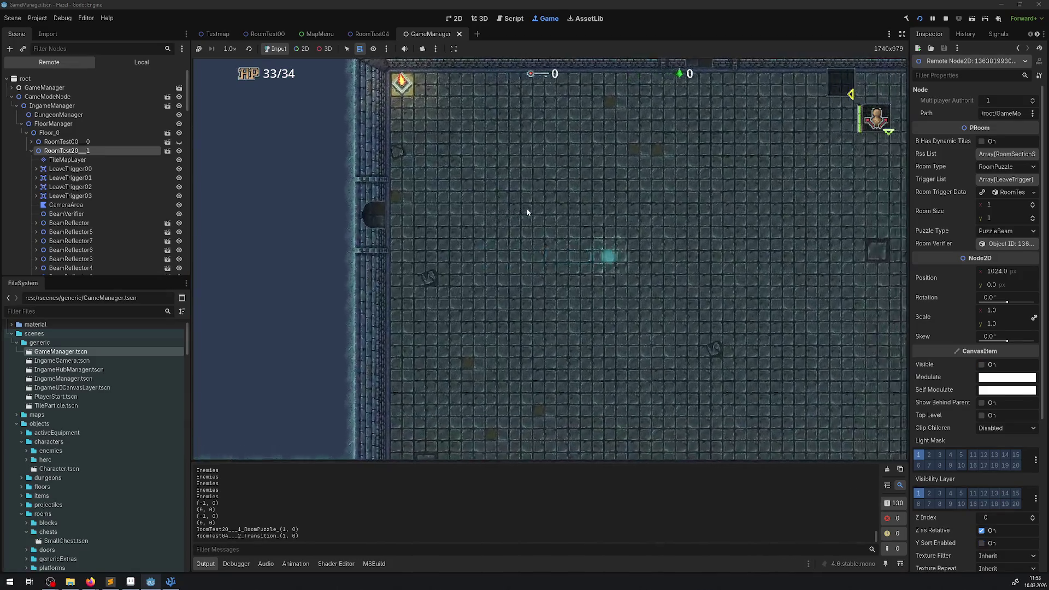
Walk through the east doorway into the next room and open the pause menu's map page.
key("Down")
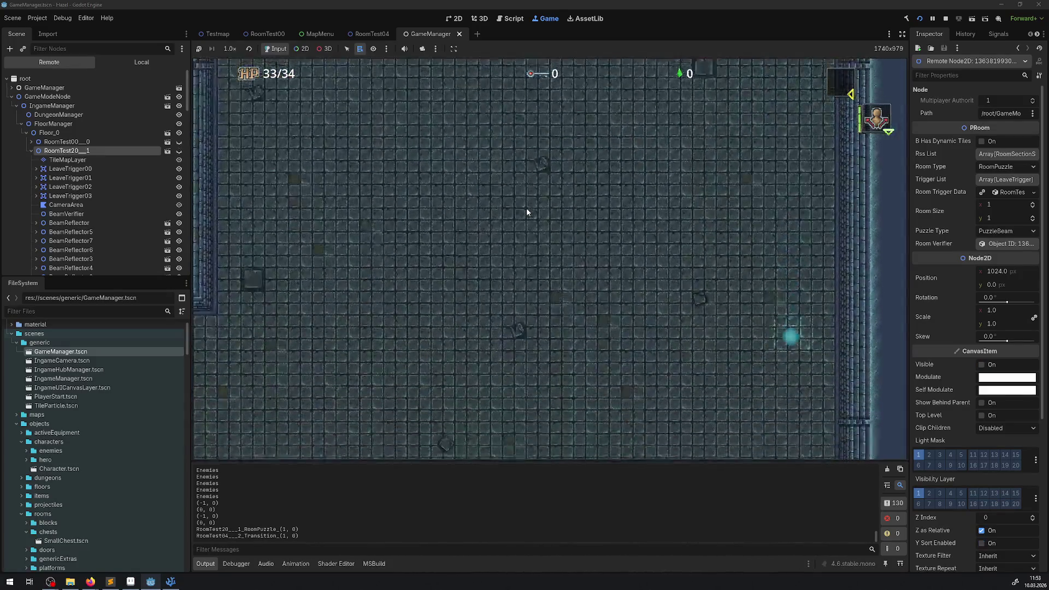
key("Up")
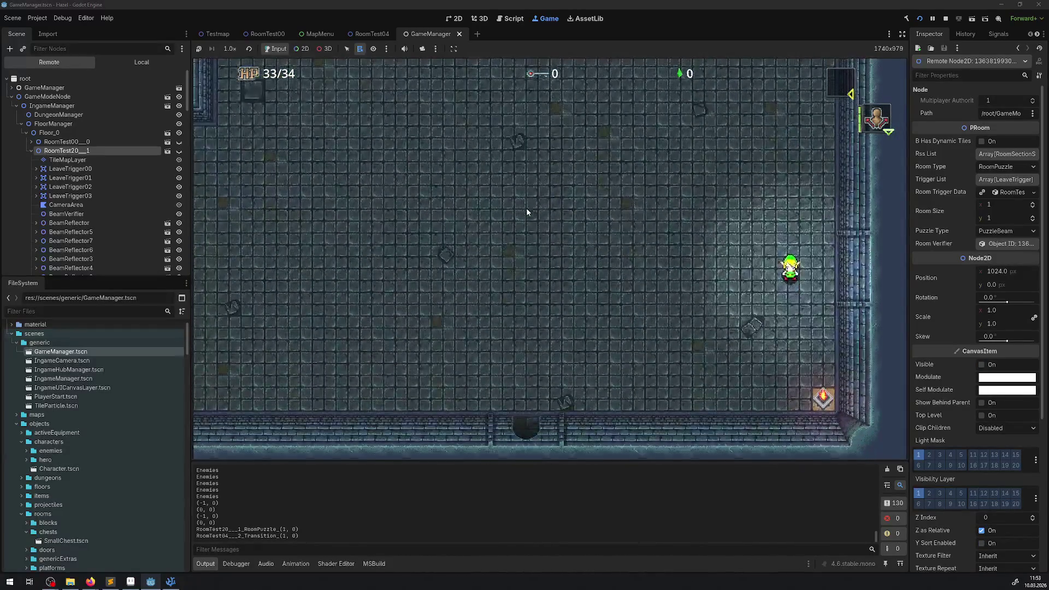
key("Right")
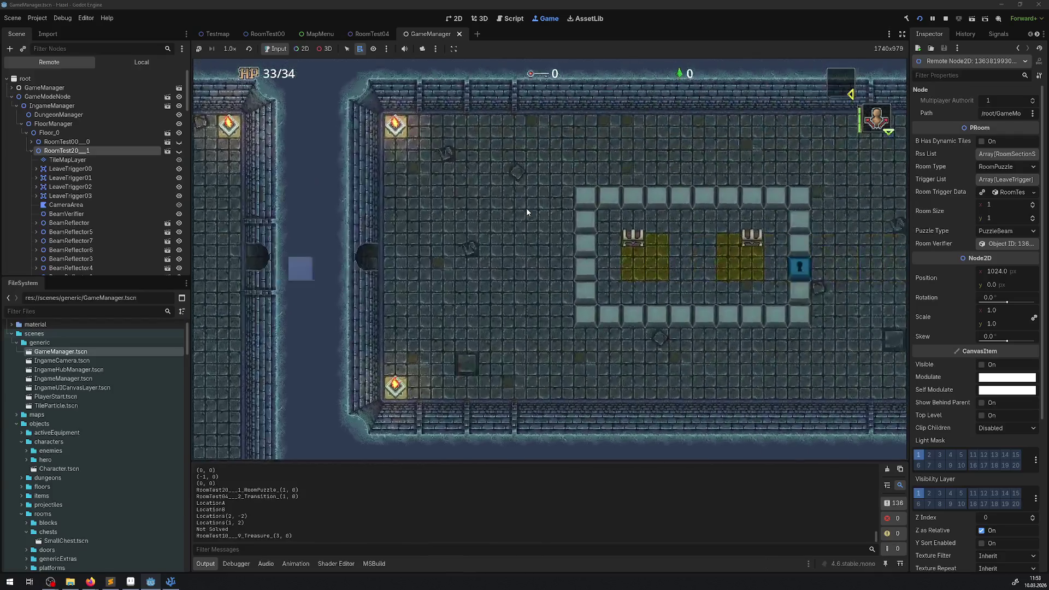
key("Right")
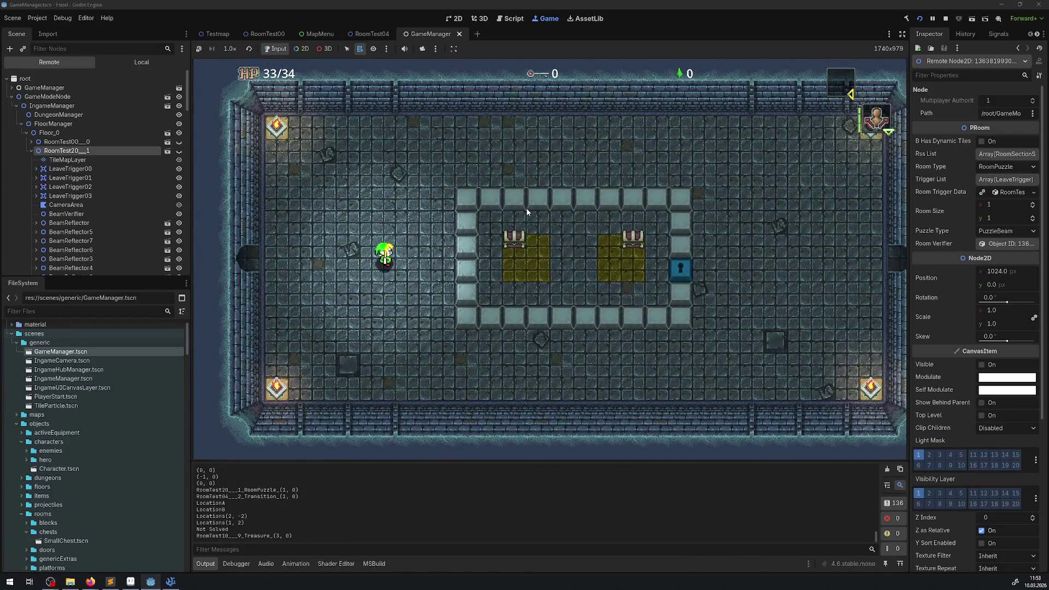
key("m")
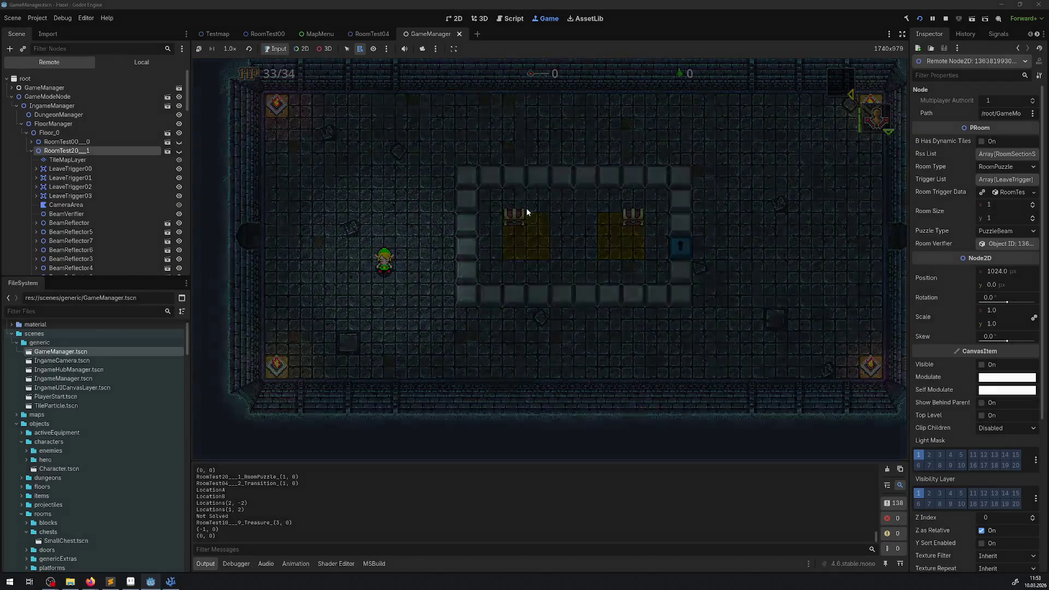
key("Right")
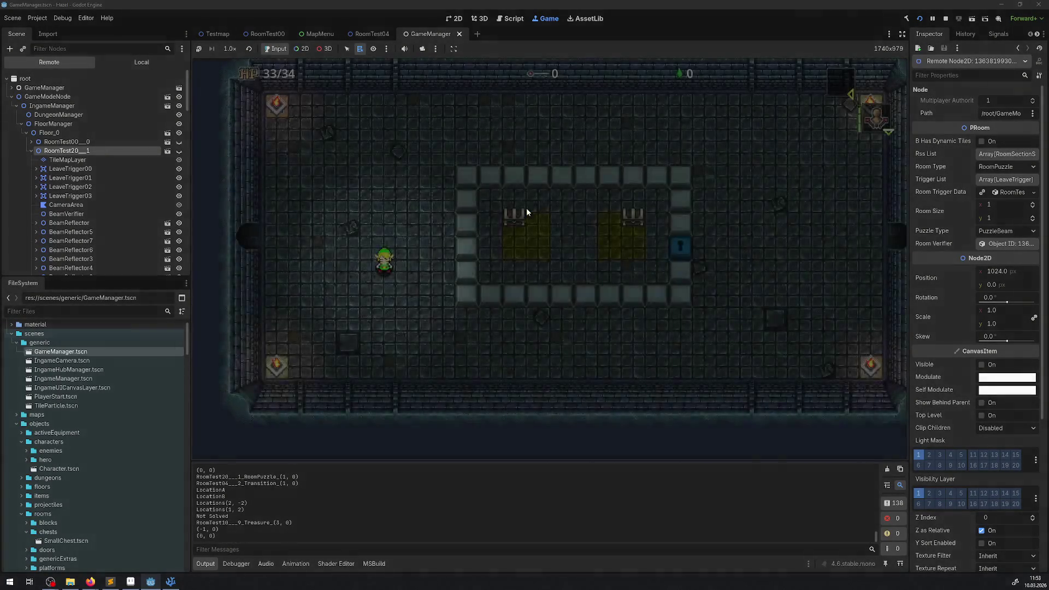
Enter the yellow two-chest treasure room, walk along the lower floor, and open the dungeon map.
key("Right")
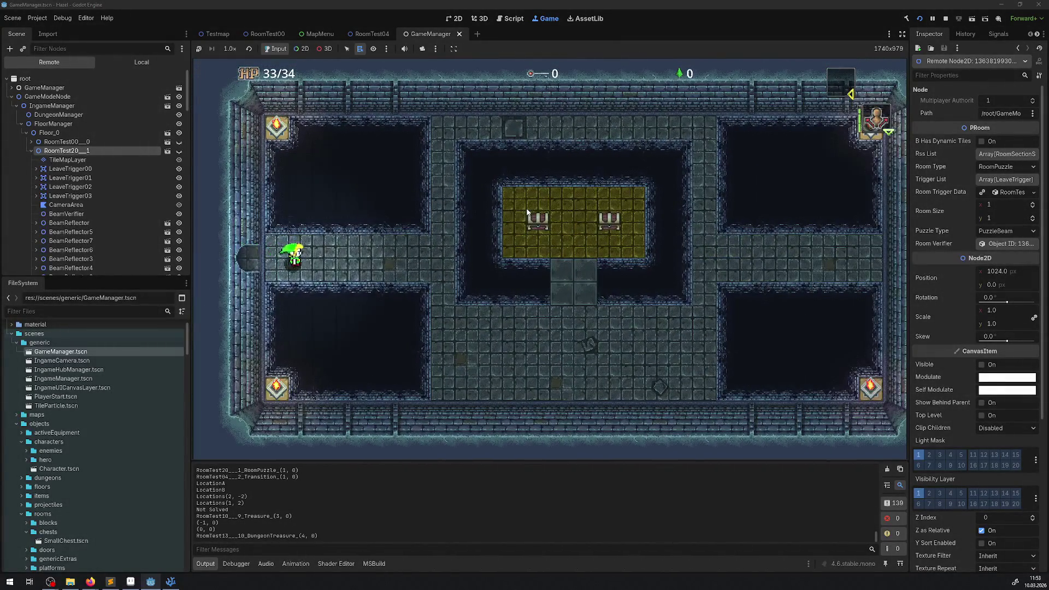
key("Right")
key("Up")
key("Left")
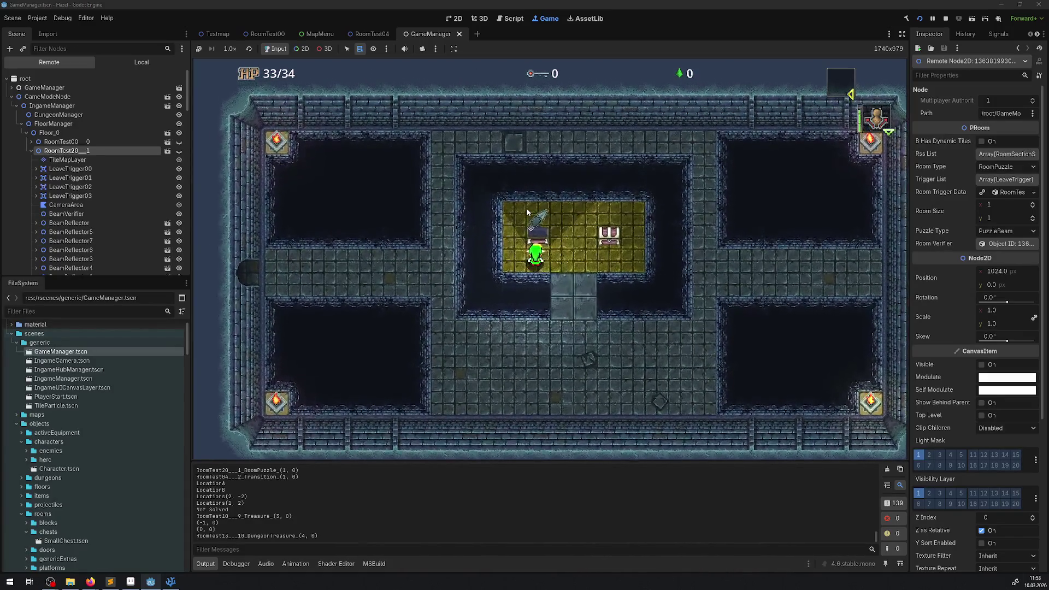
key("Right")
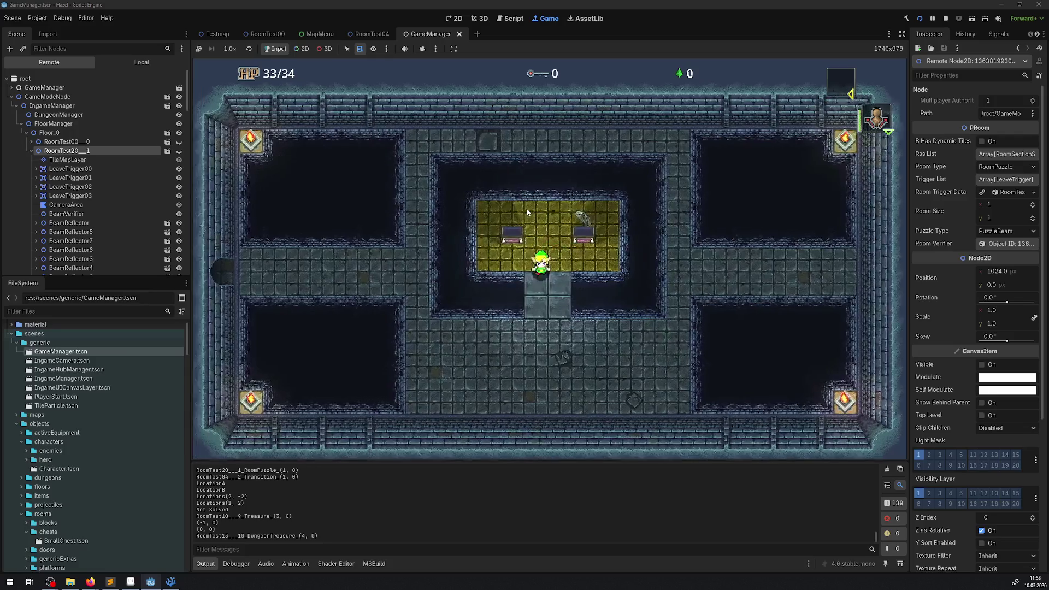
key("Down")
key("Left")
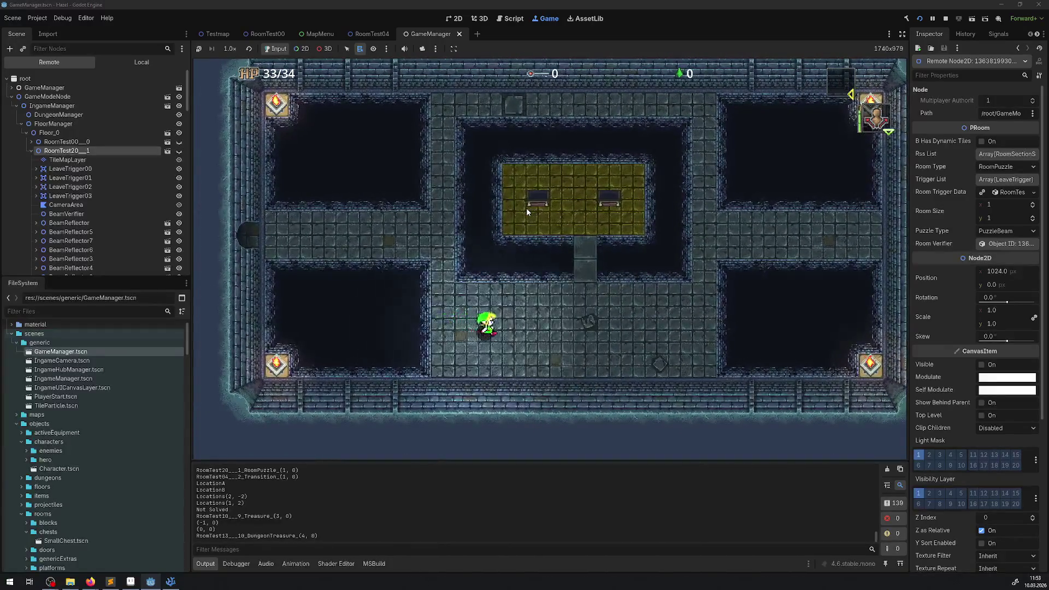
key("Right")
key("Left")
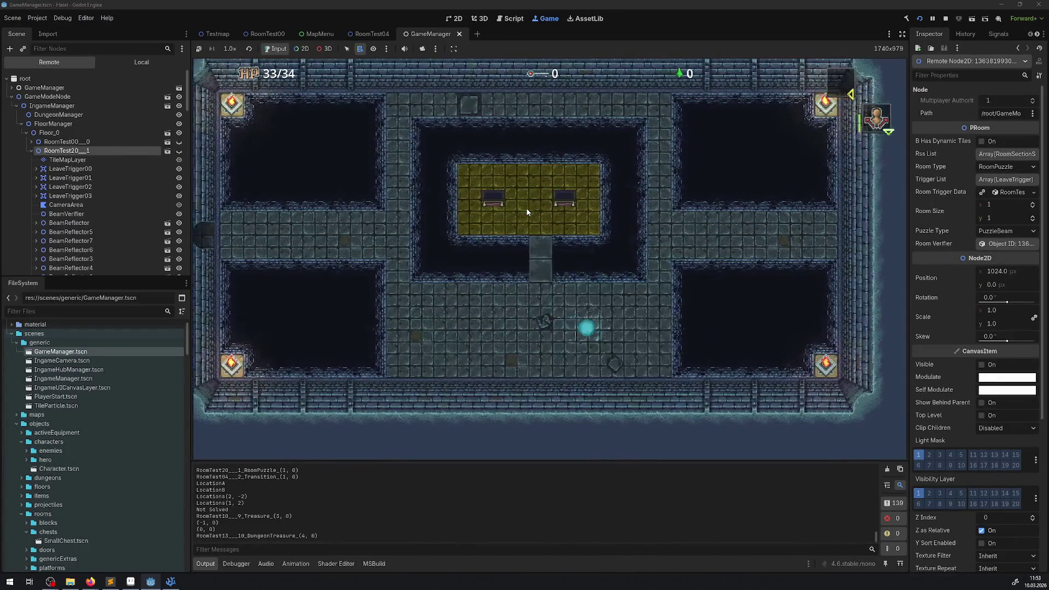
key("m")
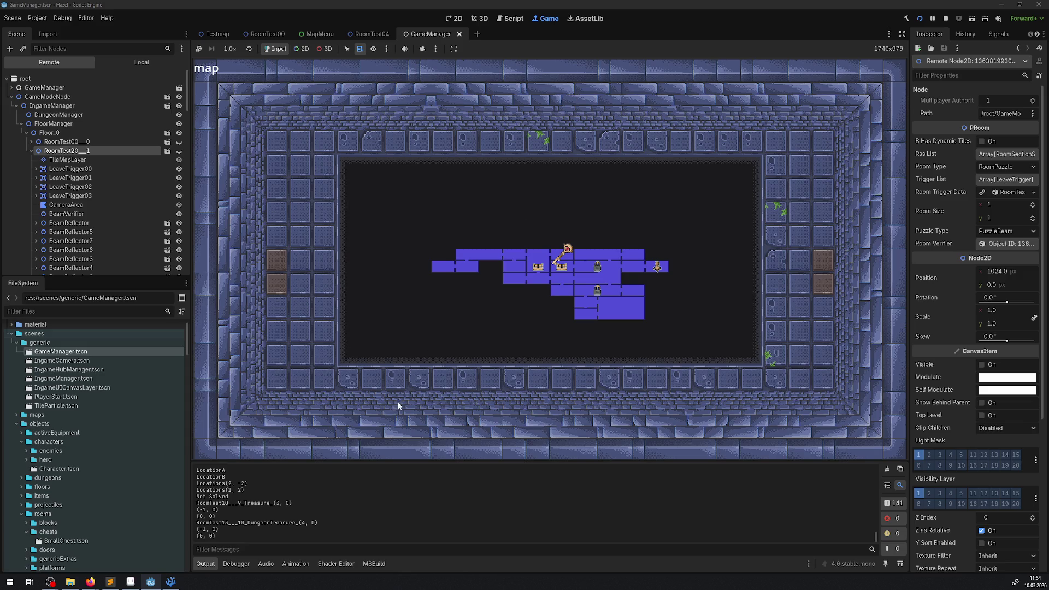
Switch to MapMenu.cs, where the DungeonTreasure GridPos is StartRoomGridPosition divided by RoomSize.
left_click(171, 581)
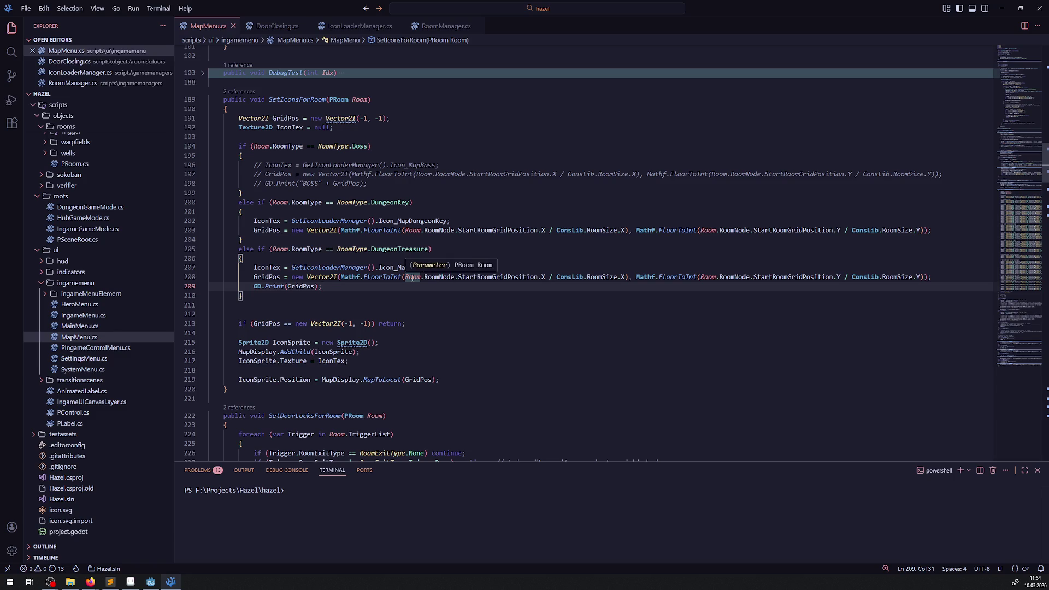
Trace SetIconsForRoom to its call in InitUpdate, then return to Godot's running dungeon map.
double_click(295, 100)
scroll(370, 299, "up", 10)
scroll(369, 299, "up", 8)
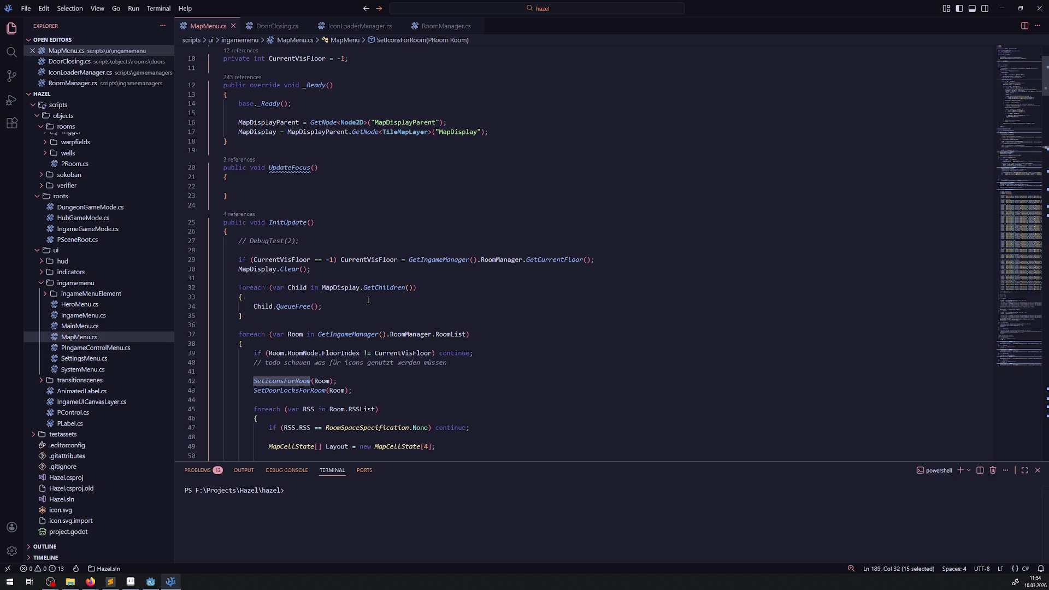
scroll(367, 300, "down", 17)
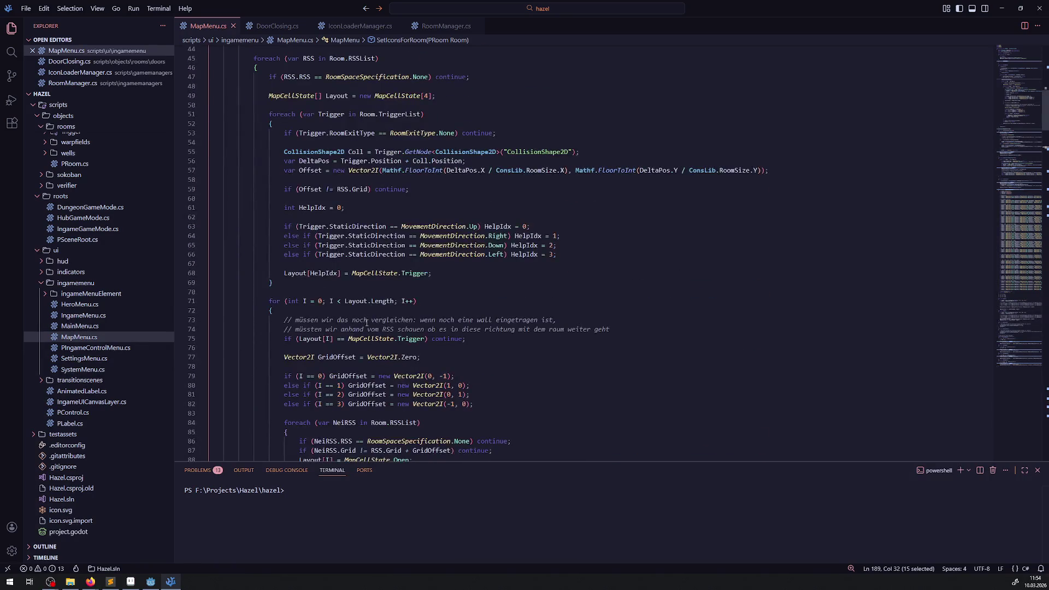
key("alt+Tab")
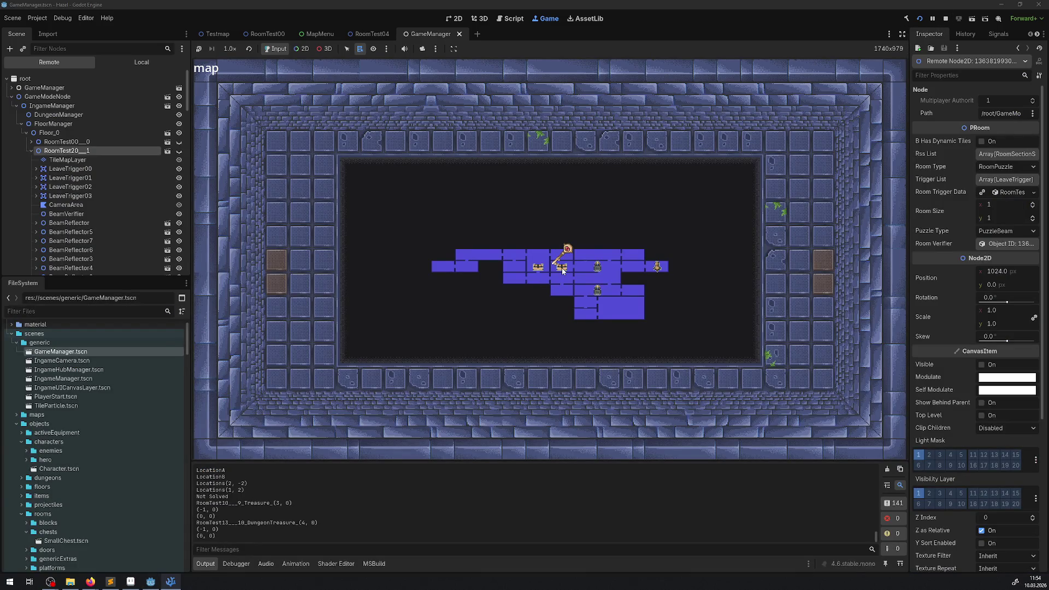
Stop the game, open RoomTest00.tscn, and return to SetIconsForRoom in MapMenu.cs.
left_click(945, 19)
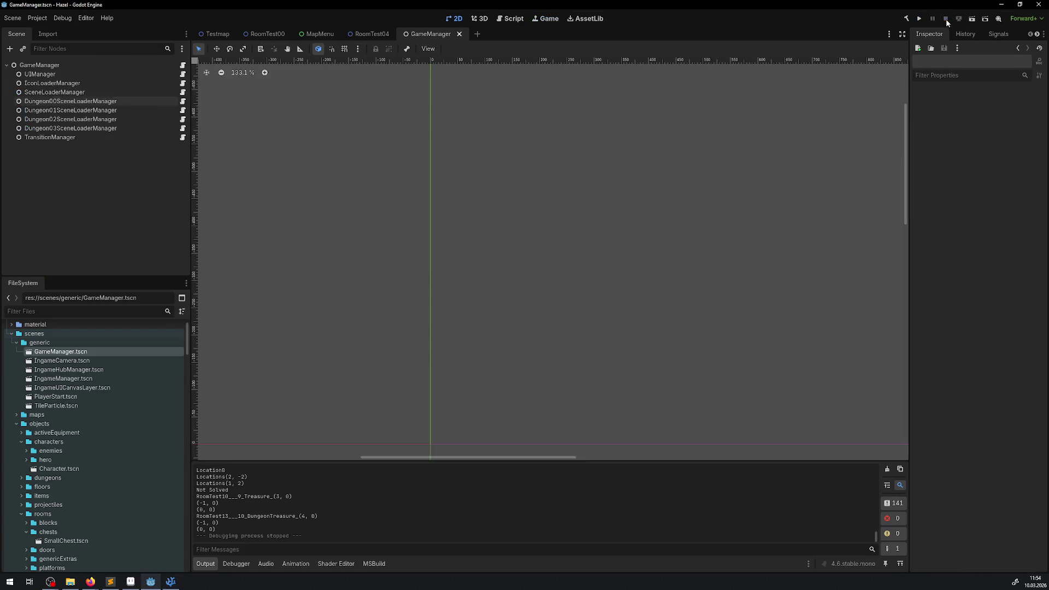
scroll(133, 389, "up", 2)
scroll(82, 423, "down", 10)
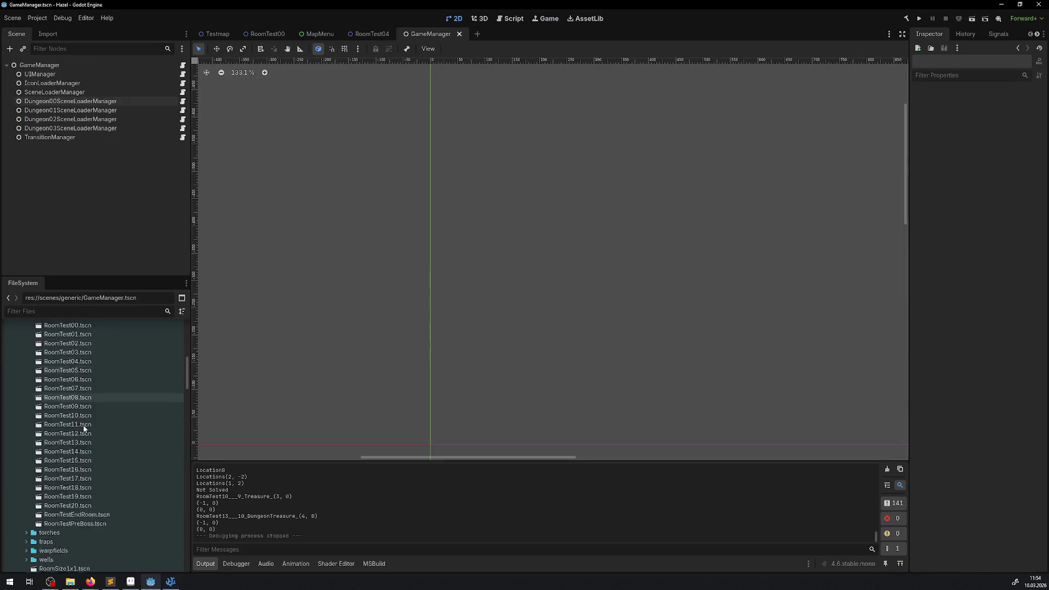
double_click(70, 418)
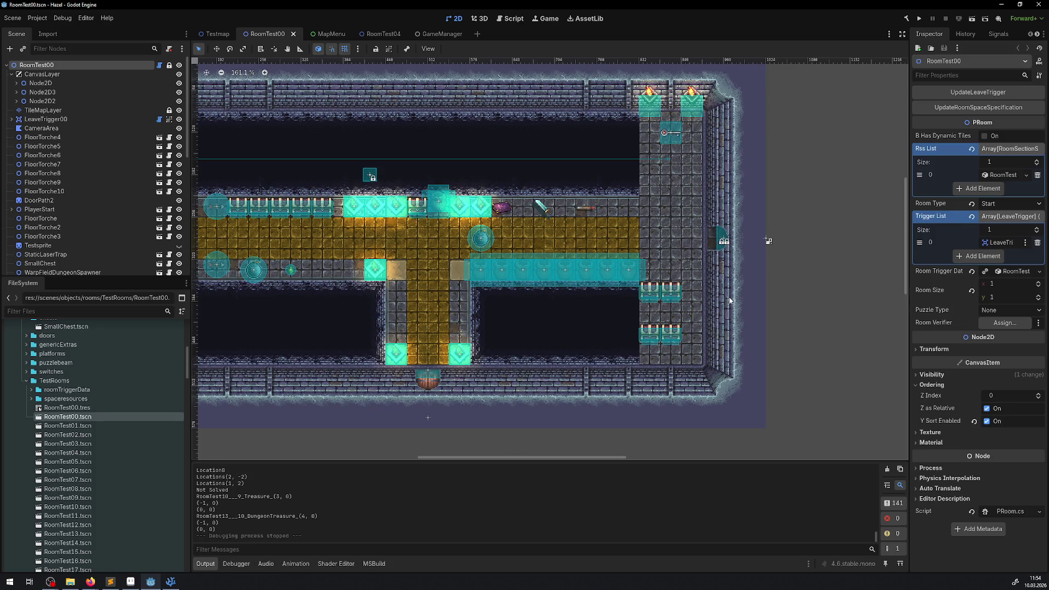
left_click(170, 584)
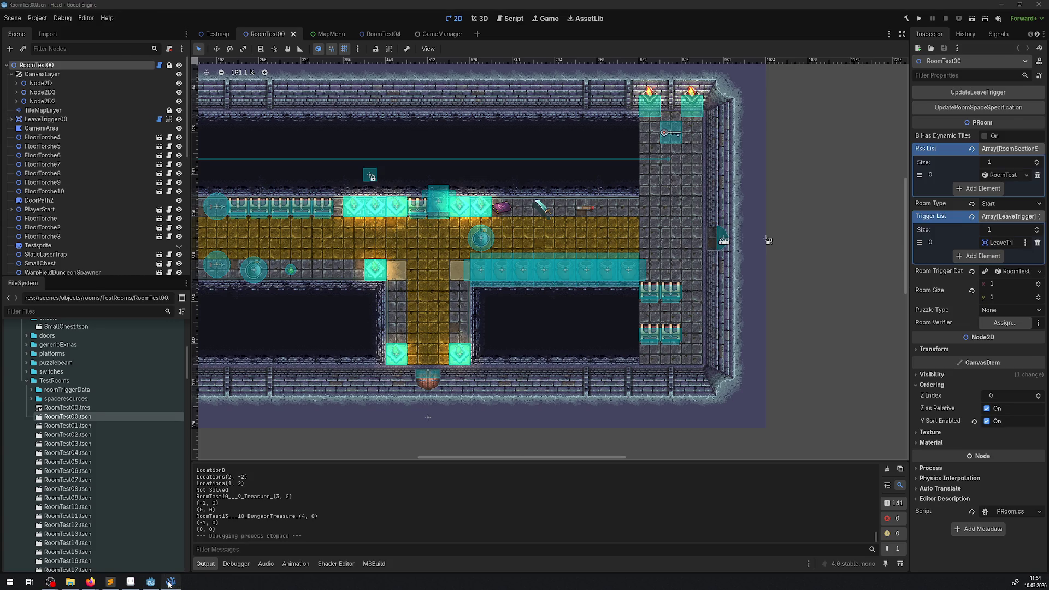
scroll(384, 337, "down", 3)
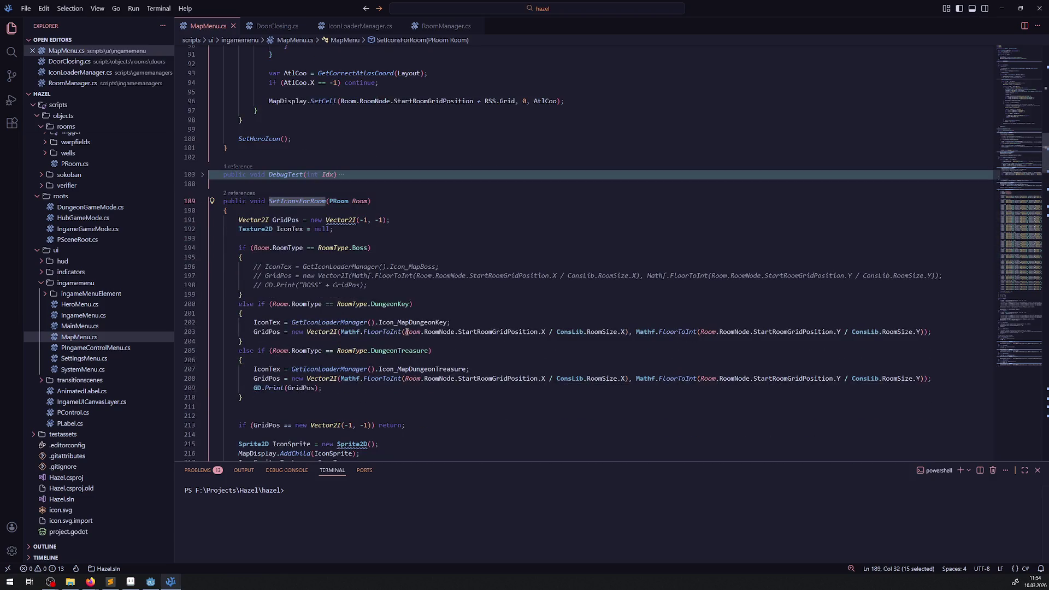
Start debugging the Godot game from Run and Debug so it halts at line 207's breakpoint.
mouse_move(387, 351)
left_click(11, 100)
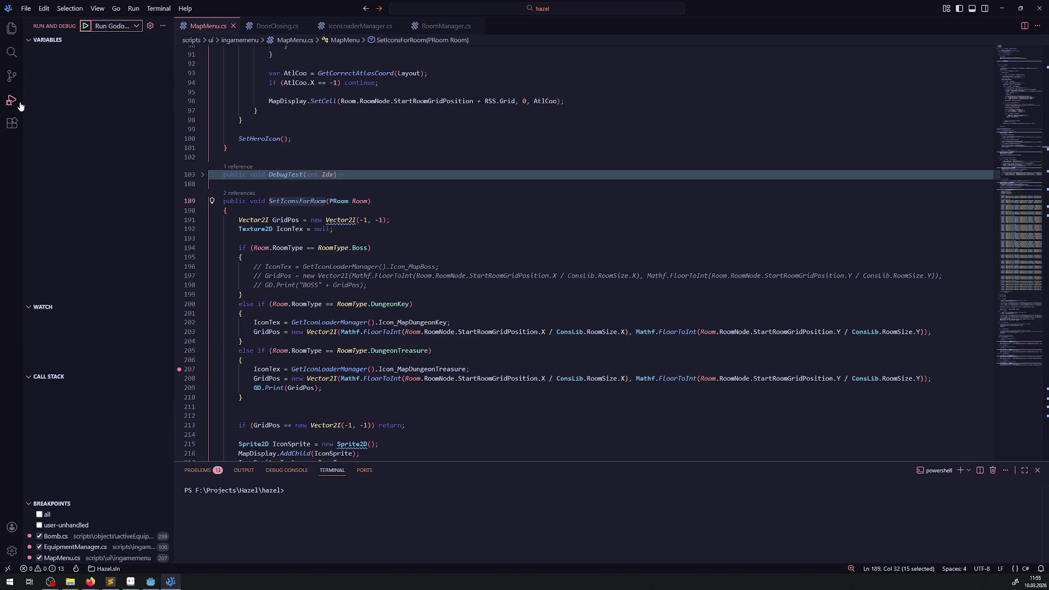
left_click(95, 27)
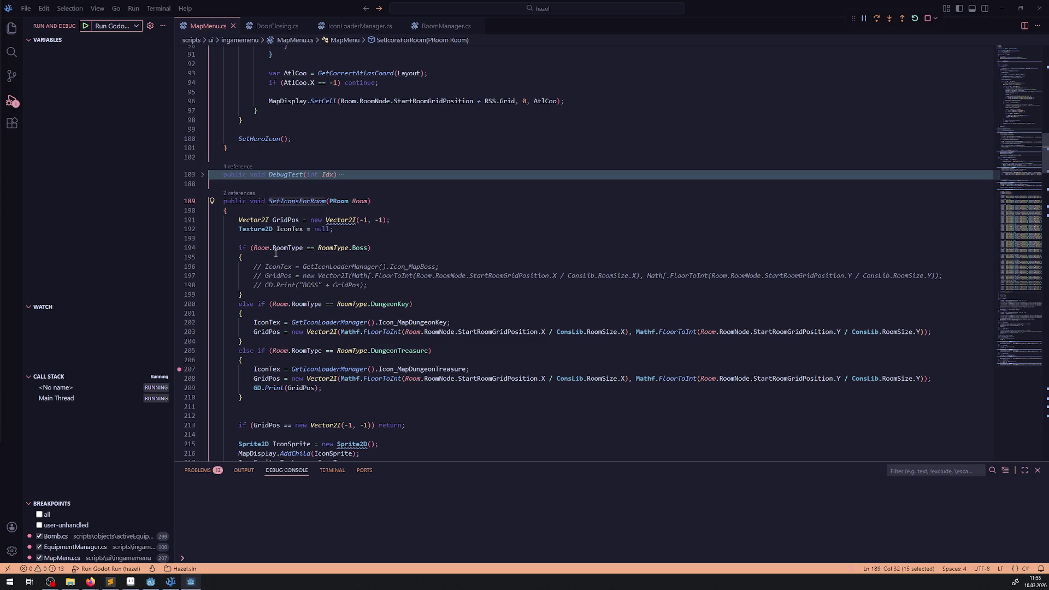
mouse_move(276, 252)
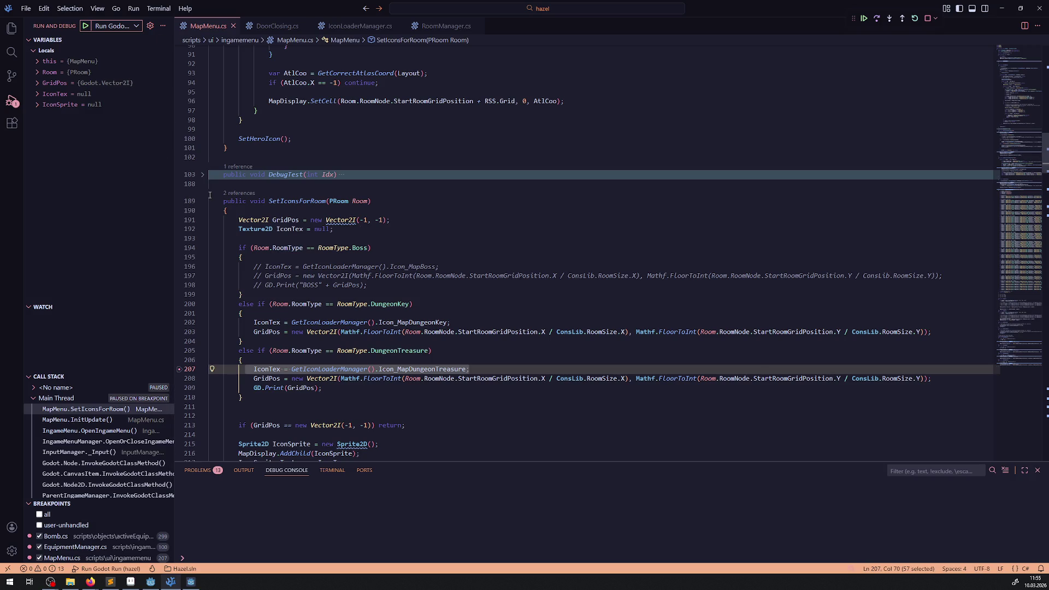
Expand the Room variable and its Position in a widened Variables panel to read coordinates.
left_click(34, 75)
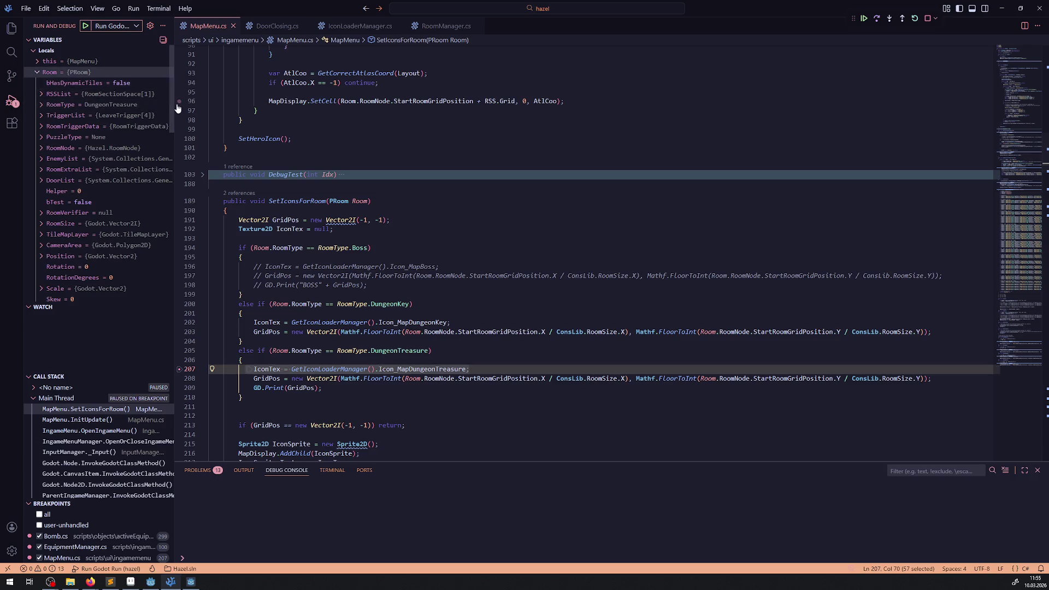
left_click_drag(174, 107, 274, 106)
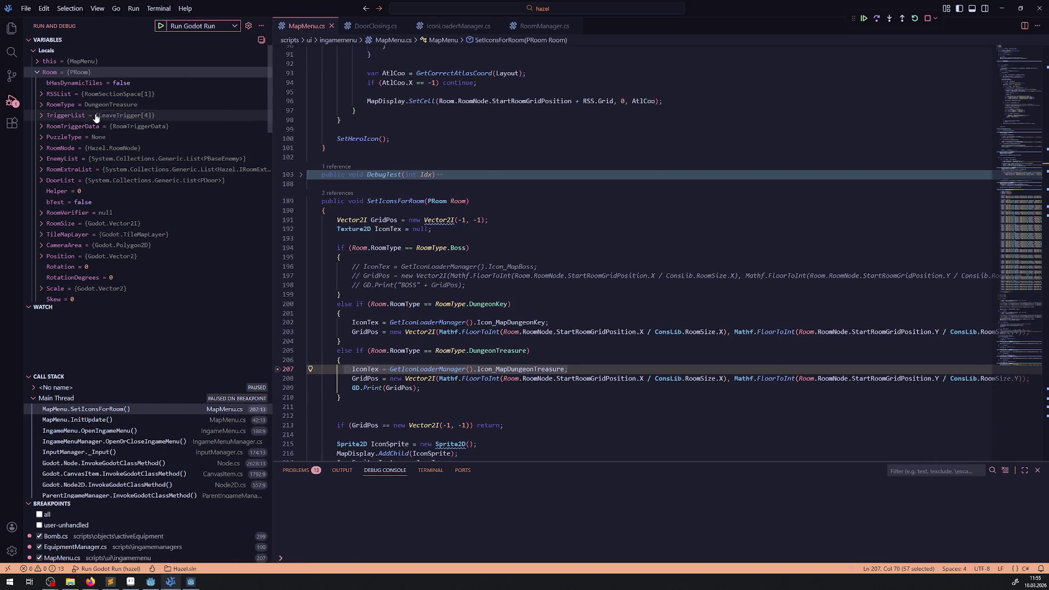
scroll(54, 222, "down", 2)
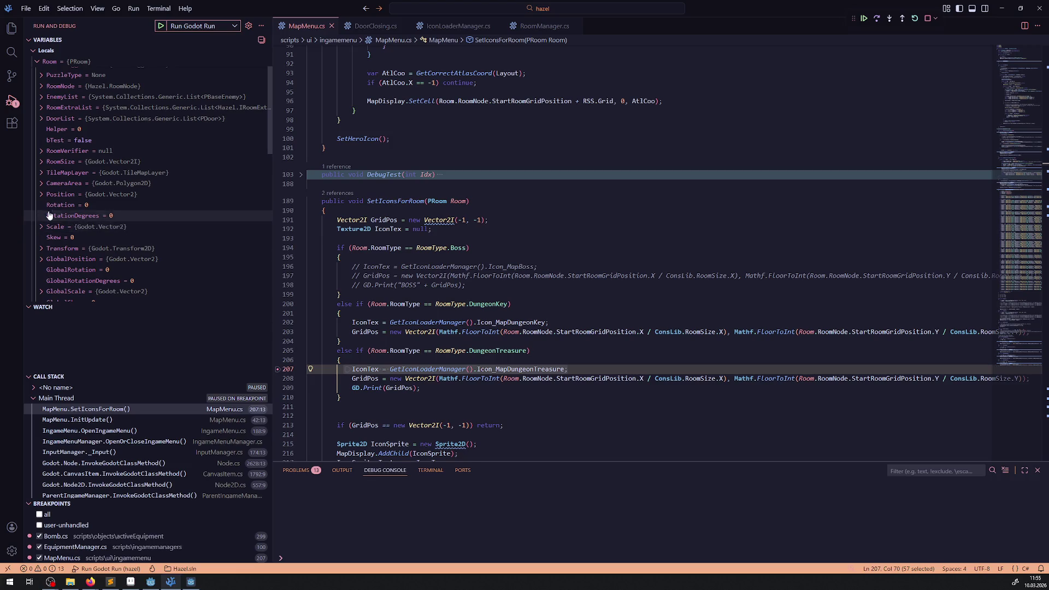
left_click(41, 197)
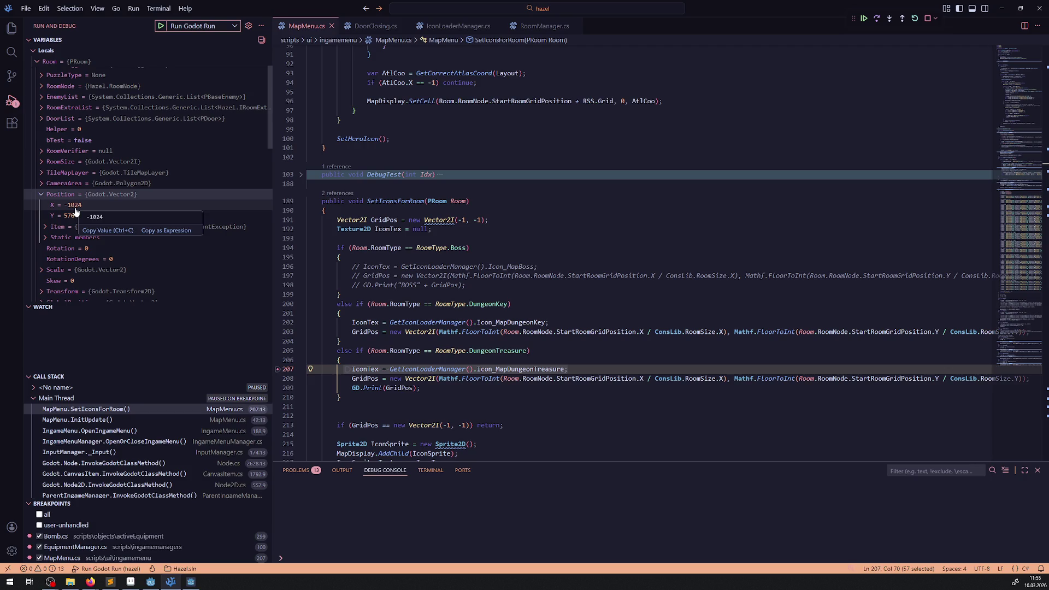
left_click(44, 196)
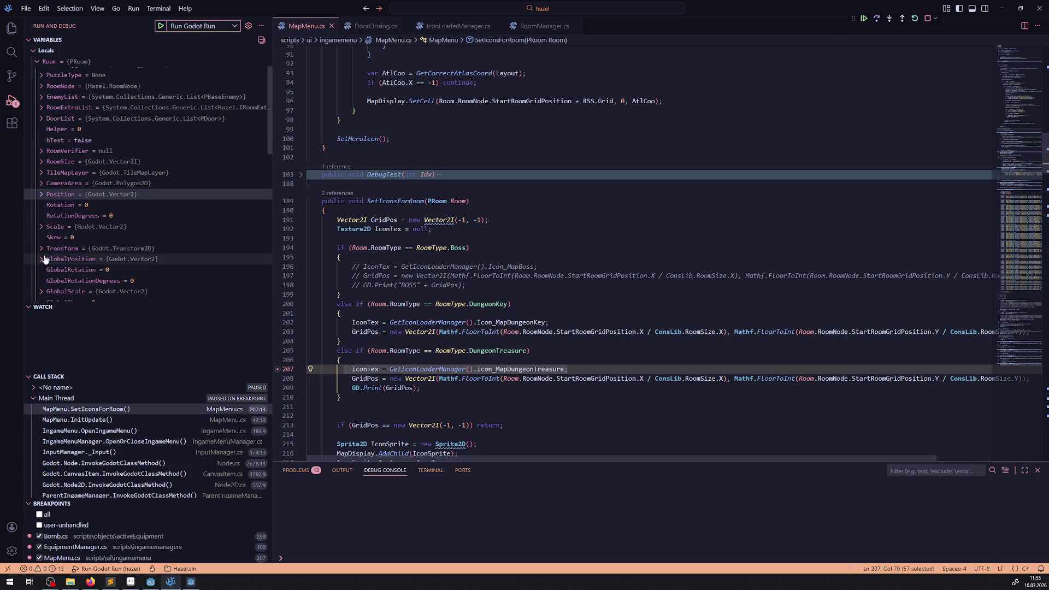
scroll(199, 264, "up", 2)
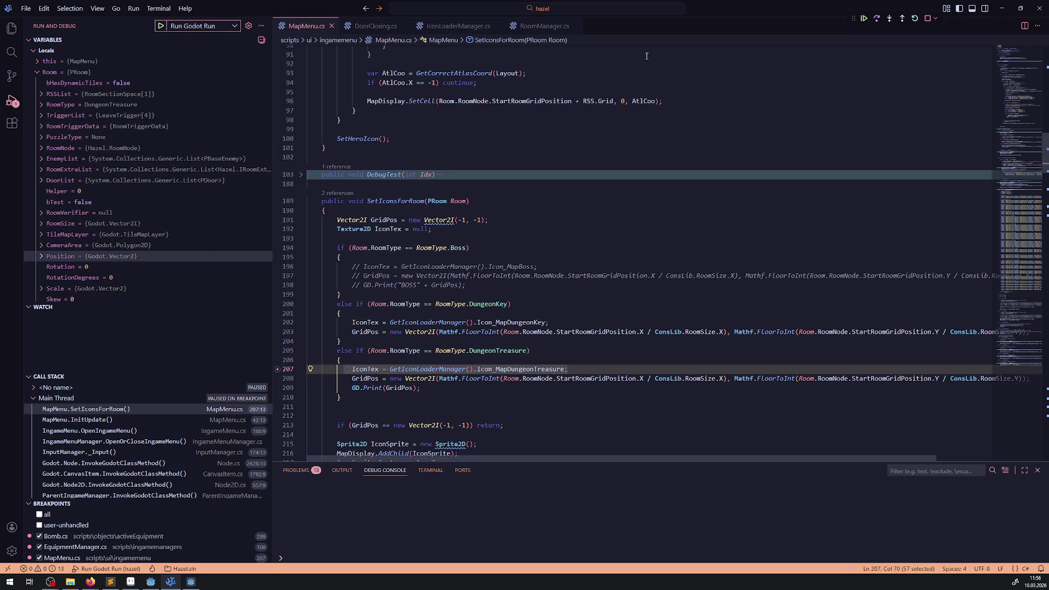
Continue to the treasure icon breakpoint and step over to line 208's GridPos calculation.
left_click_drag(883, 20, 622, 44)
left_click(614, 44)
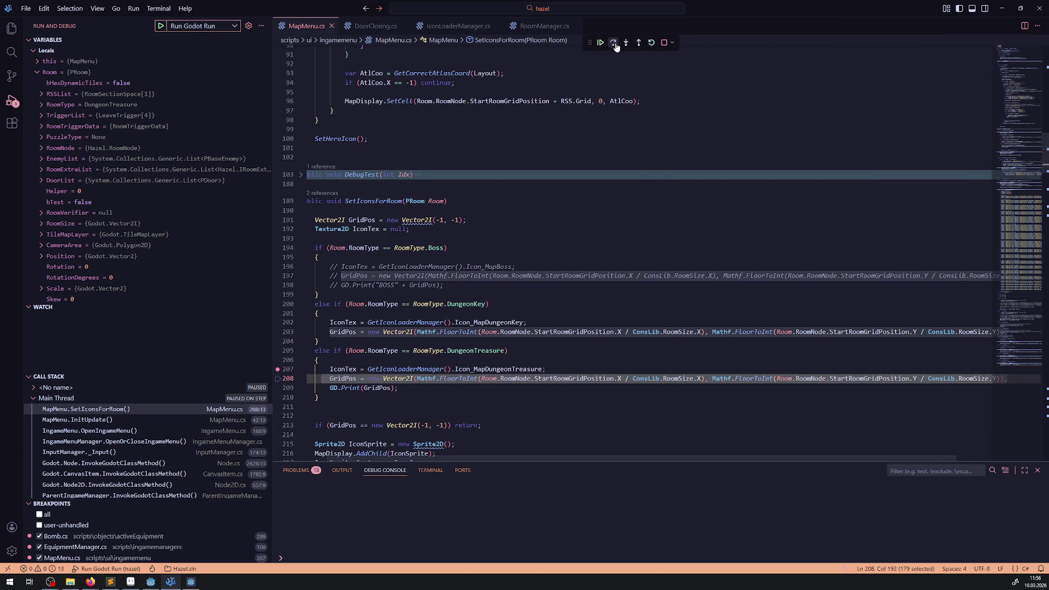
left_click(614, 43)
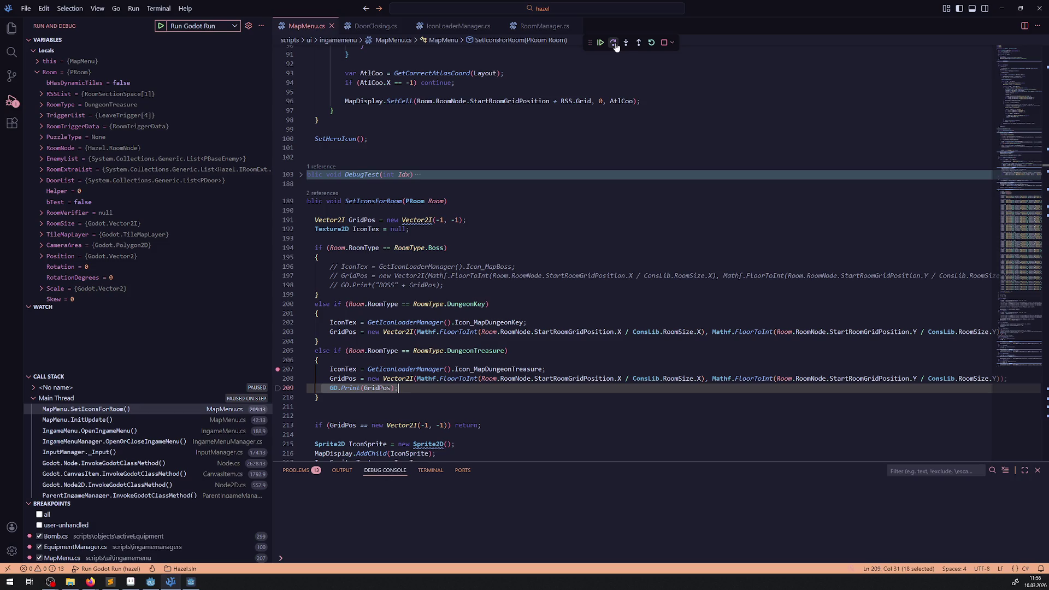
left_click(600, 43)
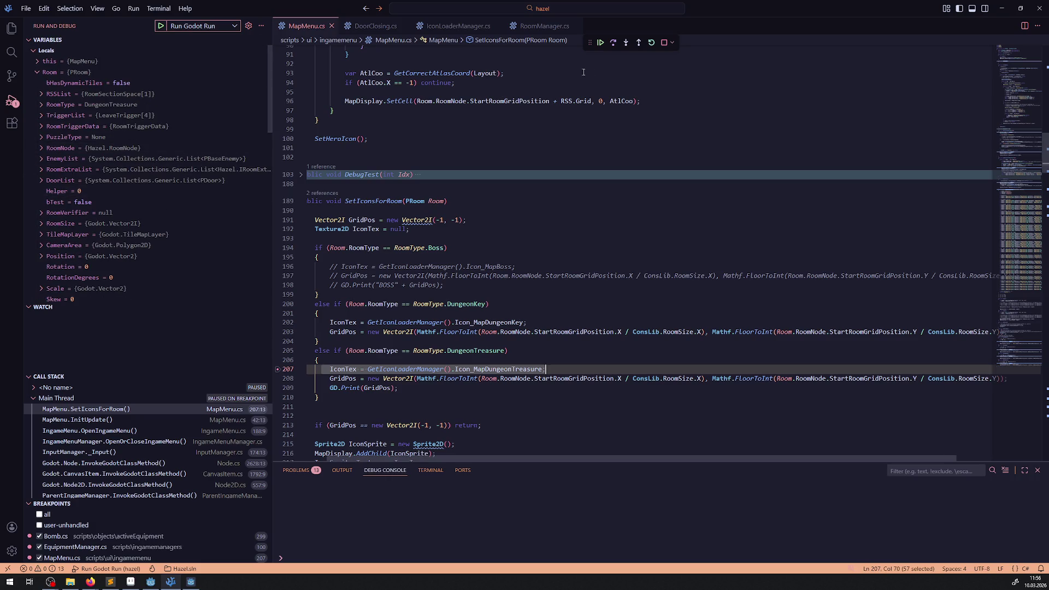
left_click(613, 43)
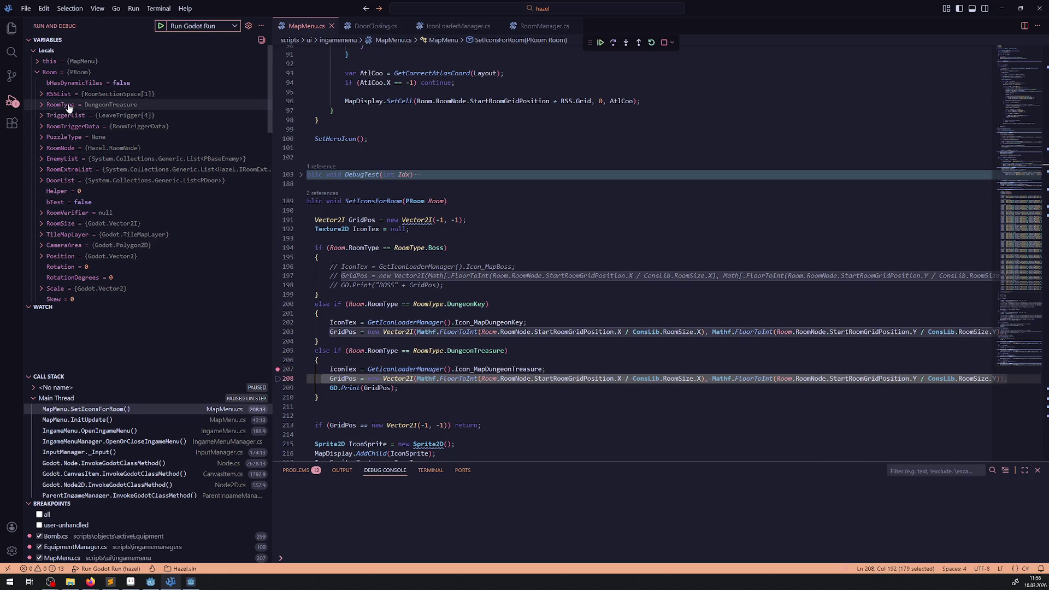
Step out to InitUpdate's room loop and inspect the this and IngameMenu fields in Variables.
left_click(638, 44)
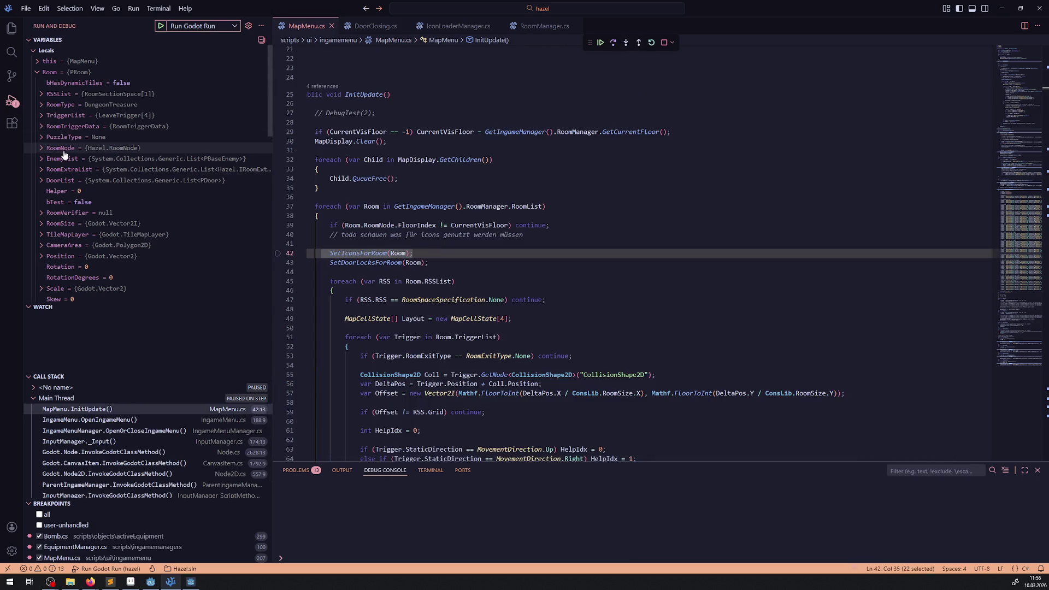
left_click(38, 72)
left_click(38, 62)
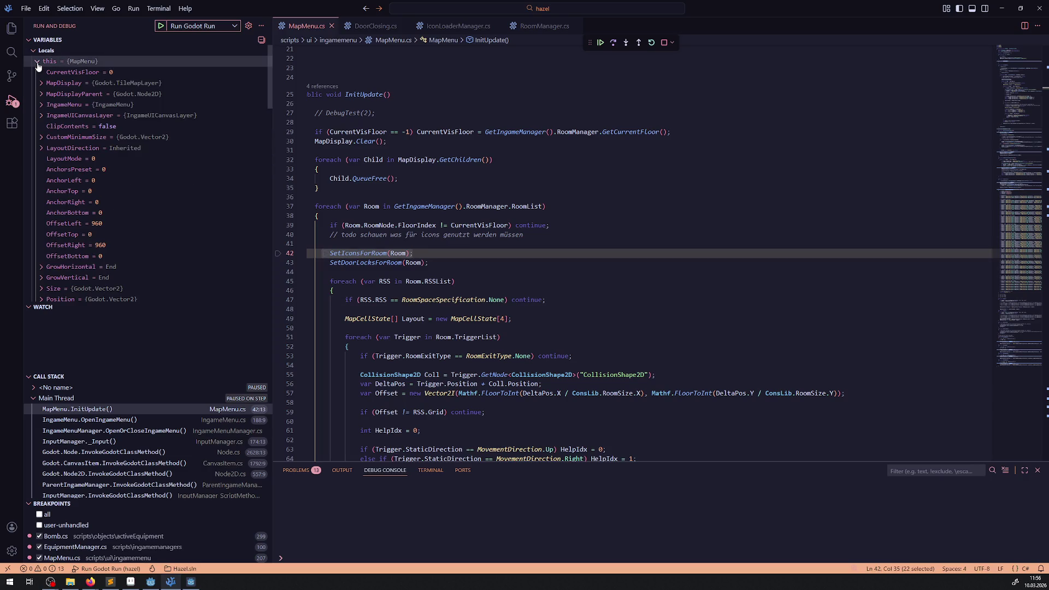
left_click(43, 105)
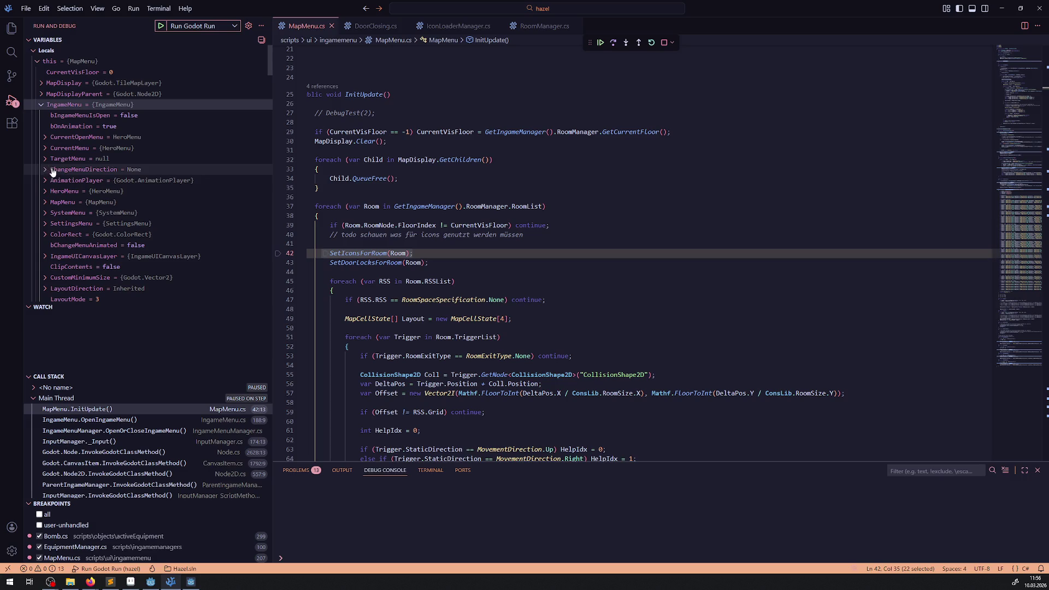
scroll(85, 208, "down", 2)
scroll(77, 200, "up", 3)
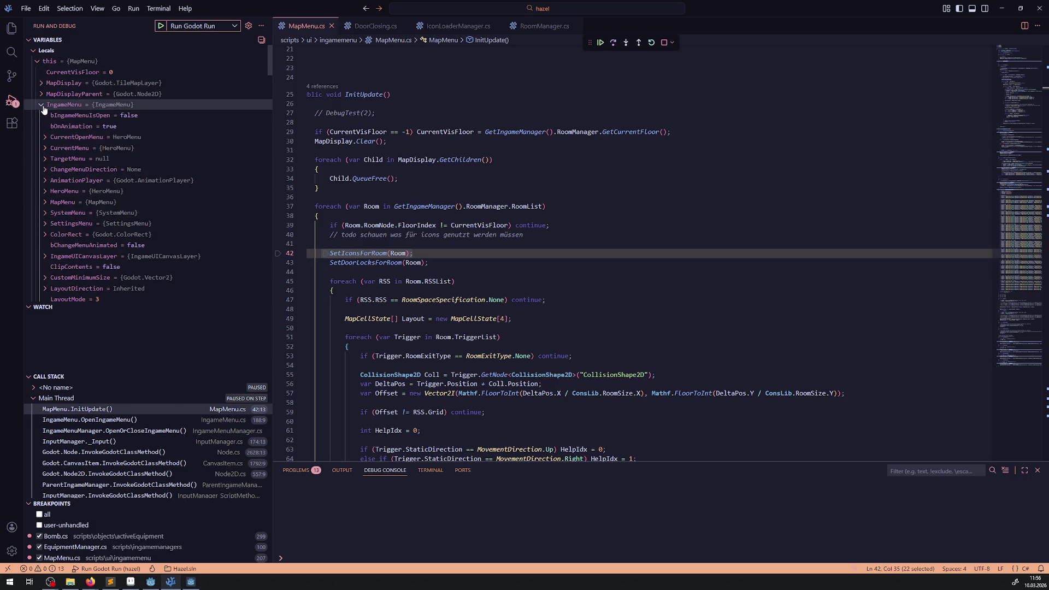
left_click(42, 104)
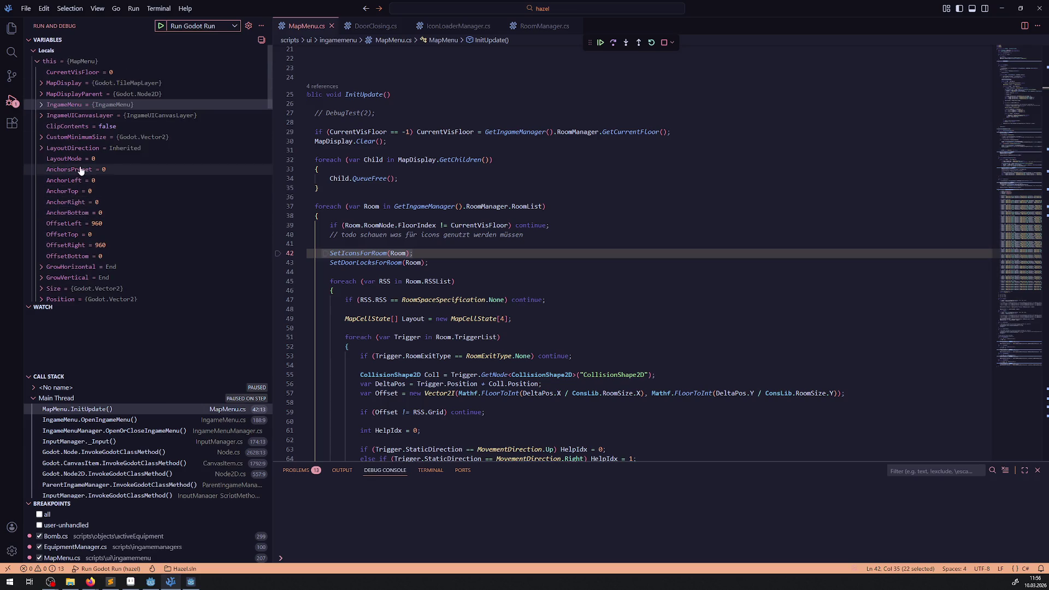
Select the RoomManager.RoomList expression on line 37.
scroll(88, 197, "down", 3)
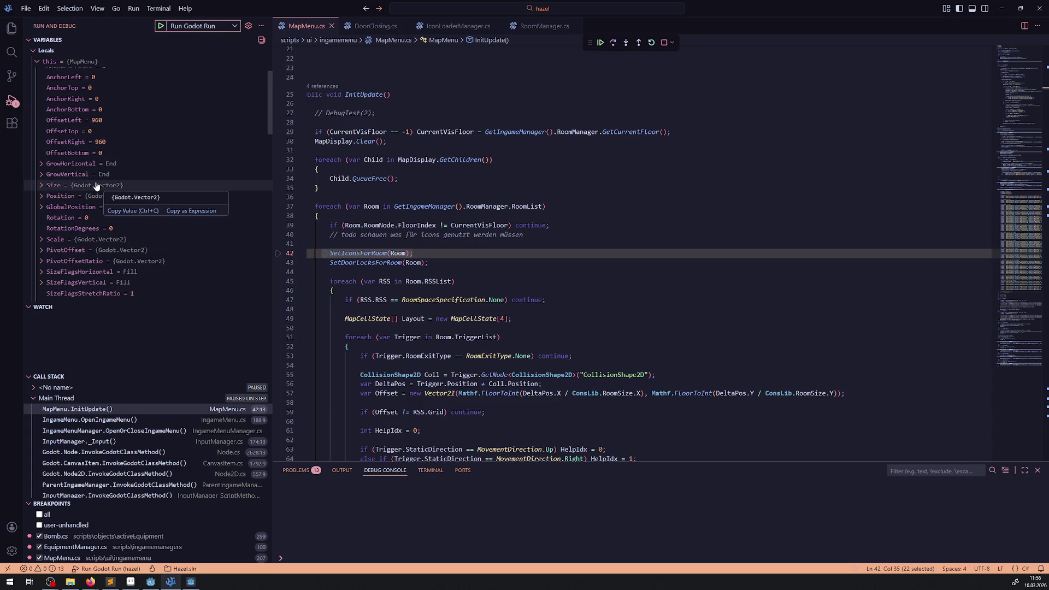
scroll(95, 186, "down", 1)
left_click_drag(395, 206, 545, 206)
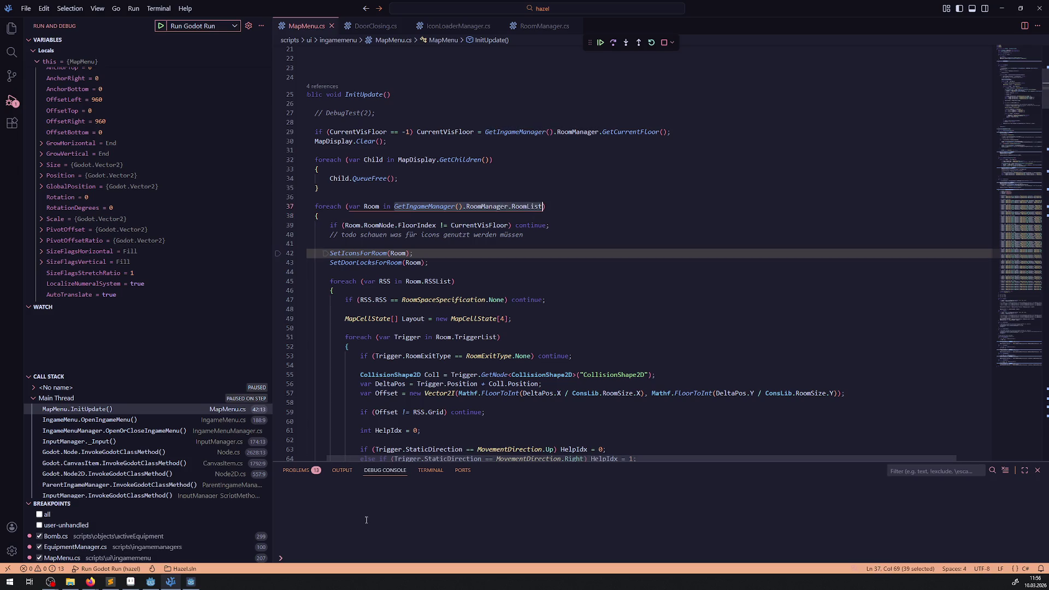
Evaluate RoomManager.RoomList in an enlarged Debug Console and expand its 27 rooms.
type("GetIngameManager().RoomManager.RoomList")
key("Return")
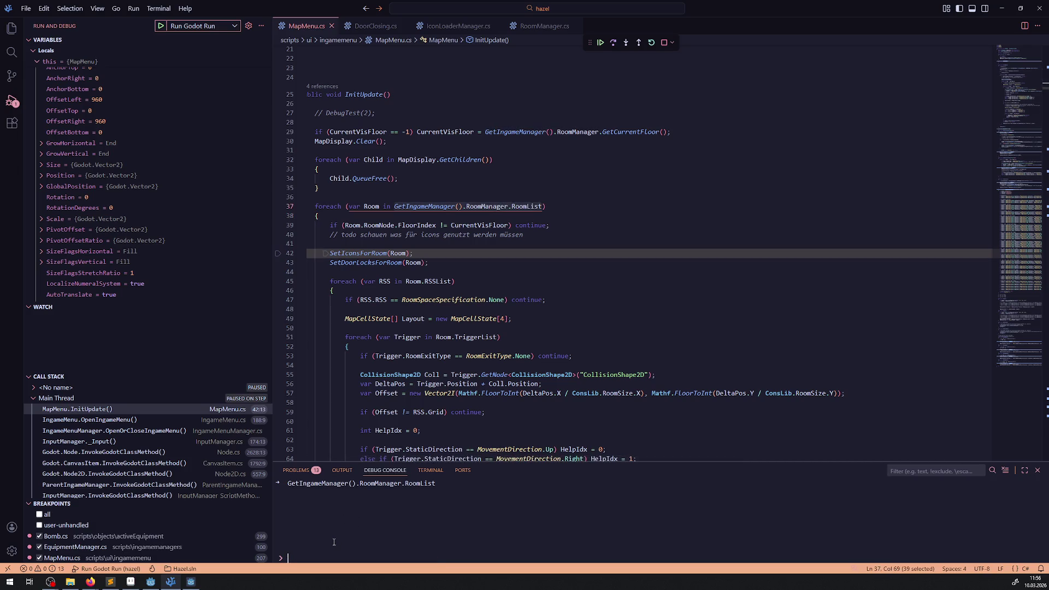
left_click_drag(355, 464, 357, 157)
left_click(284, 188)
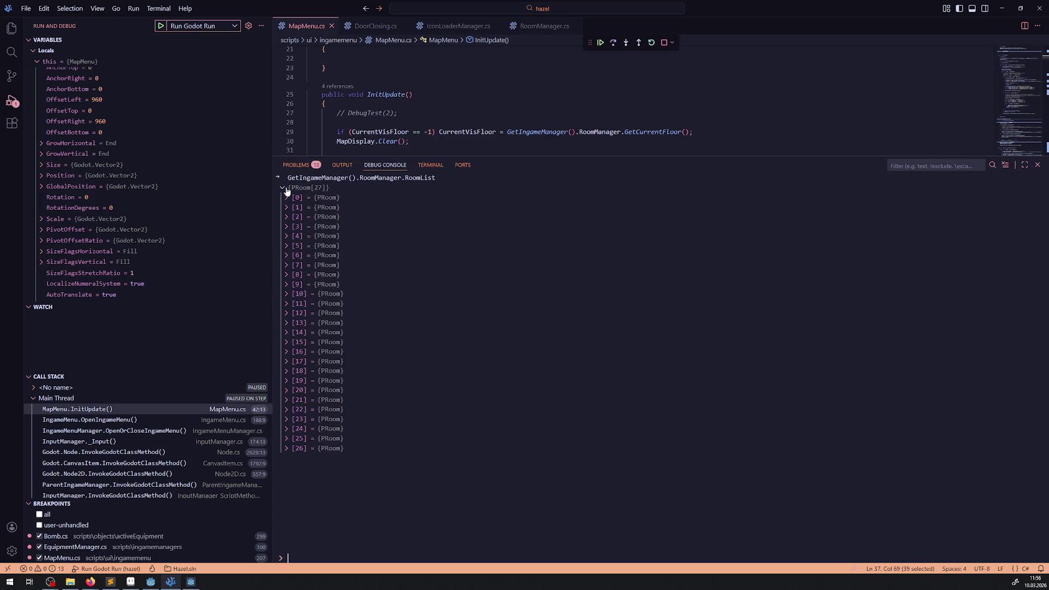
Inspect the members of rooms [0], [1] and [2] in turn.
left_click(289, 198)
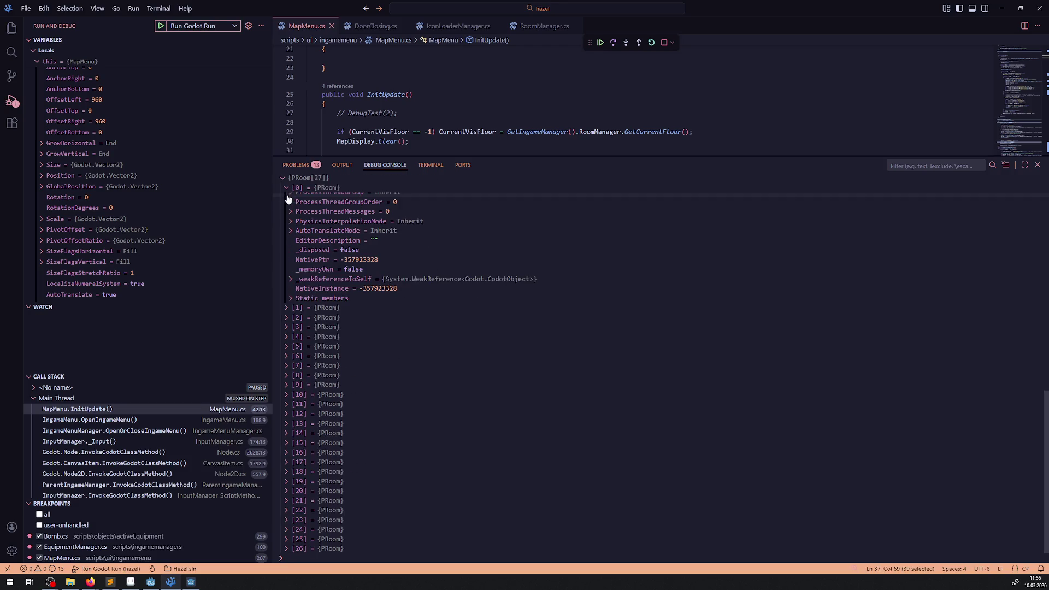
scroll(328, 265, "up", 10)
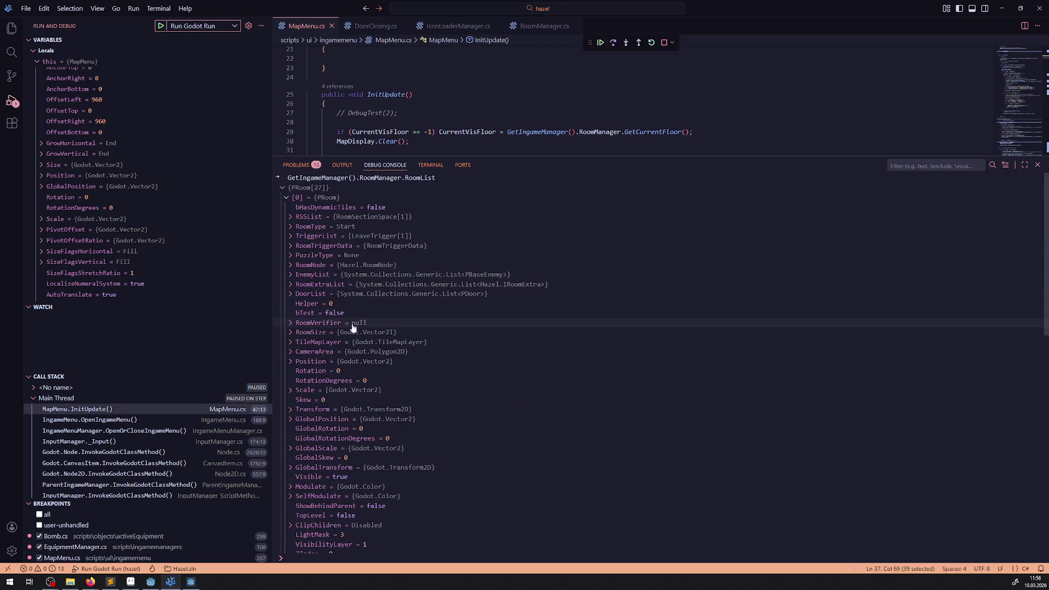
left_click(288, 199)
left_click(290, 208)
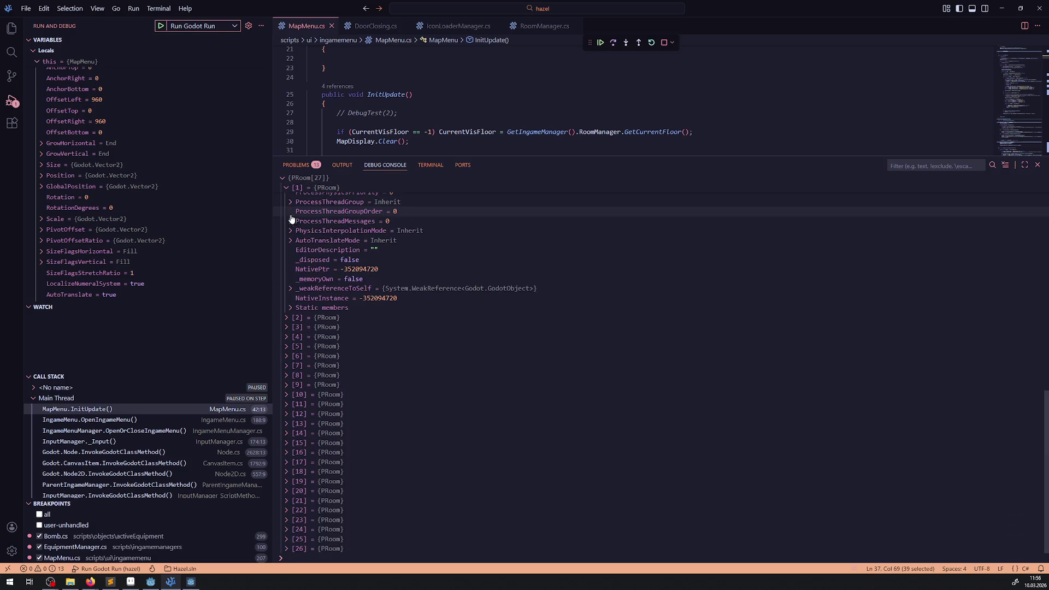
scroll(290, 218, "up", 10)
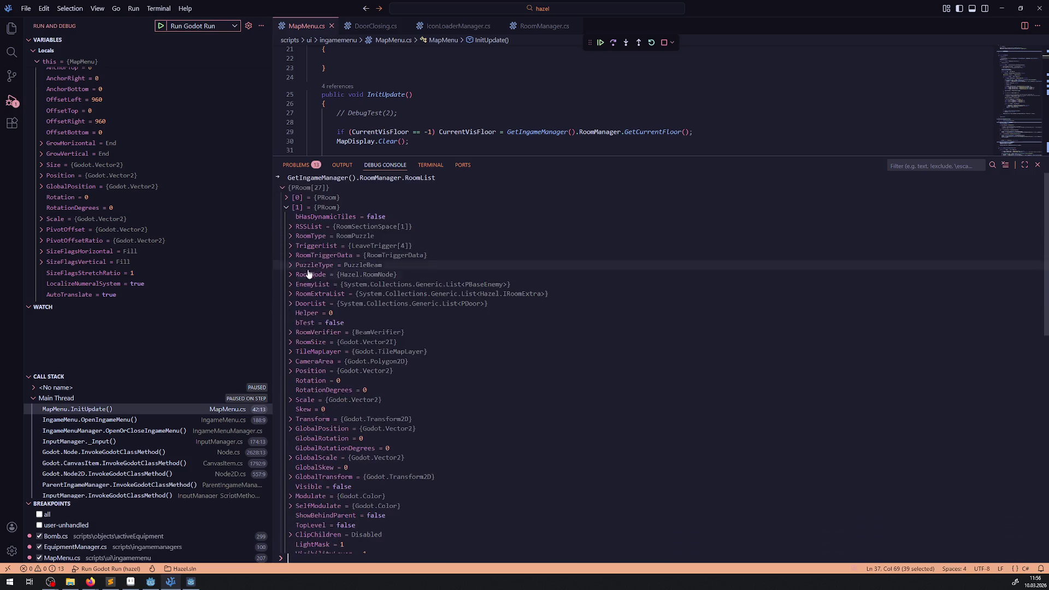
left_click(288, 208)
left_click(287, 217)
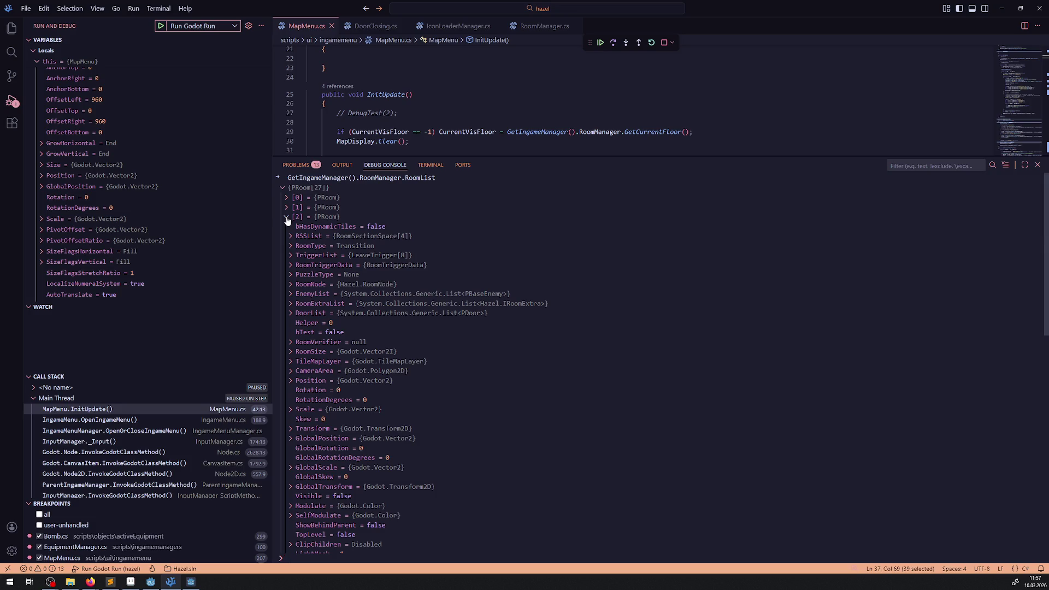
left_click(286, 217)
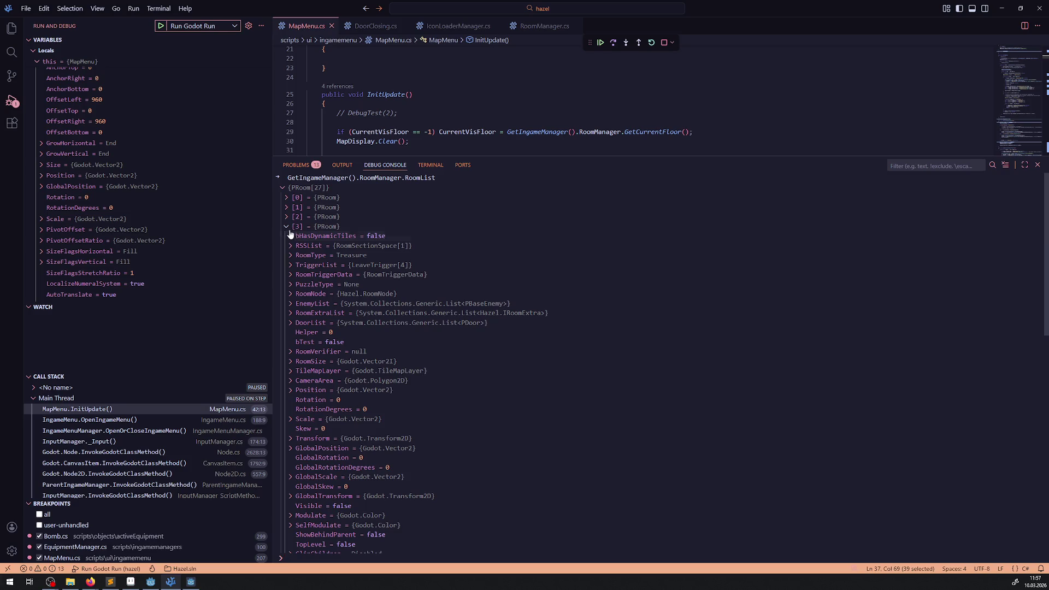
Check rooms [3] and the DungeonTreasure room [4], then stop the debug session.
left_click(287, 227)
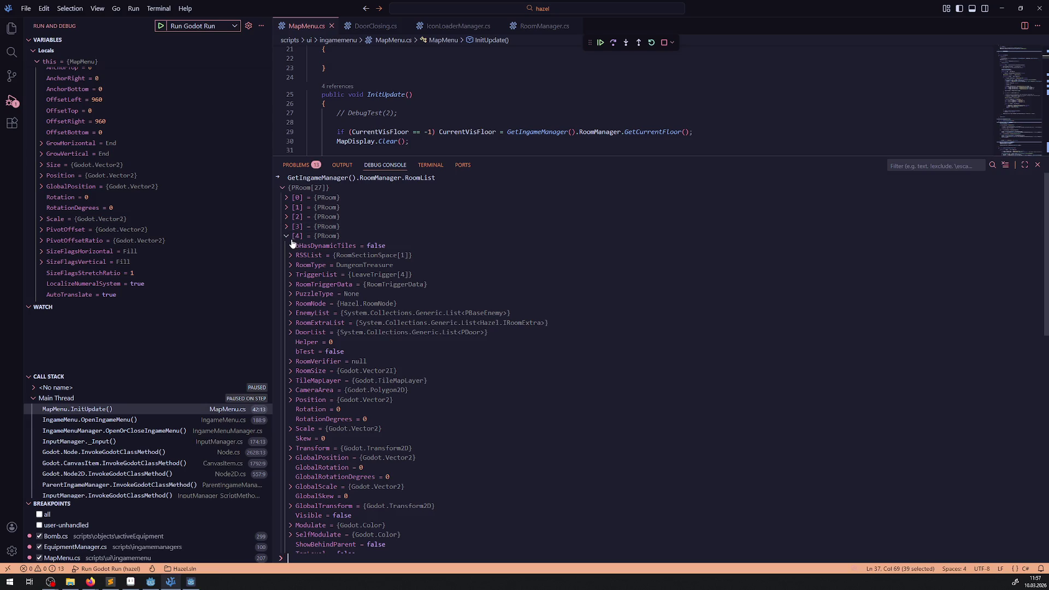
scroll(363, 349, "down", 3)
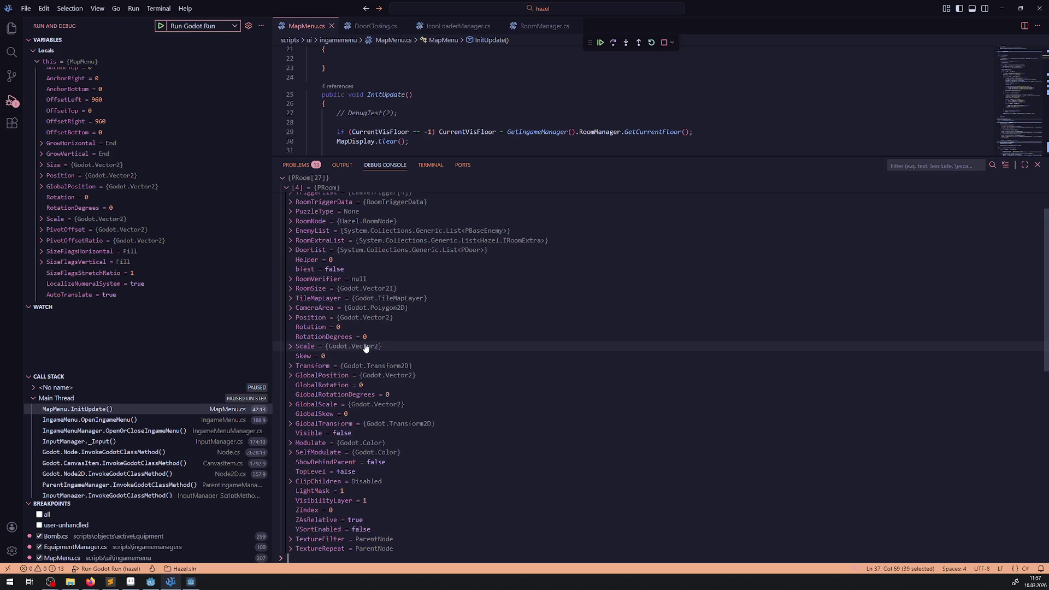
scroll(362, 346, "down", 2)
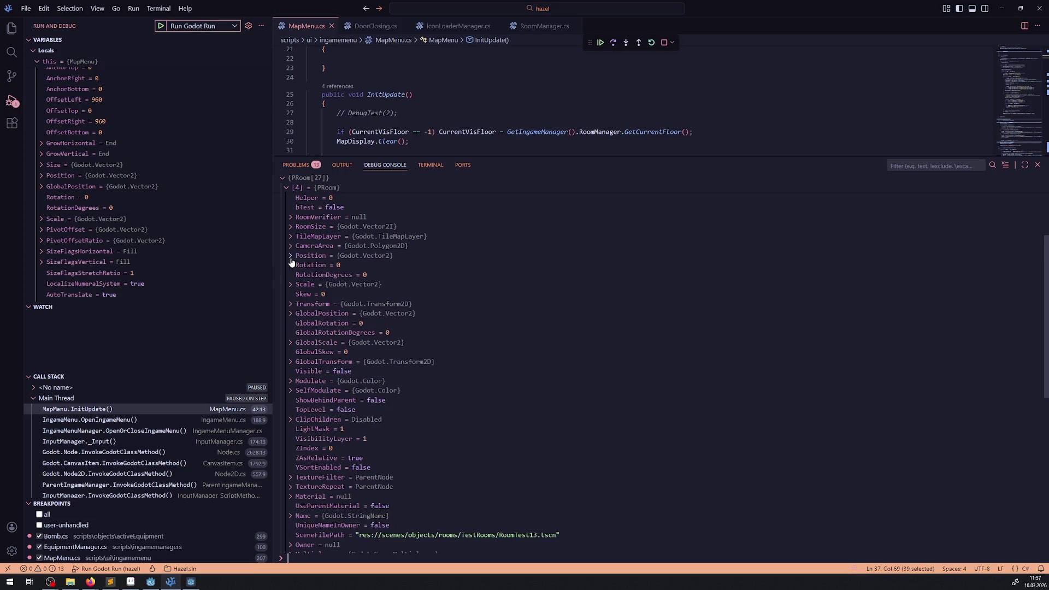
scroll(333, 361, "up", 3)
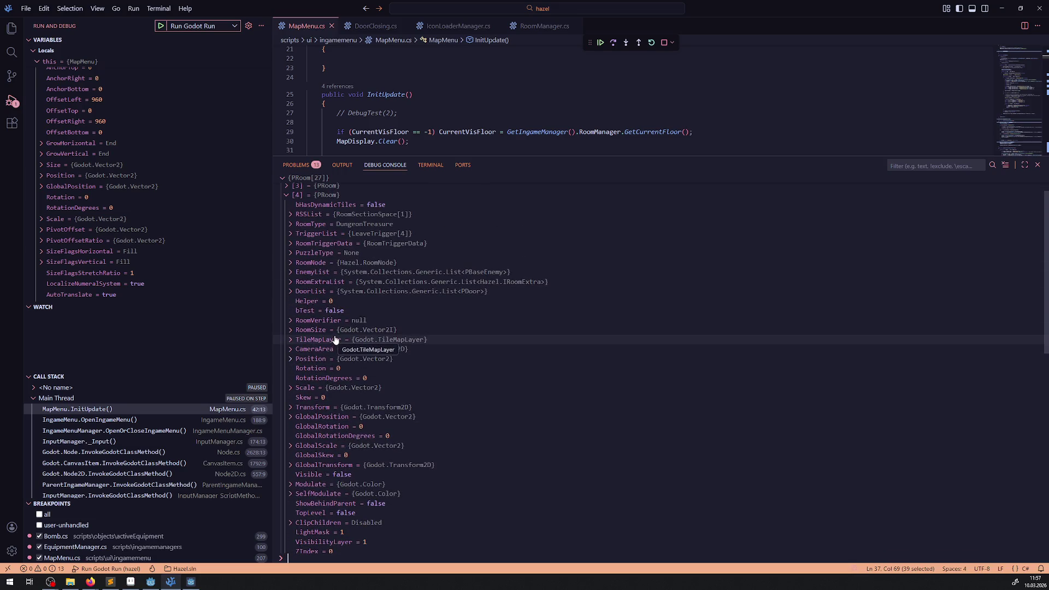
scroll(335, 340, "up", 1)
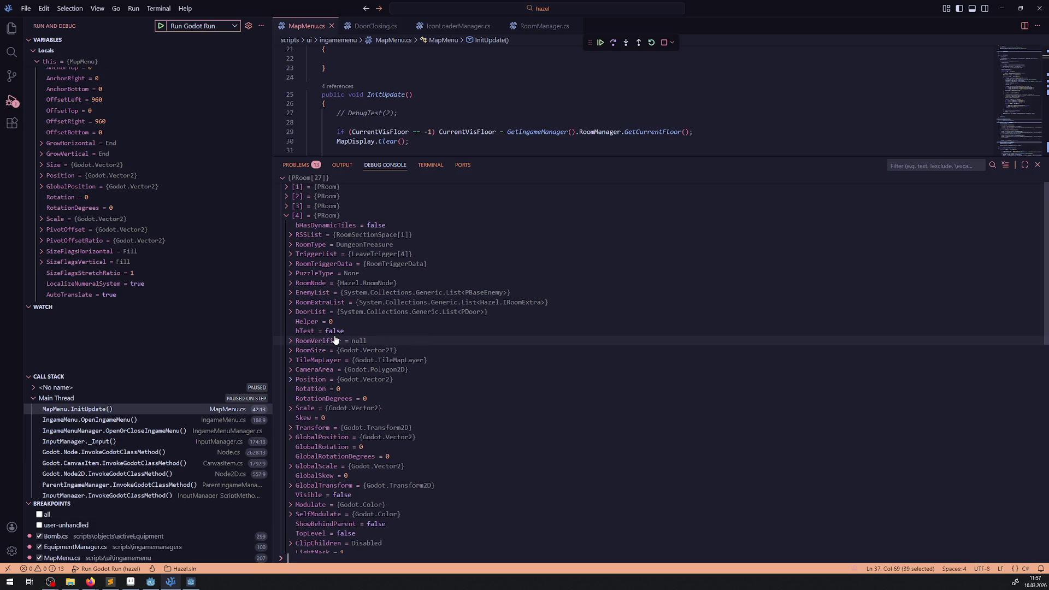
scroll(335, 339, "up", 1)
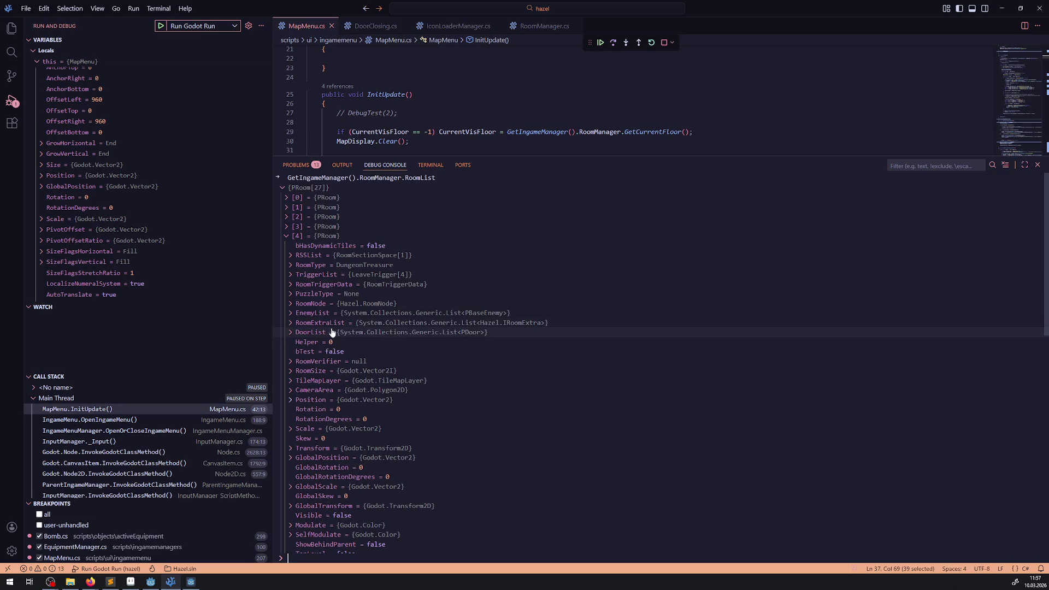
left_click(287, 238)
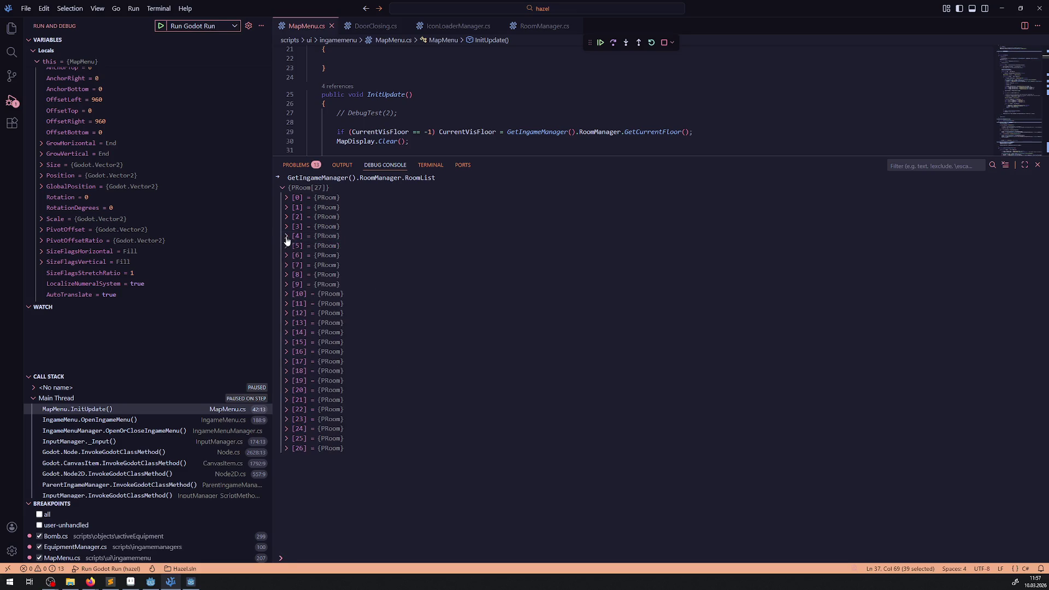
left_click(664, 43)
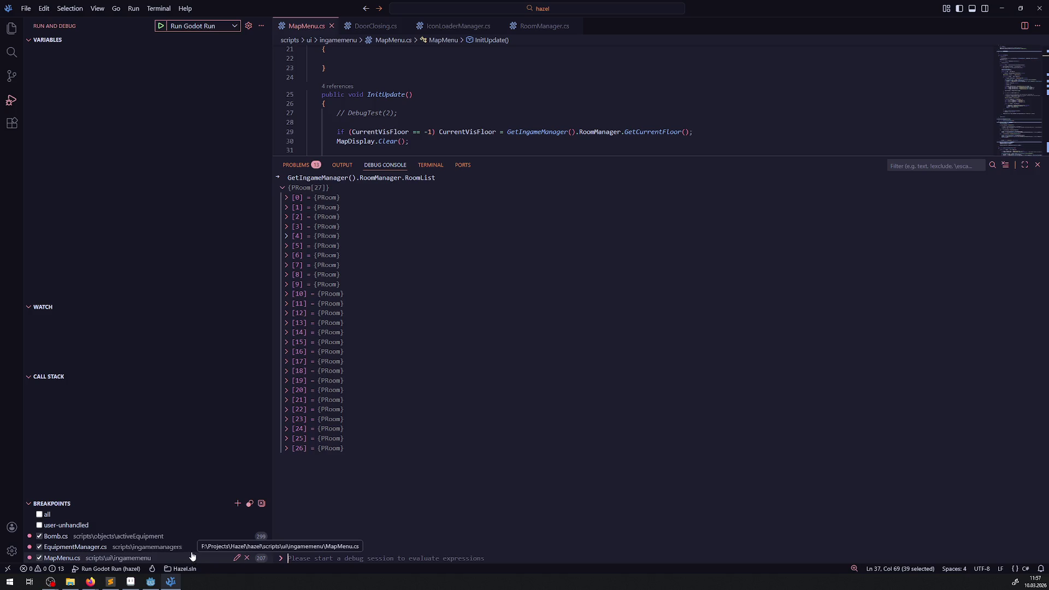
Back in Godot, filter the Output log to _DungeonTreasure lines and select the two matches.
left_click(153, 583)
scroll(243, 509, "up", 15)
scroll(251, 491, "down", 5)
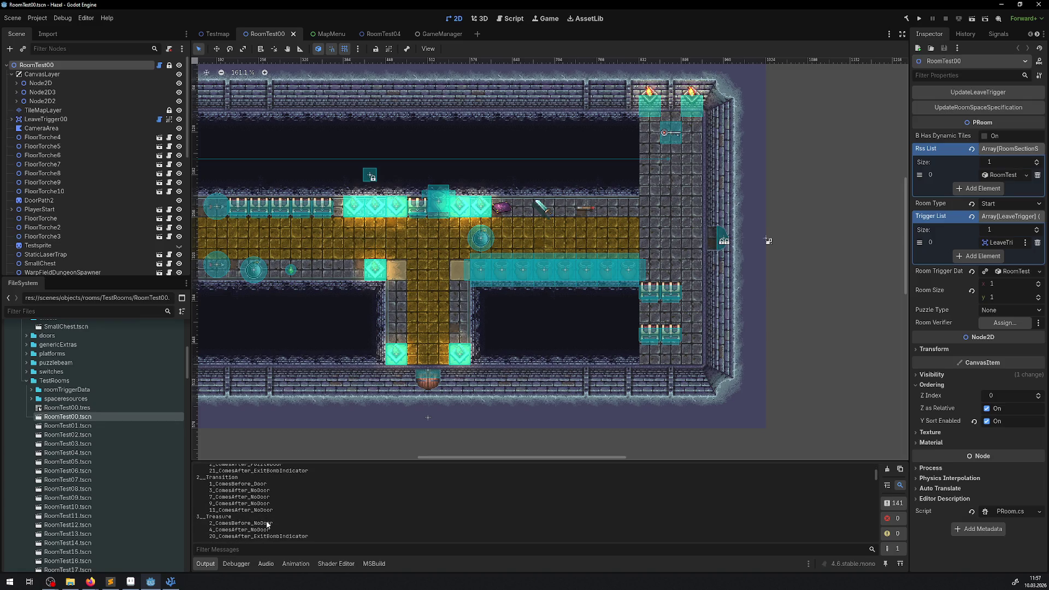
scroll(271, 524, "down", 2)
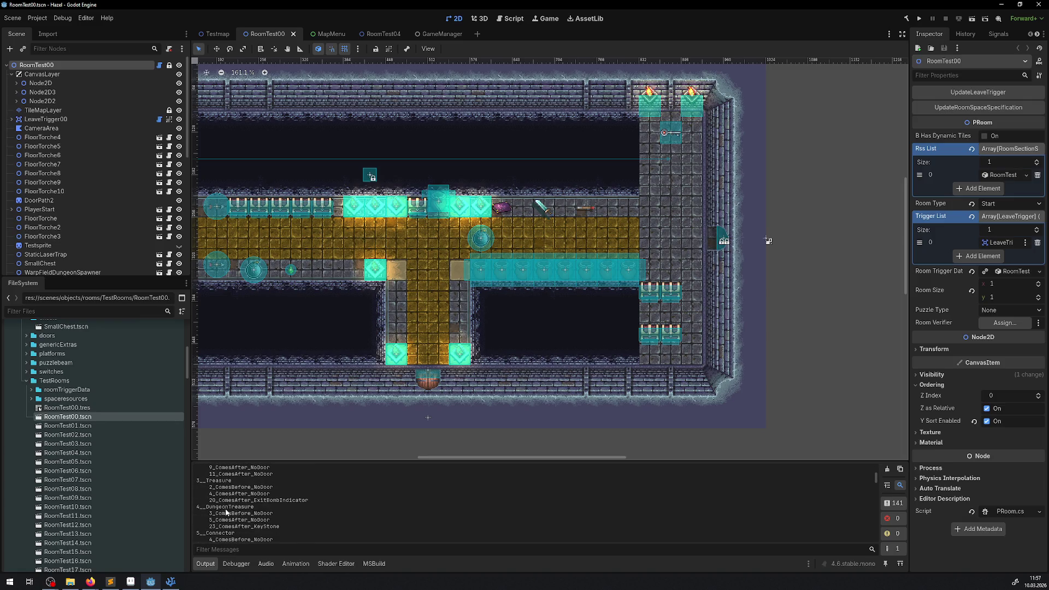
mouse_move(202, 506)
left_mouse_down()
mouse_move(280, 526)
mouse_move(252, 507)
mouse_move(203, 506)
left_mouse_up()
key("ctrl+c")
left_click(231, 549)
key("ctrl+v")
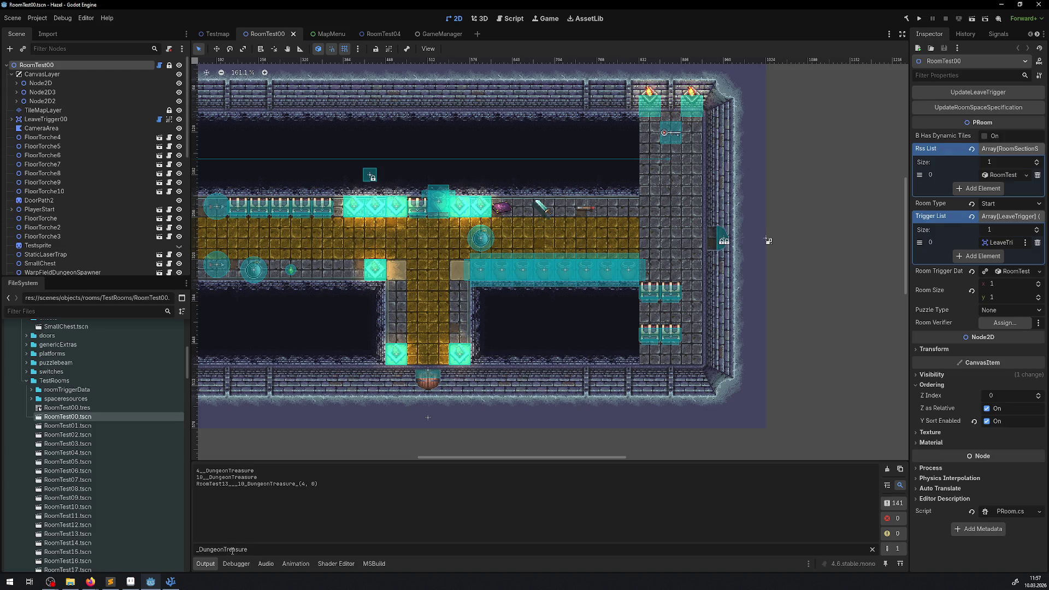
left_click_drag(261, 478, 197, 471)
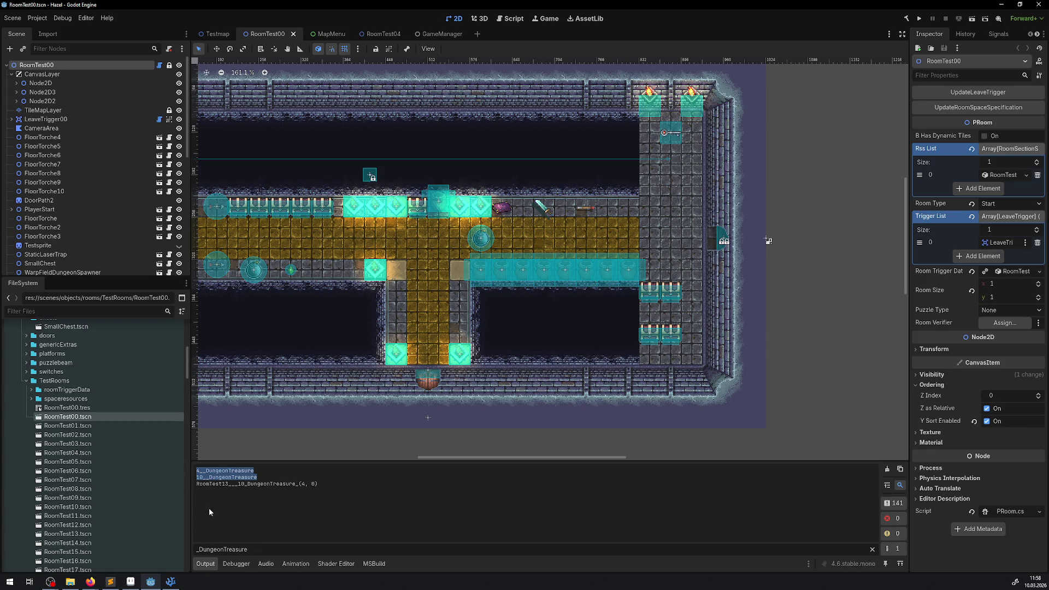
Empty the filter field to show the full log and enlarge the Output panel.
double_click(255, 551)
key("BackSpace")
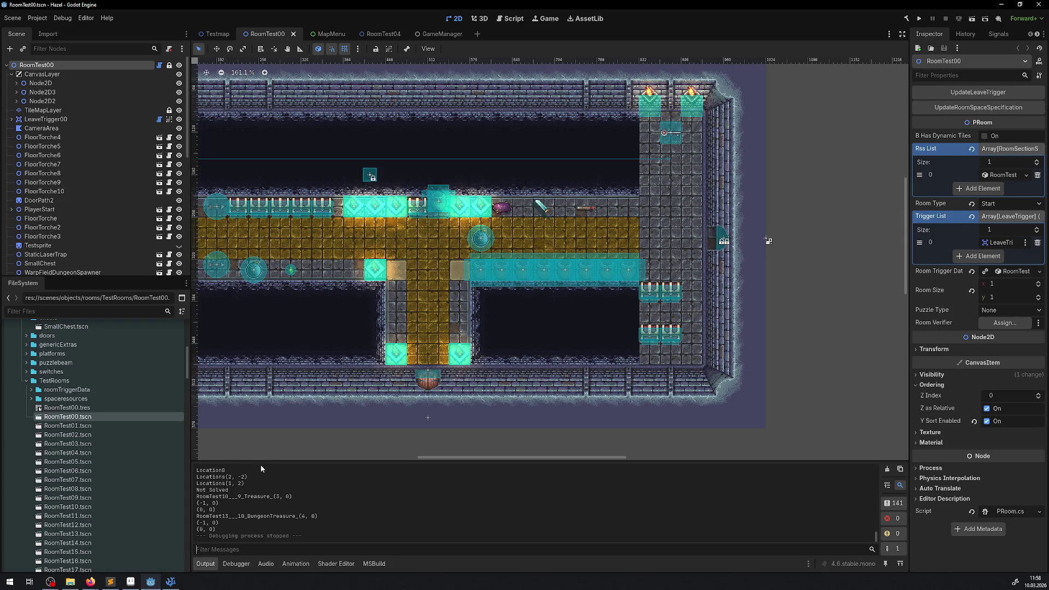
mouse_move(262, 463)
left_mouse_down()
mouse_move(279, 282)
mouse_move(296, 222)
left_mouse_up()
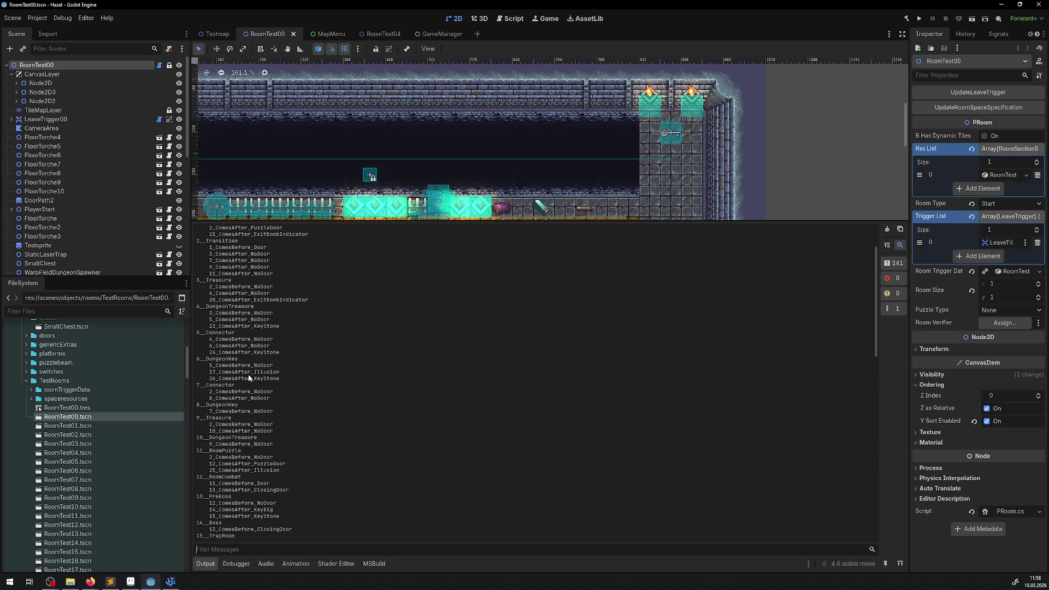
Mark the 10__DungeonTreasure and 4__DungeonTreasure log entries, then return to VS Code.
mouse_move(198, 437)
left_mouse_down()
mouse_move(275, 438)
mouse_move(195, 437)
left_mouse_up()
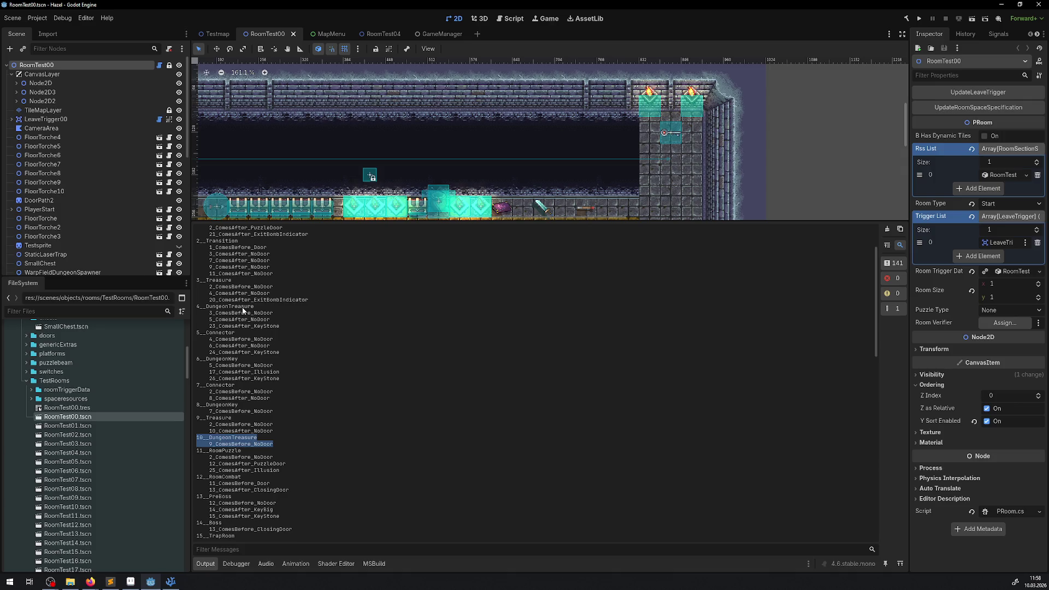
double_click(242, 307)
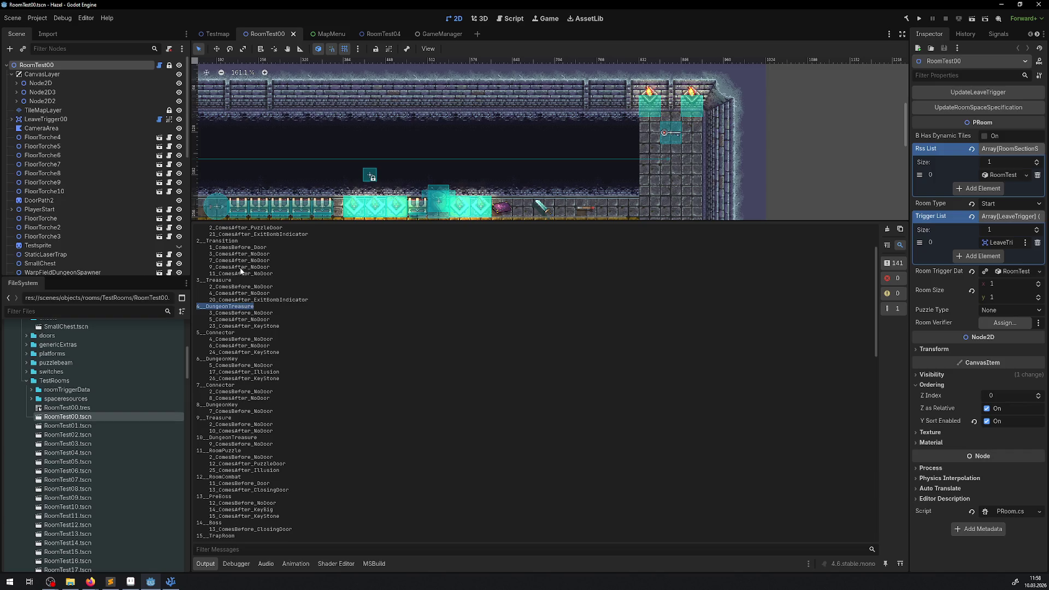
left_click(287, 326)
double_click(198, 308)
left_click(110, 581)
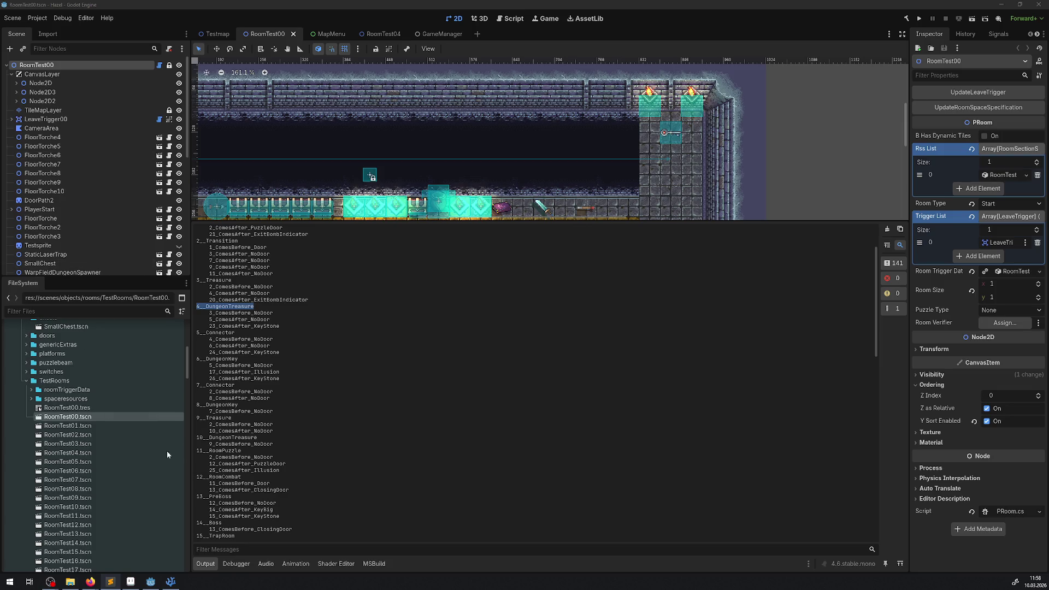
key("alt+Tab")
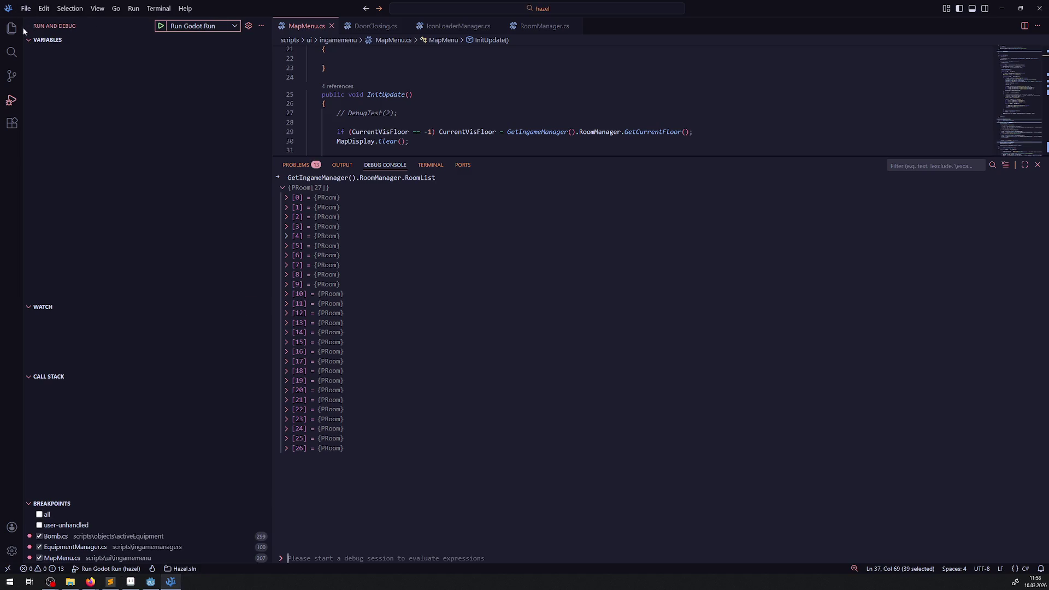
Open DungeonManager.cs from Explorer and enlarge the code editor over the console.
left_click(11, 28)
scroll(87, 314, "up", 15)
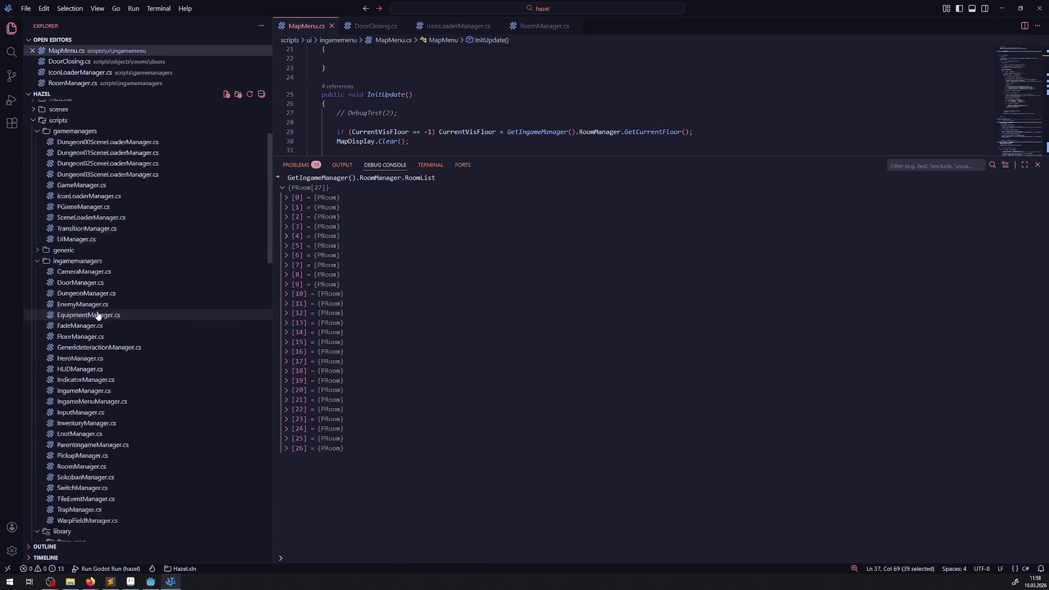
scroll(82, 418, "down", 3)
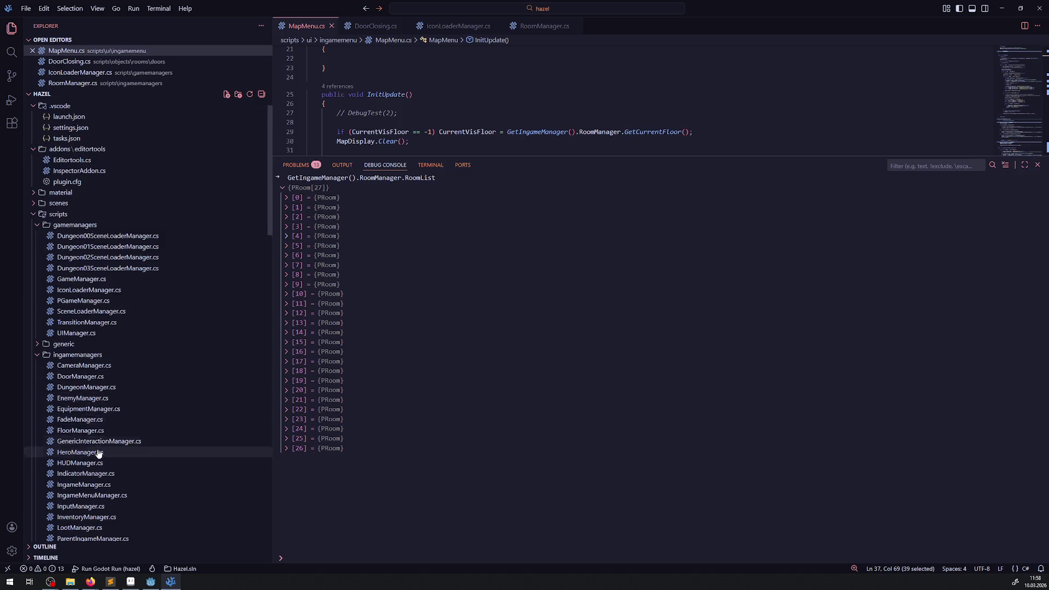
left_click(79, 346)
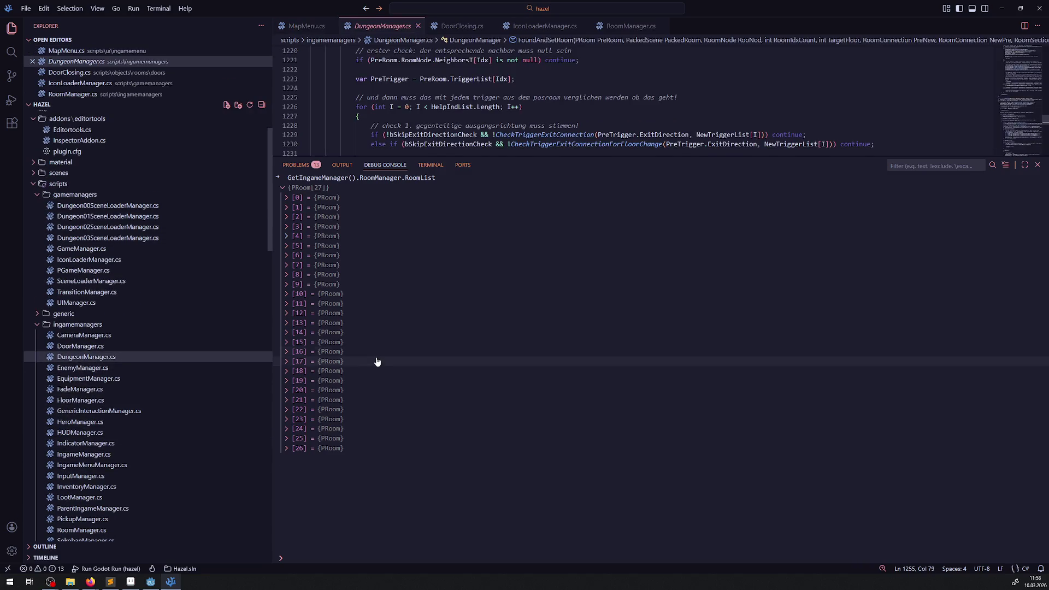
left_click_drag(516, 156, 516, 451)
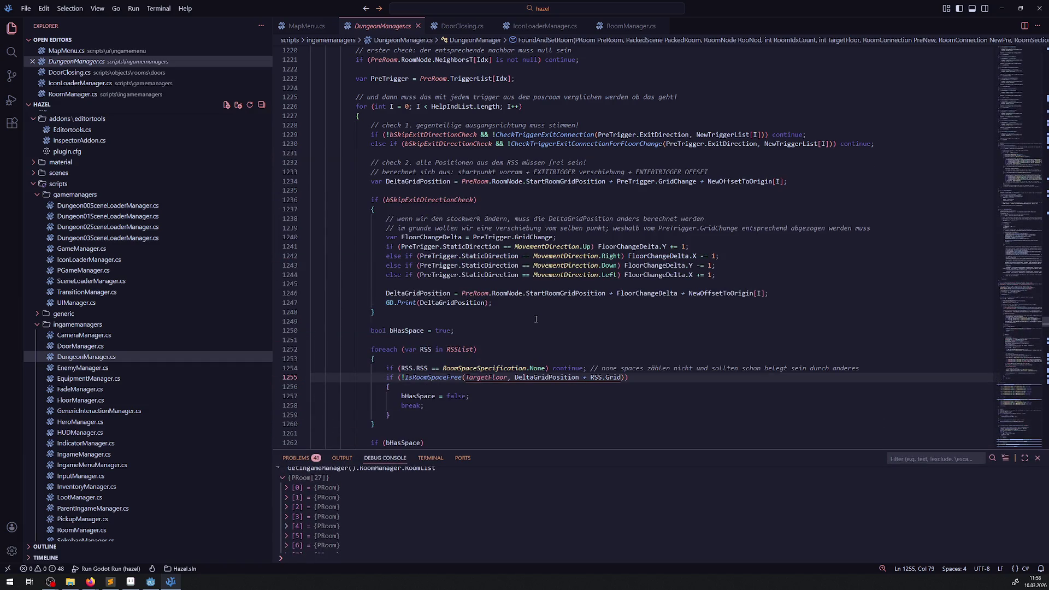
Scroll up to CalcCriticalPathTest and highlight every TransitionToDungeonTreasure use.
scroll(512, 311, "up", 20)
scroll(519, 290, "up", 20)
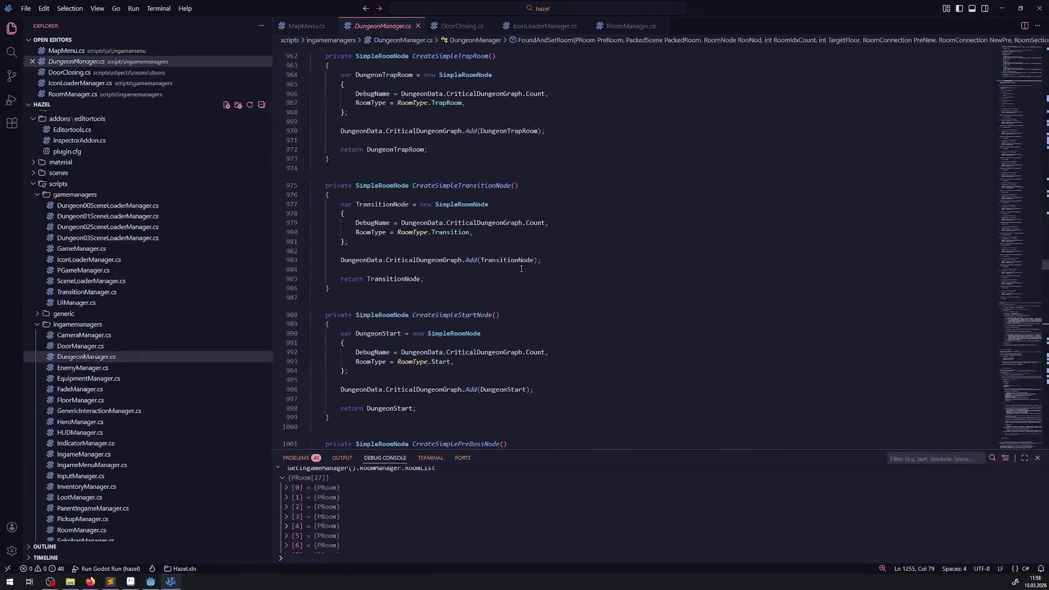
scroll(519, 262, "up", 20)
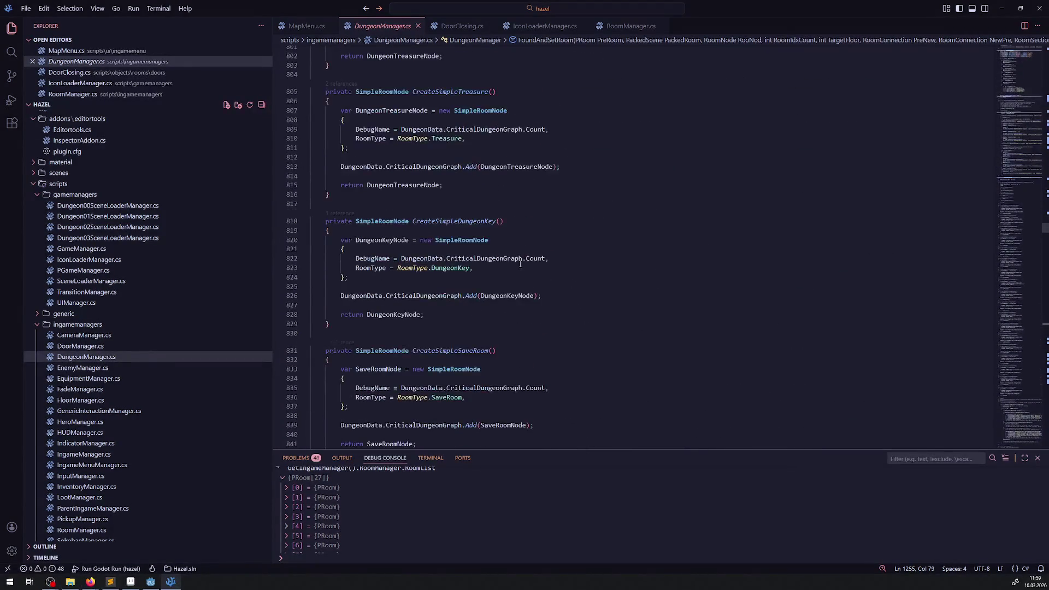
scroll(519, 259, "up", 20)
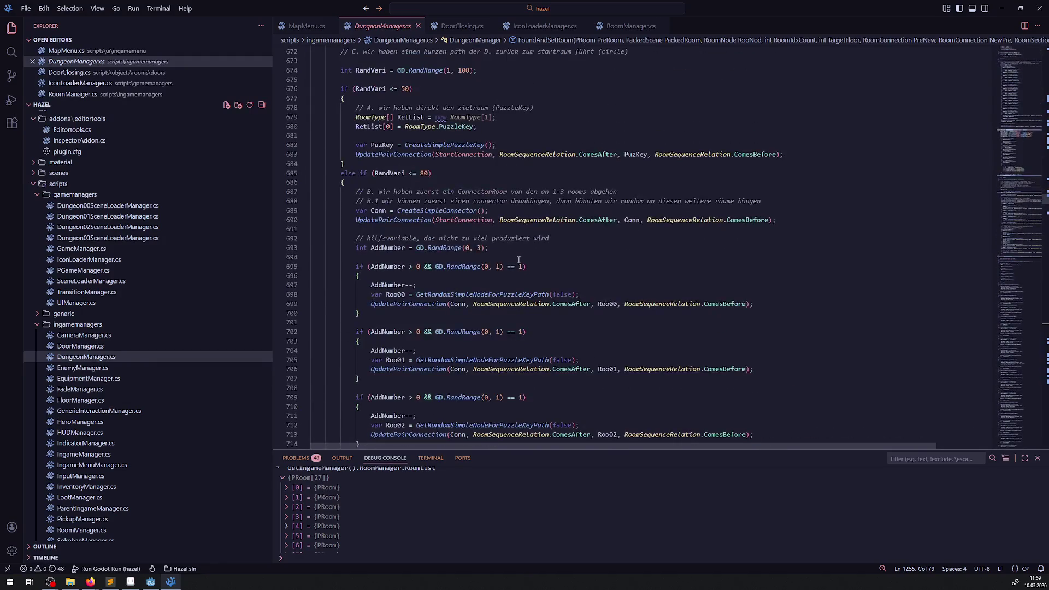
scroll(537, 249, "up", 7)
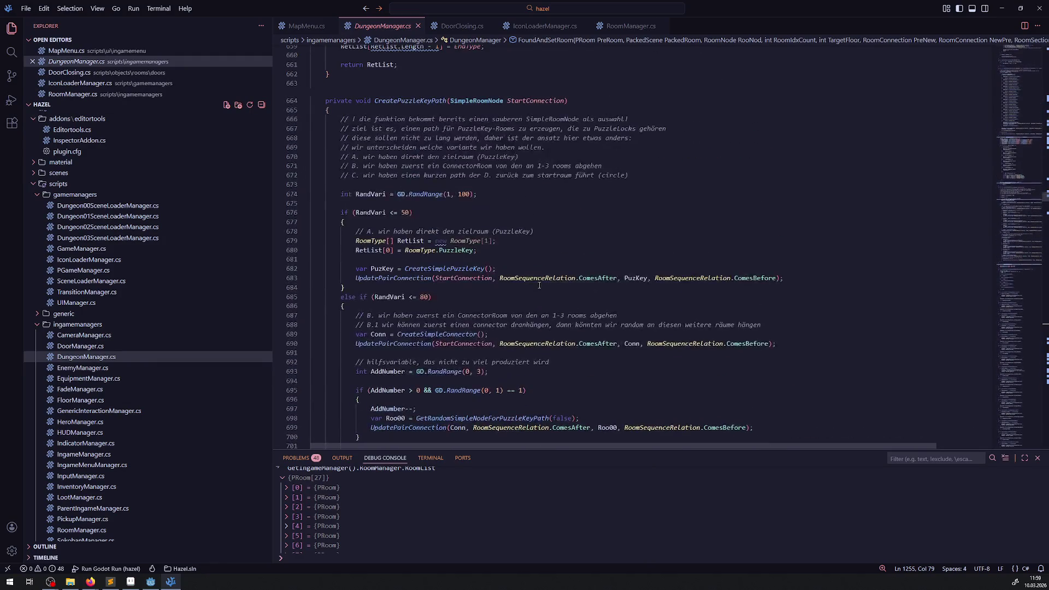
scroll(540, 290, "up", 15)
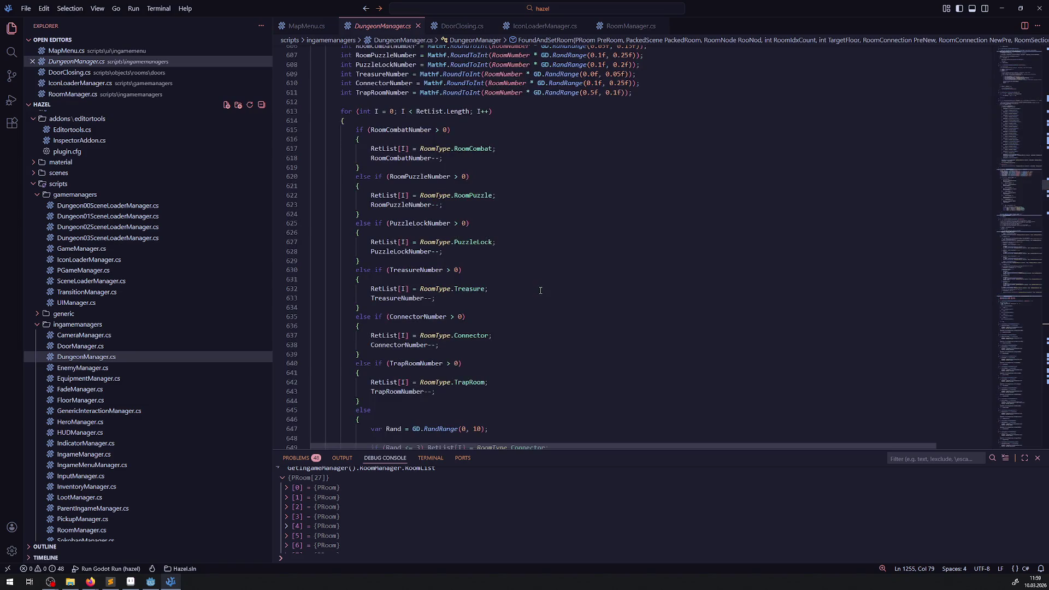
scroll(540, 291, "up", 20)
scroll(540, 292, "up", 4)
scroll(539, 292, "up", 20)
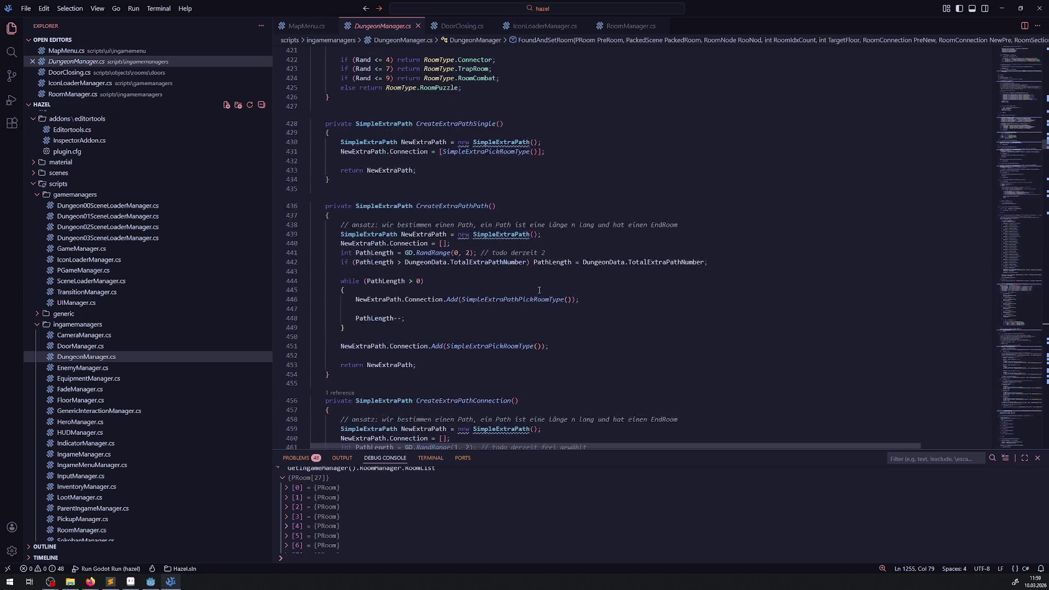
scroll(538, 285, "up", 20)
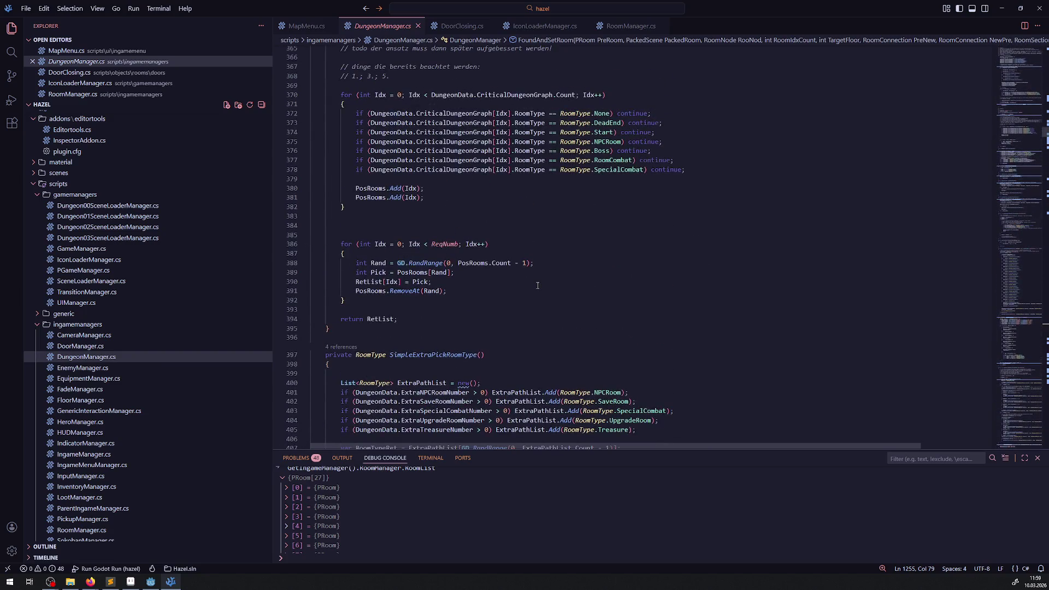
scroll(538, 284, "up", 20)
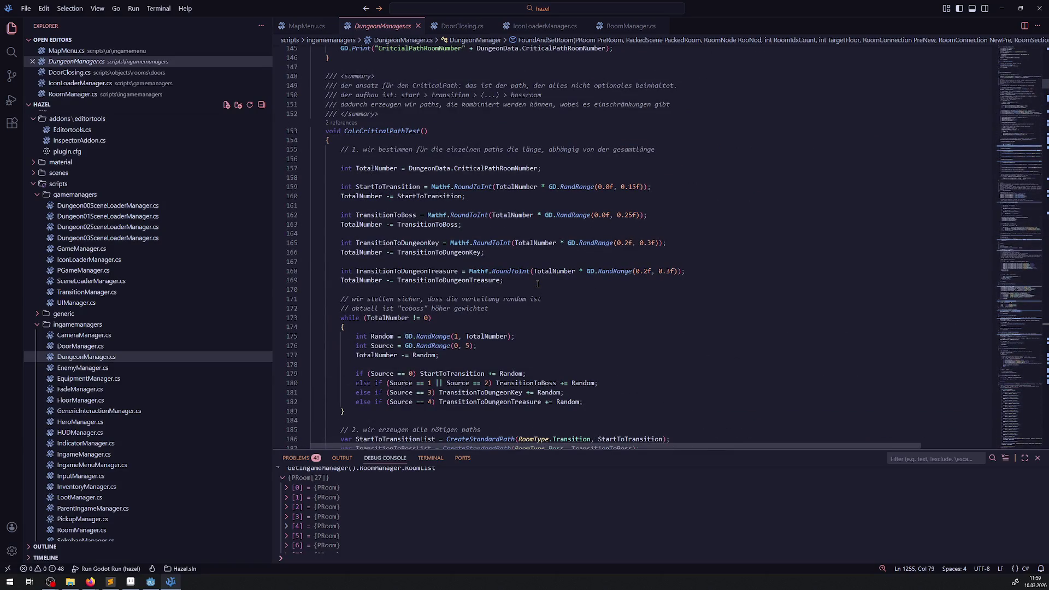
left_click(397, 271)
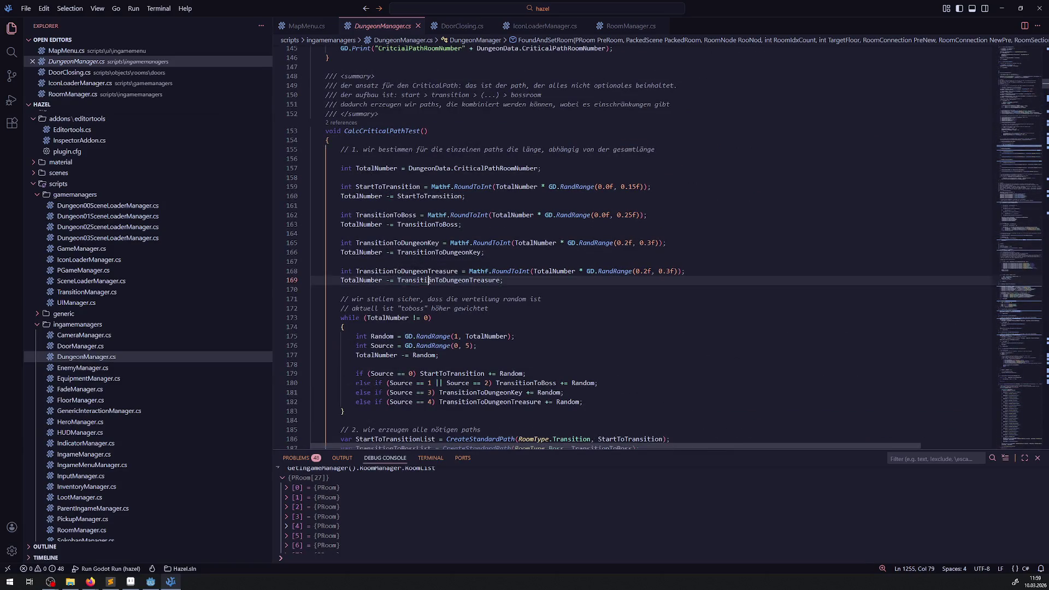
double_click(397, 271)
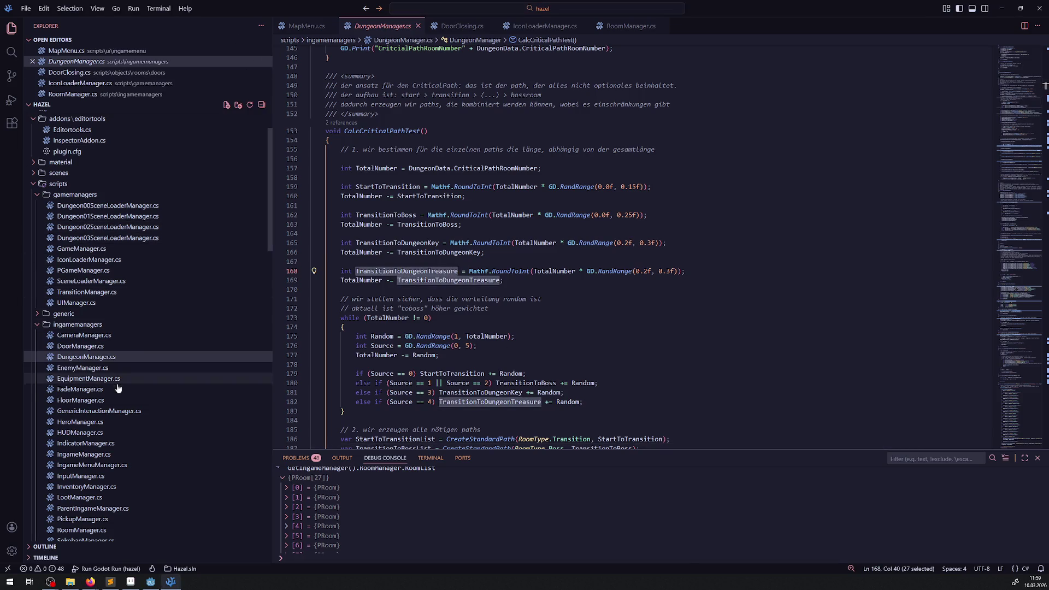
Inspect where TransitionToDungeonTreasure is randomly increased on line 182.
left_click(672, 324)
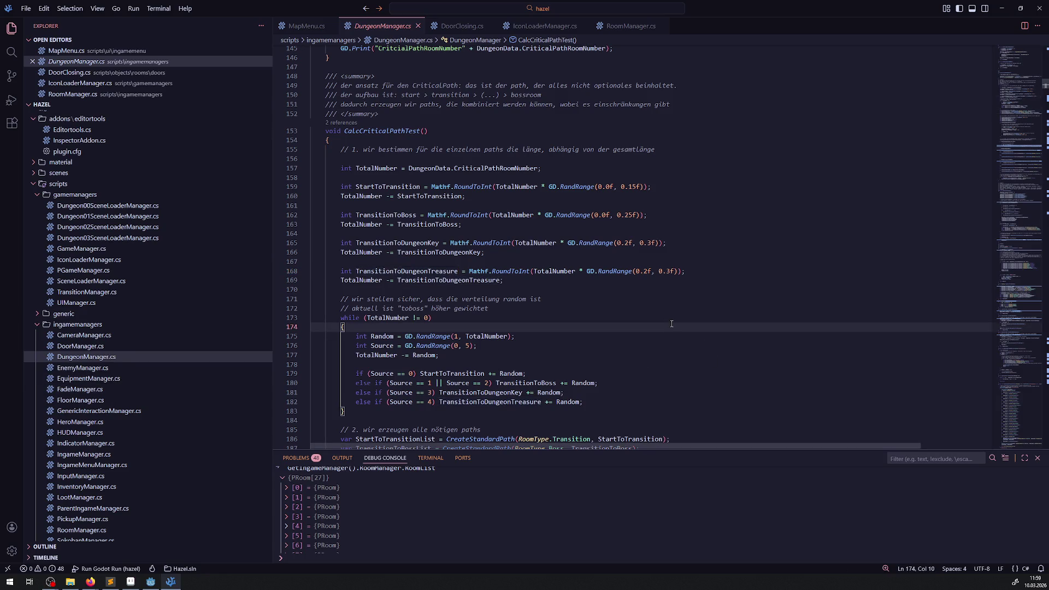
double_click(485, 405)
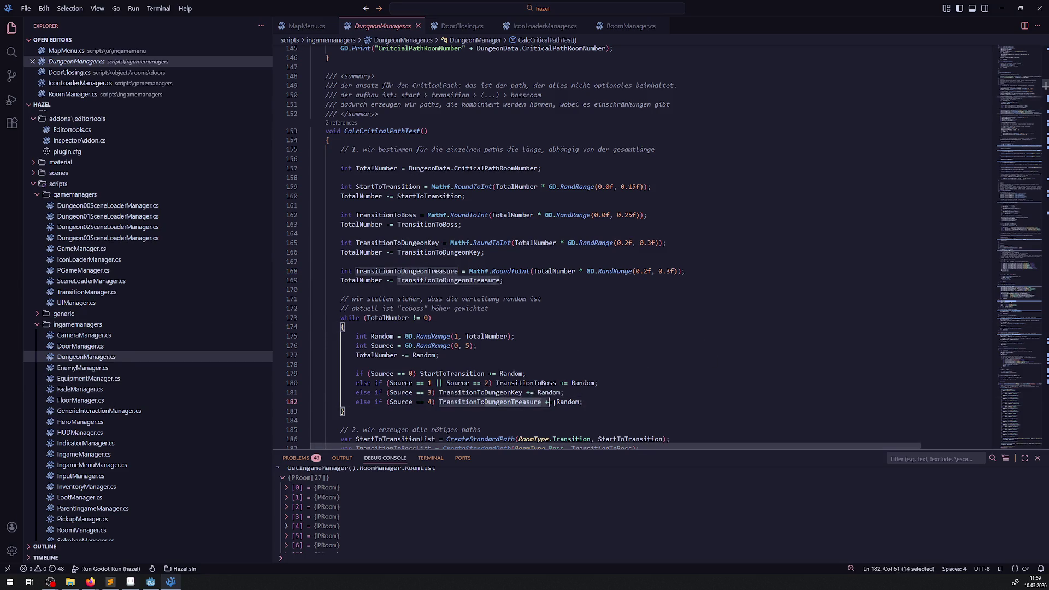
left_click(597, 326)
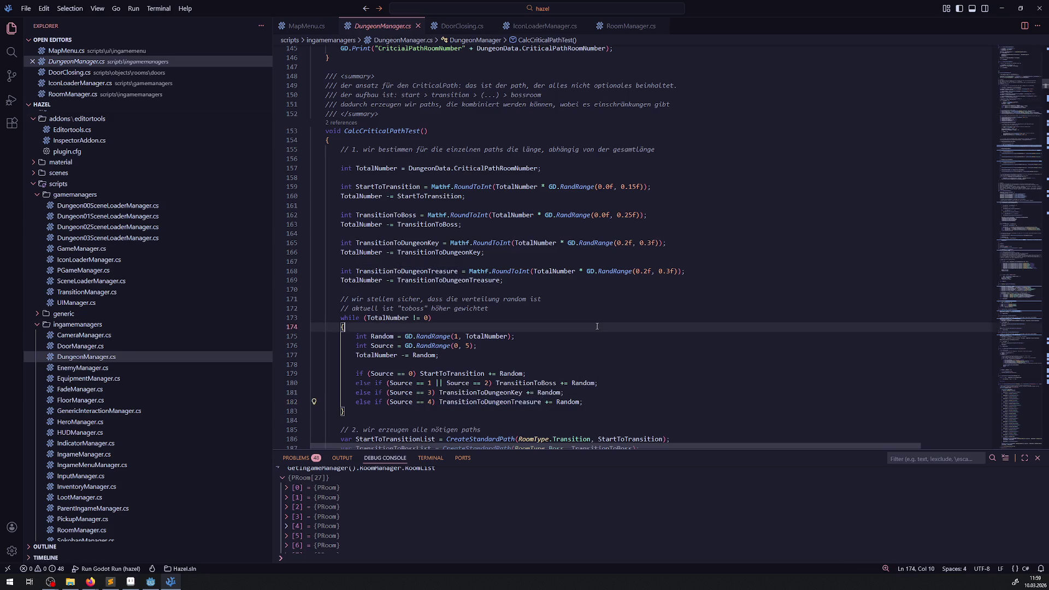
Search DungeonManager.cs for RoomType.DungeonTreasure.
key("ctrl+f")
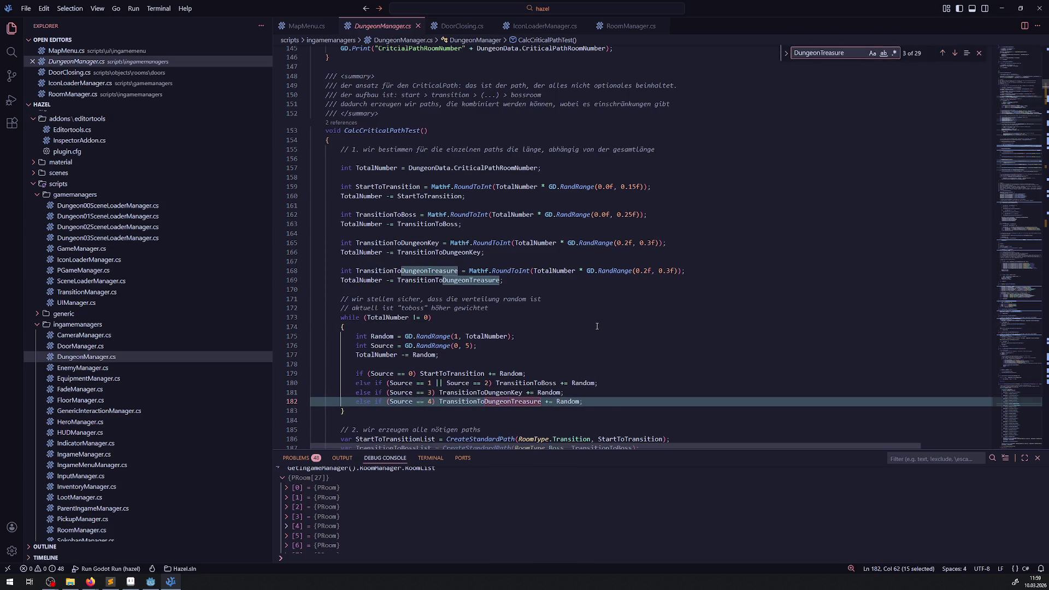
key("Return")
key("Return")
left_click_drag(556, 247, 648, 247)
key("ctrl+f")
key("Return")
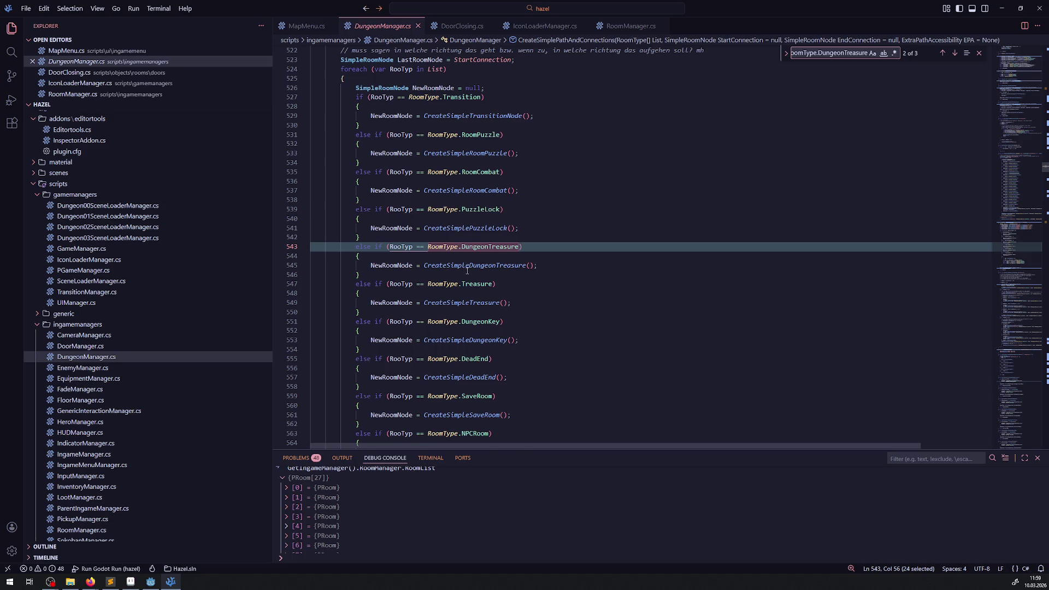
Cycle through the RoomType.DungeonTreasure matches, ending on line 543.
scroll(467, 271, "down", 2)
scroll(507, 290, "down", 3)
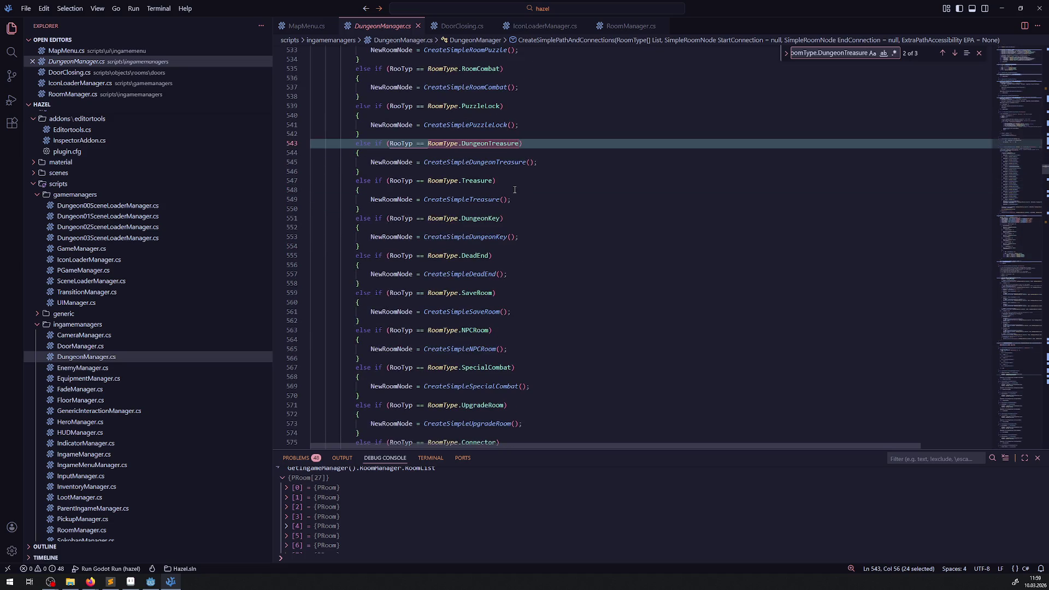
scroll(515, 189, "down", 2)
scroll(514, 190, "down", 2)
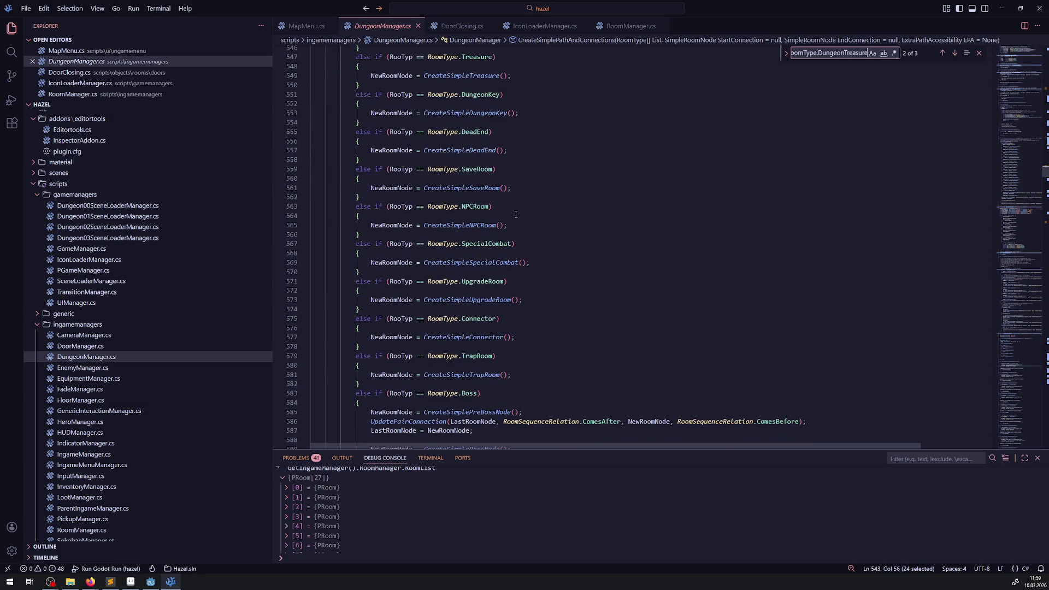
scroll(560, 239, "up", 3)
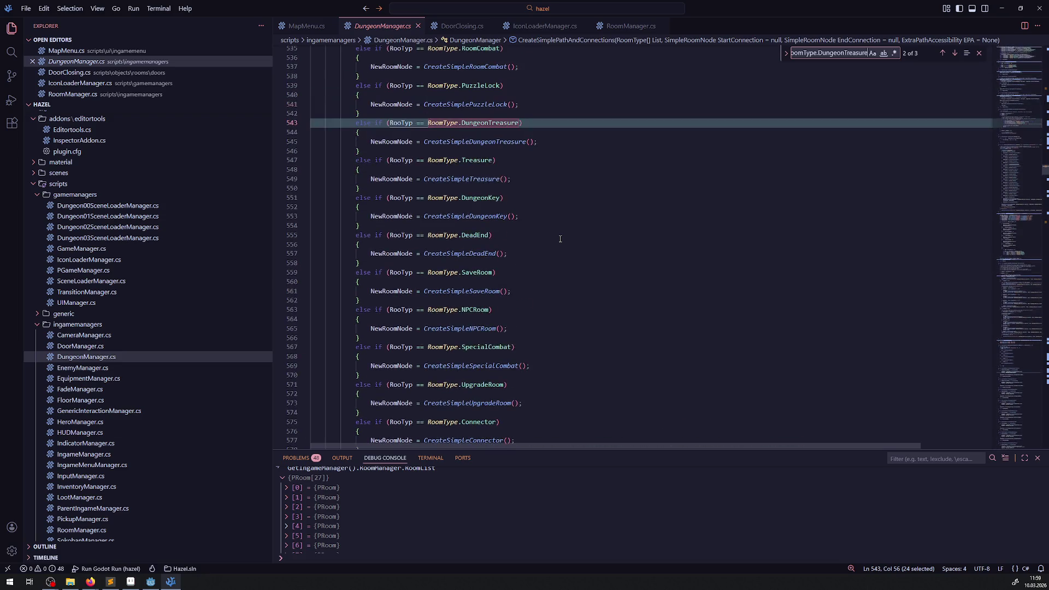
scroll(560, 239, "up", 3)
scroll(564, 245, "up", 3)
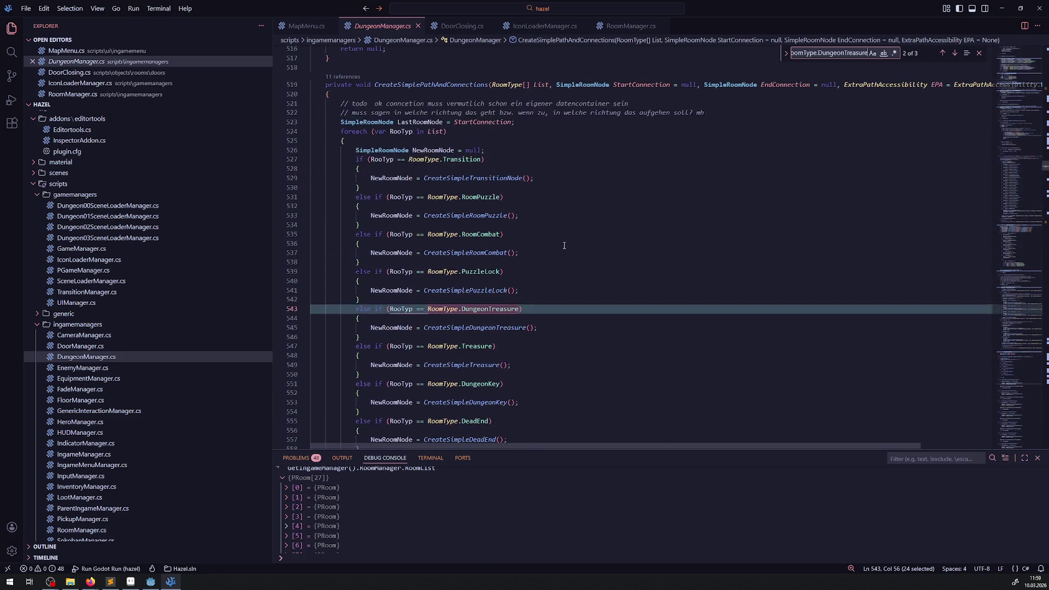
key("Return")
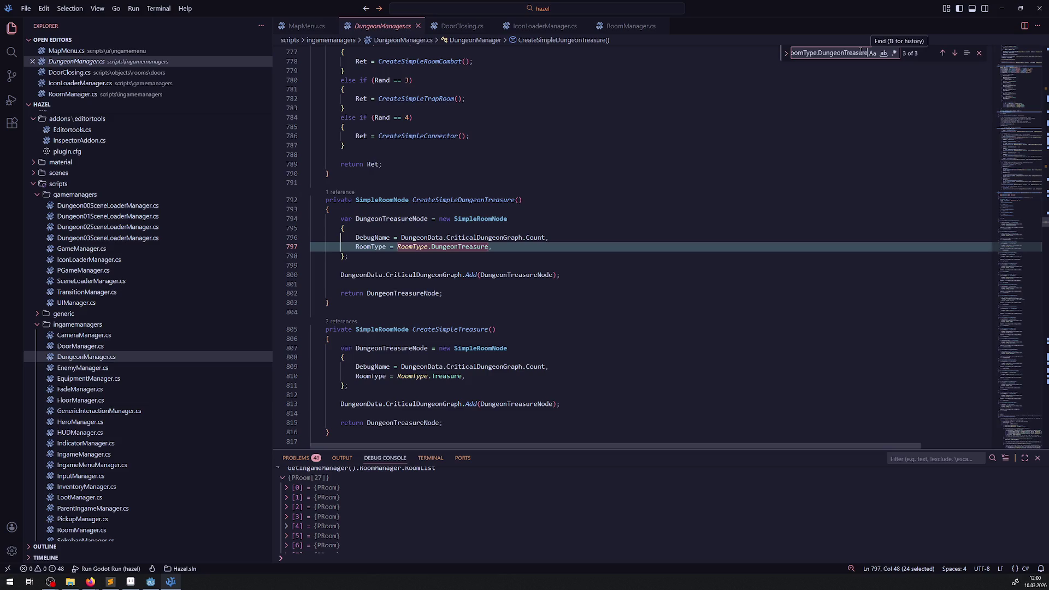
key("Return")
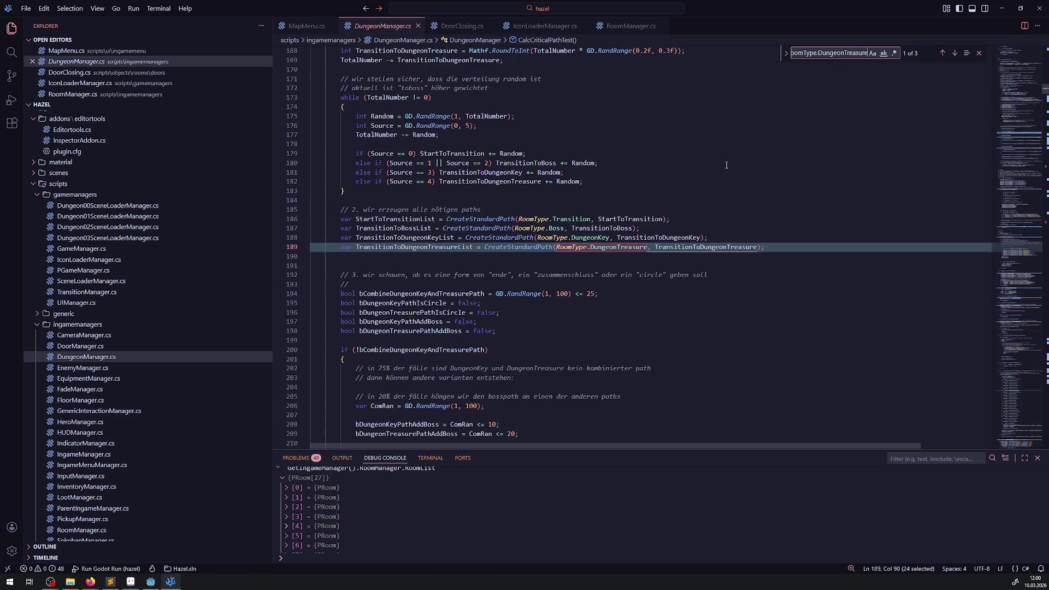
key("Return")
key("Return")
key("Return")
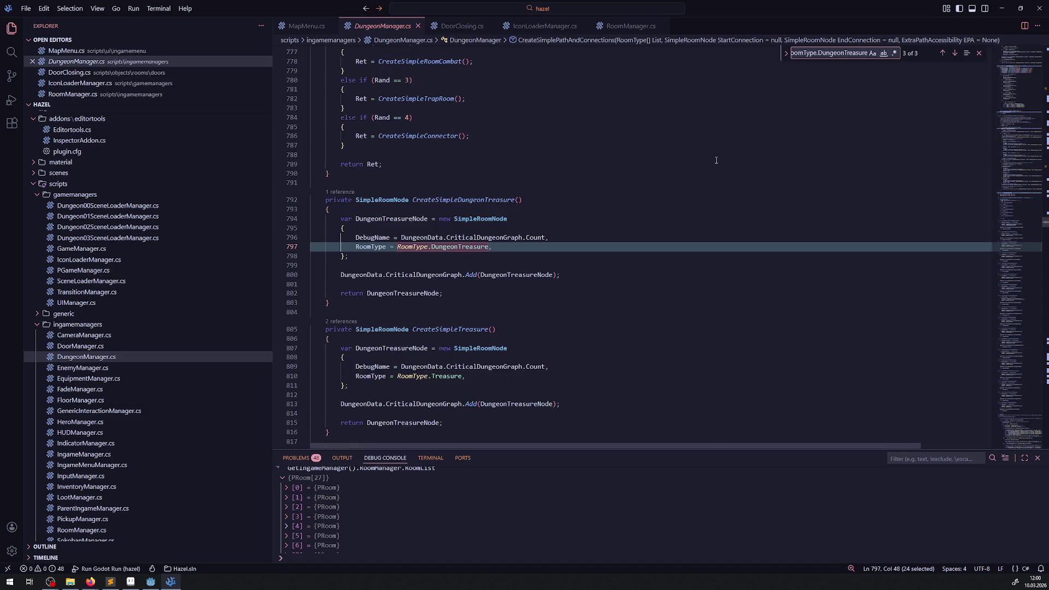
key("Return")
key("Return")
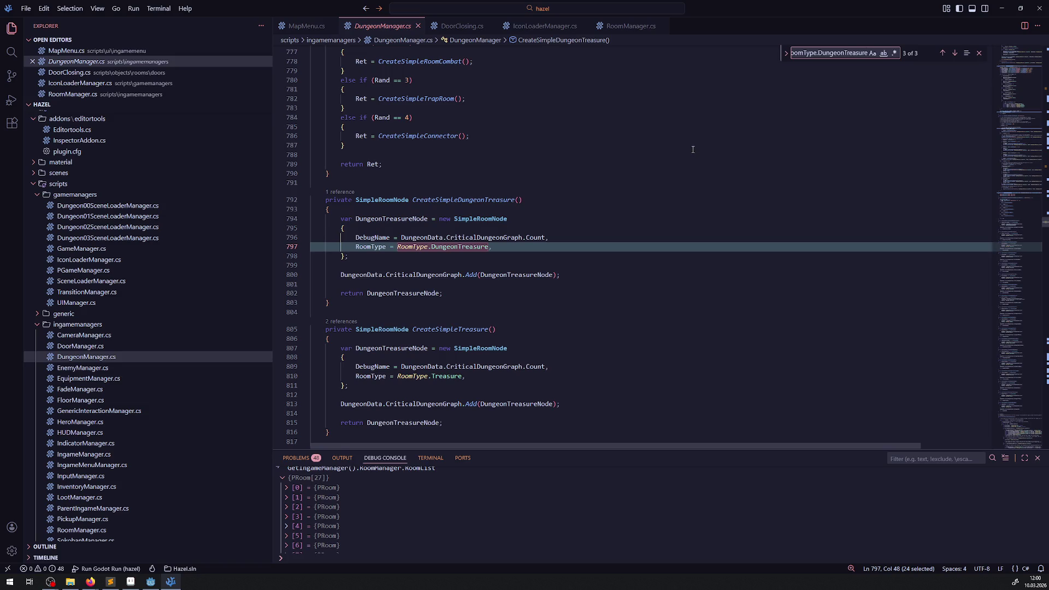
key("Return")
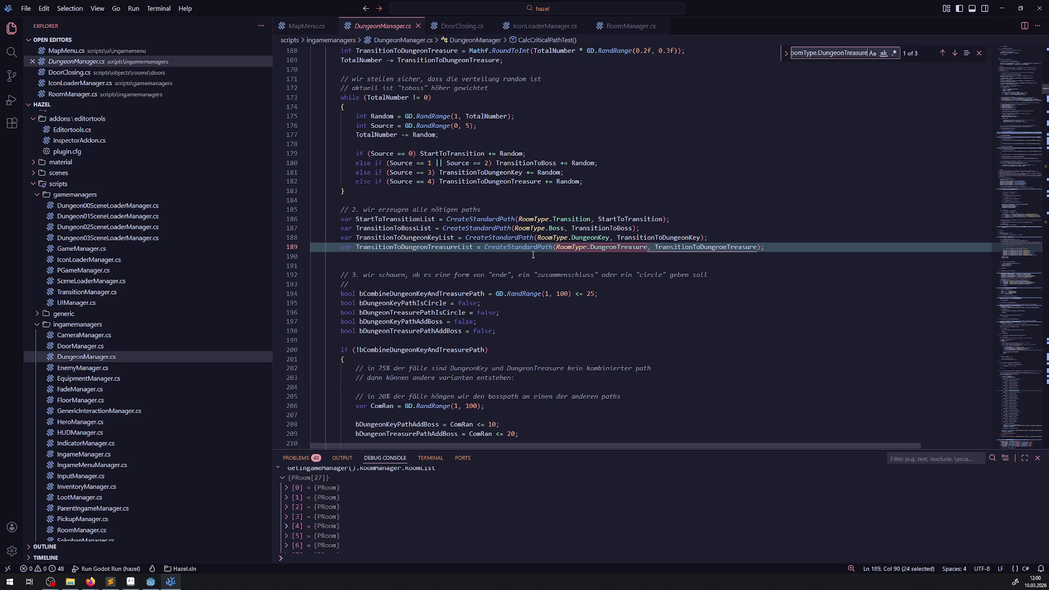
key("Return")
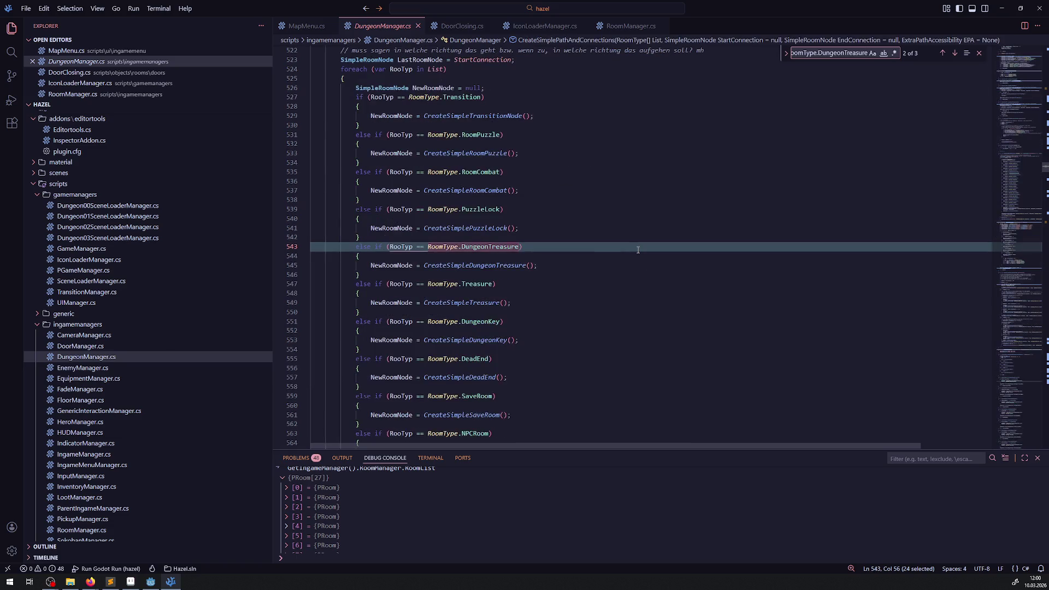
Search for CreateSimpleDungeonTreasure to jump to its definition.
double_click(477, 265)
key("ctrl+c")
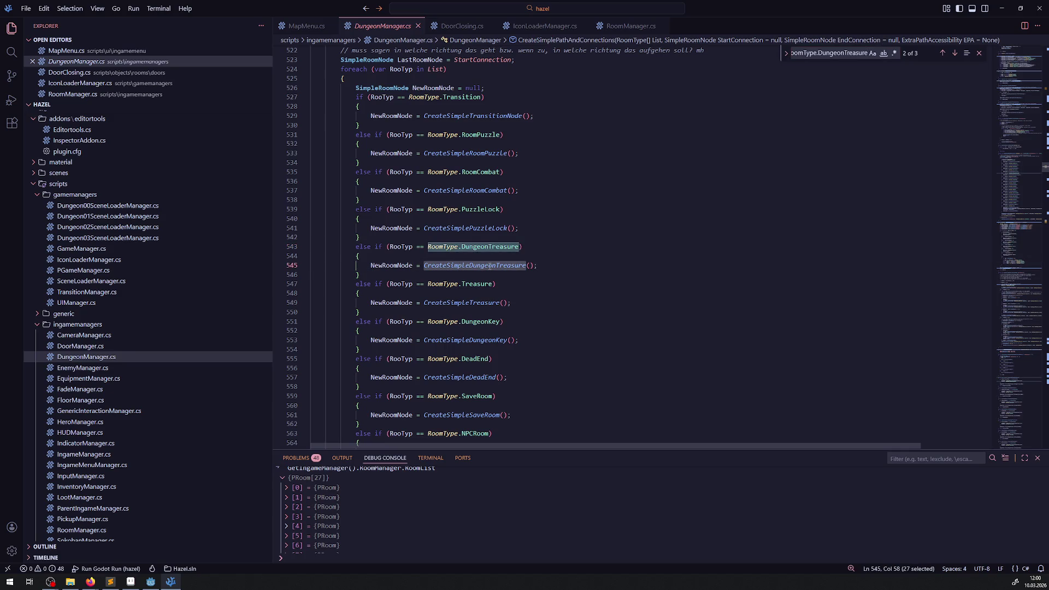
left_click(854, 53)
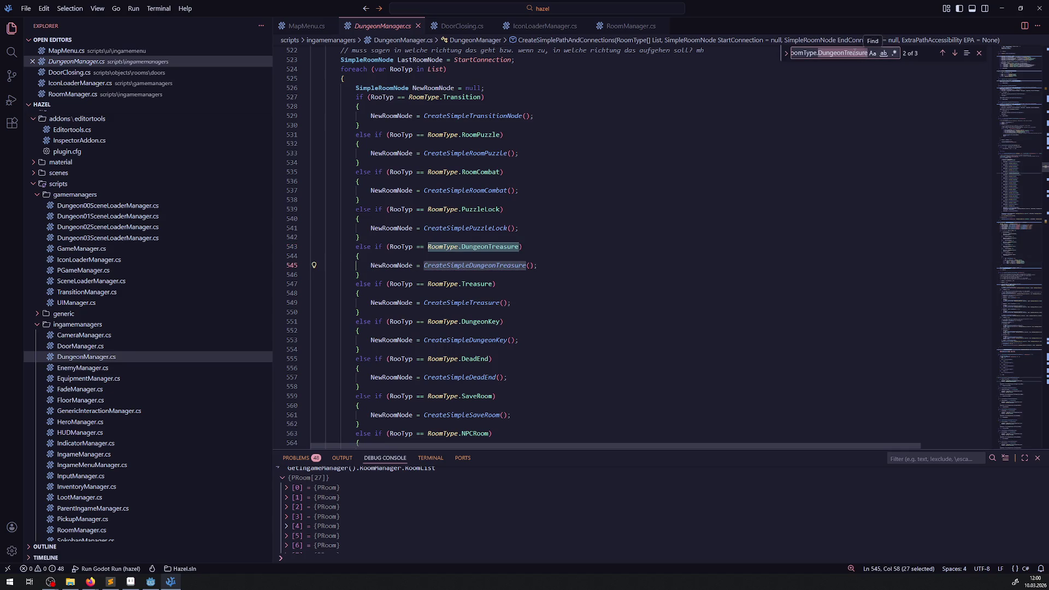
key("ctrl+v")
key("Return")
key("Return")
key("Return")
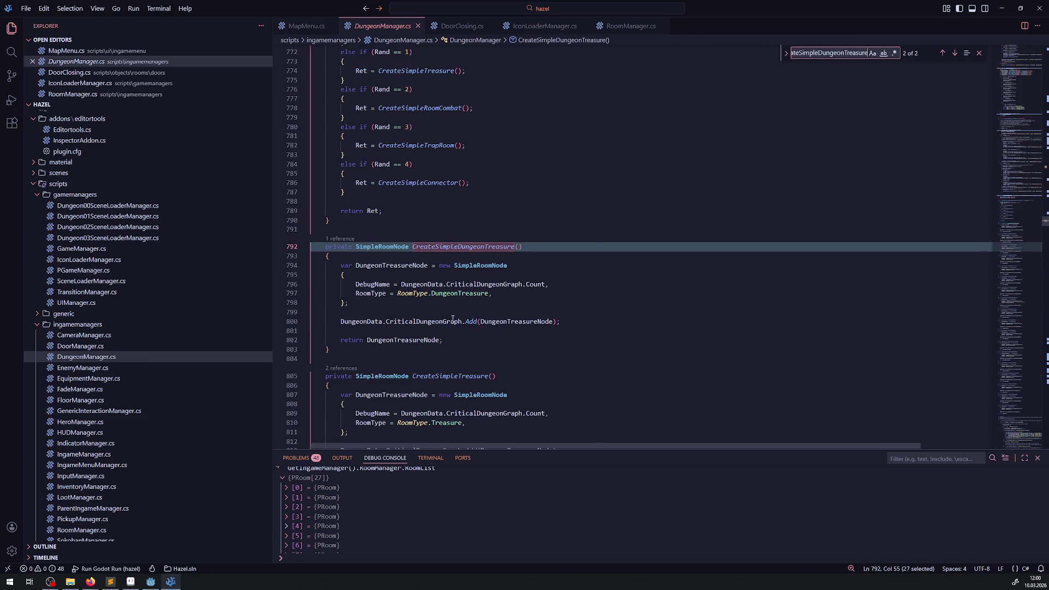
Select RoomType.DungeonTreasure on line 797 and widen the search input.
left_click(506, 302)
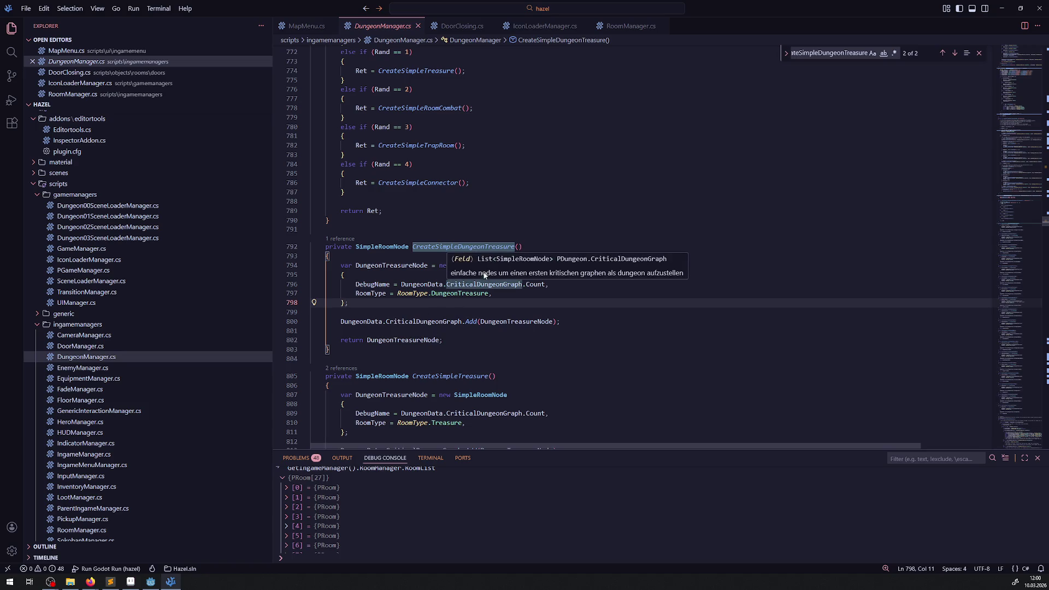
double_click(444, 294)
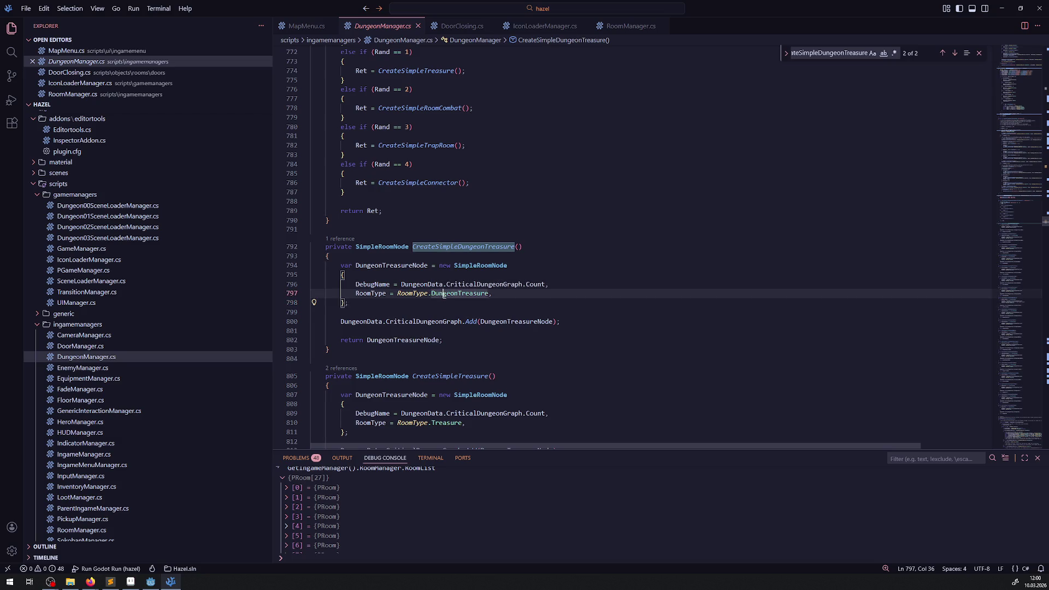
left_click_drag(397, 293, 490, 294)
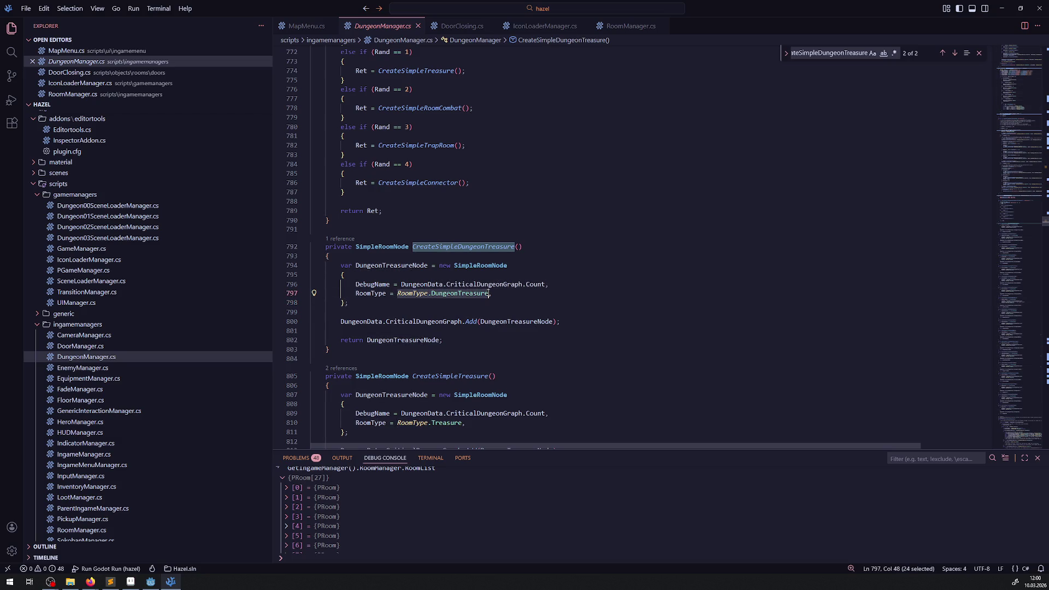
left_click(828, 53)
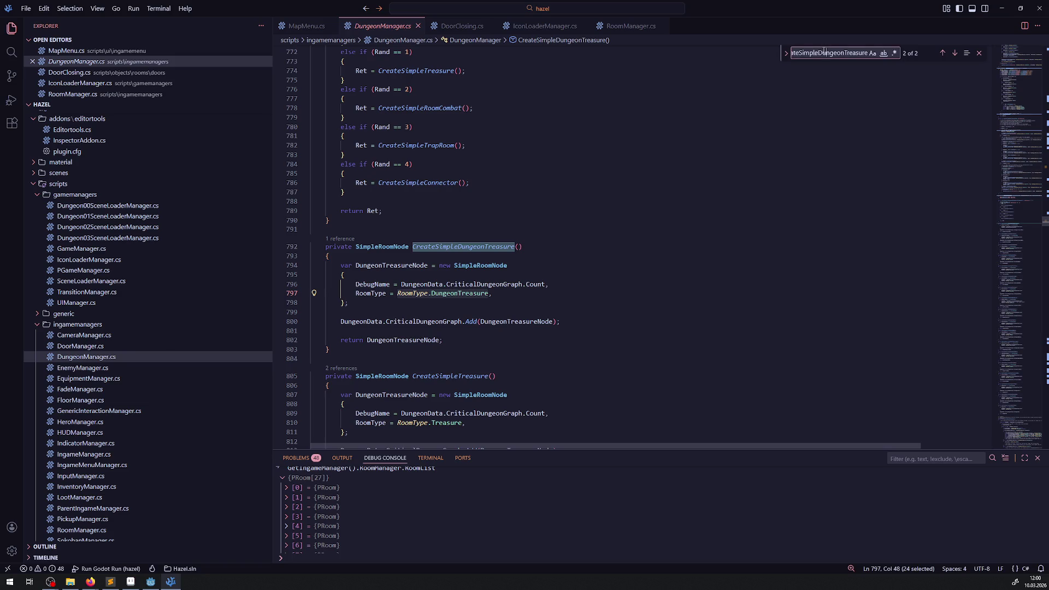
left_click_drag(782, 55, 621, 53)
Re-search RoomType.DungeonTreasure and cycle its matches between lines 189 and 543.
key("ctrl+a")
type("RoomType.DungeonTreasure")
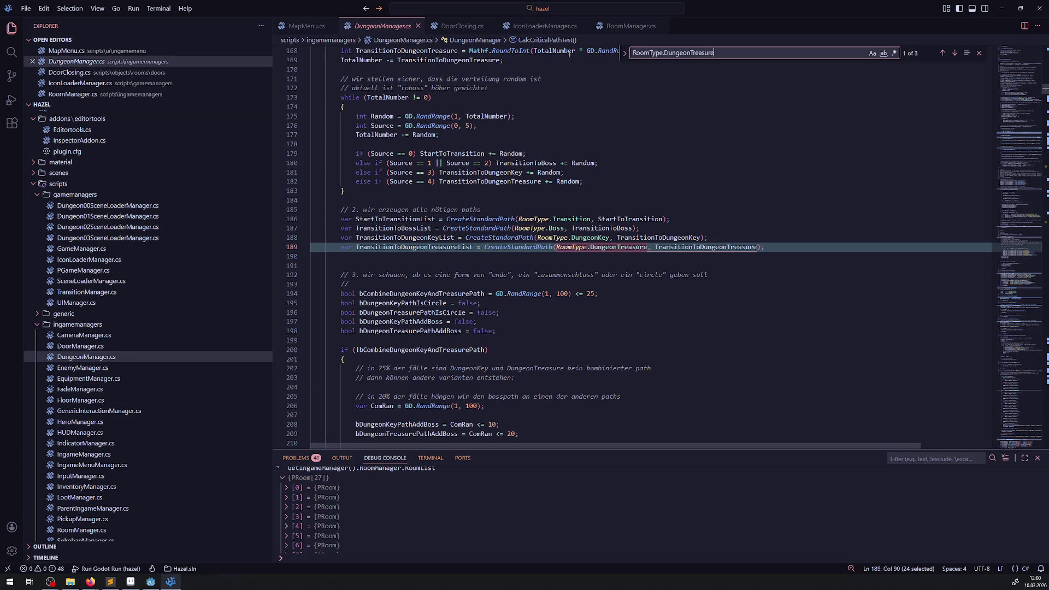
key("Return")
key("Return")
key("Return")
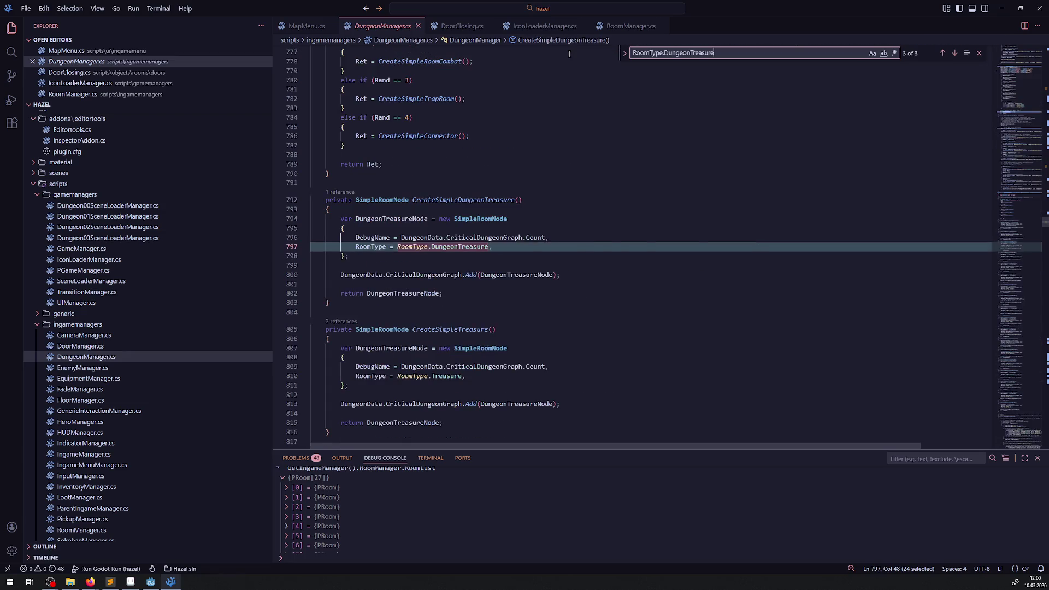
key("shift+Return")
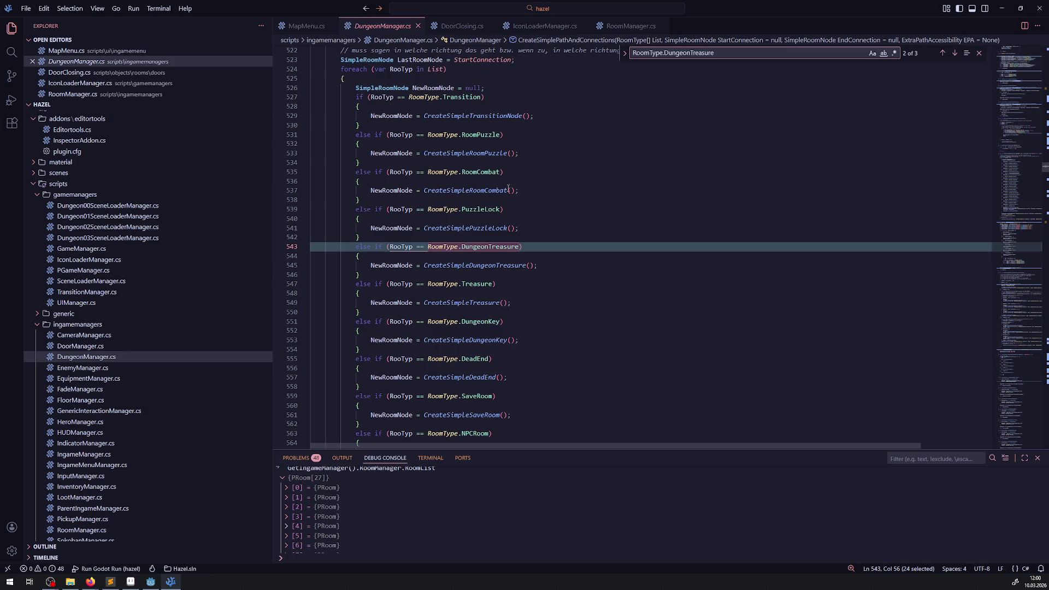
key("shift+Return")
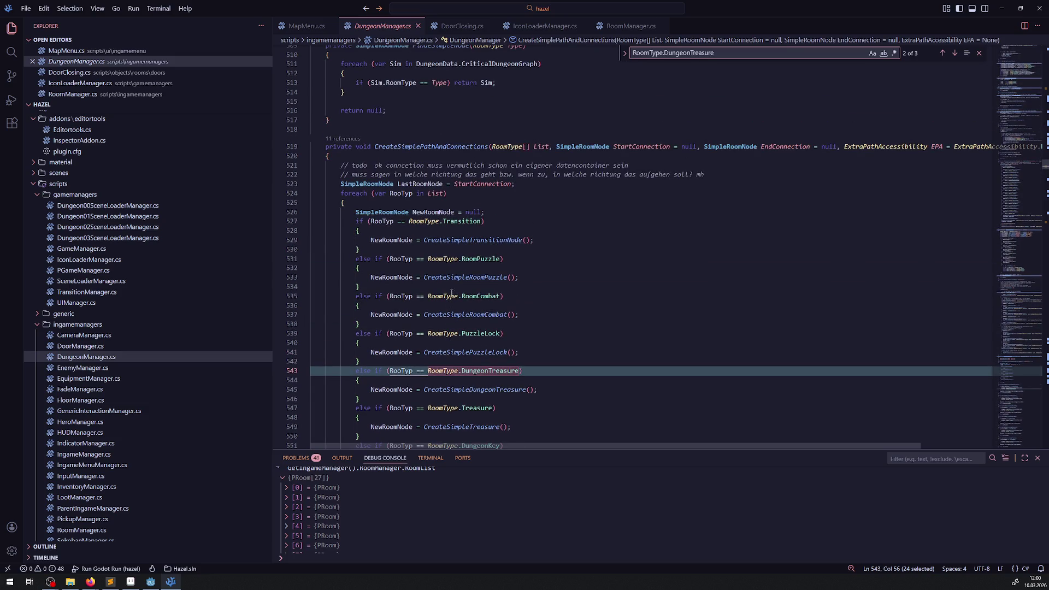
Scroll through the code to the CreateStandardPath function, then return to Godot.
mouse_move(461, 261)
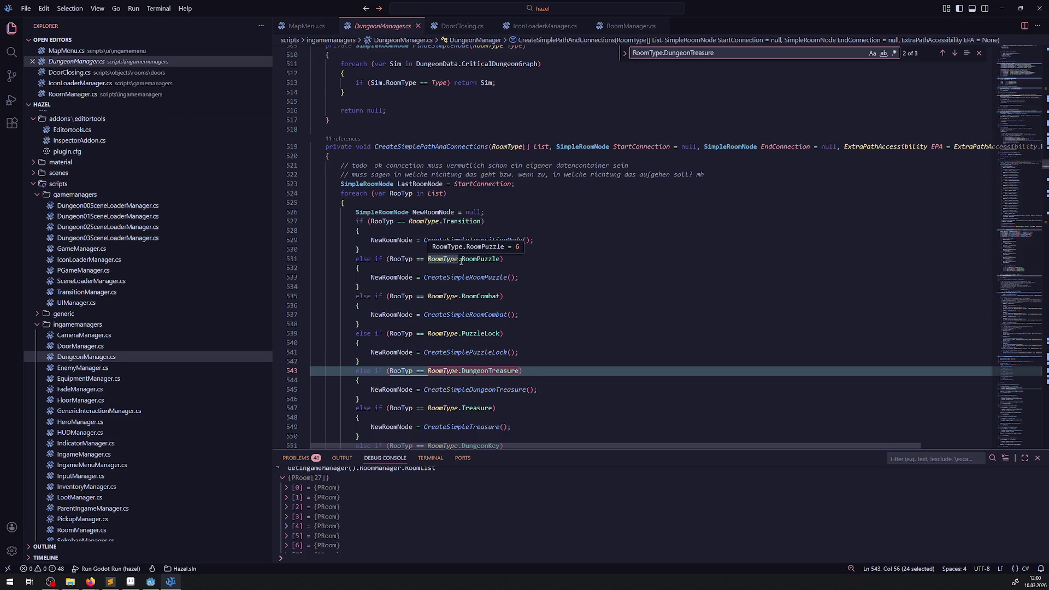
scroll(548, 204, "up", 10)
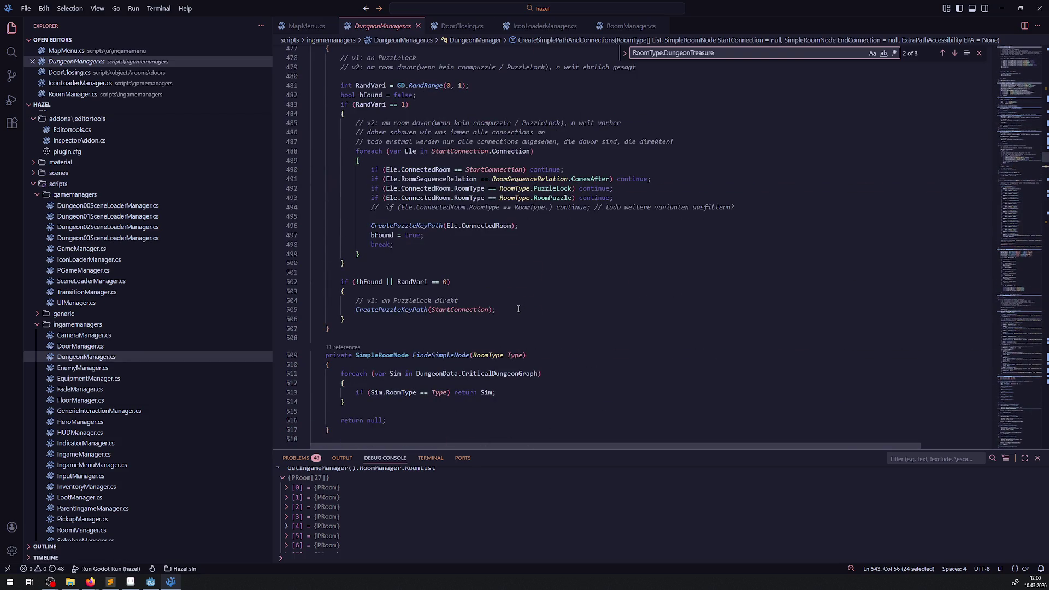
scroll(514, 290, "up", 3)
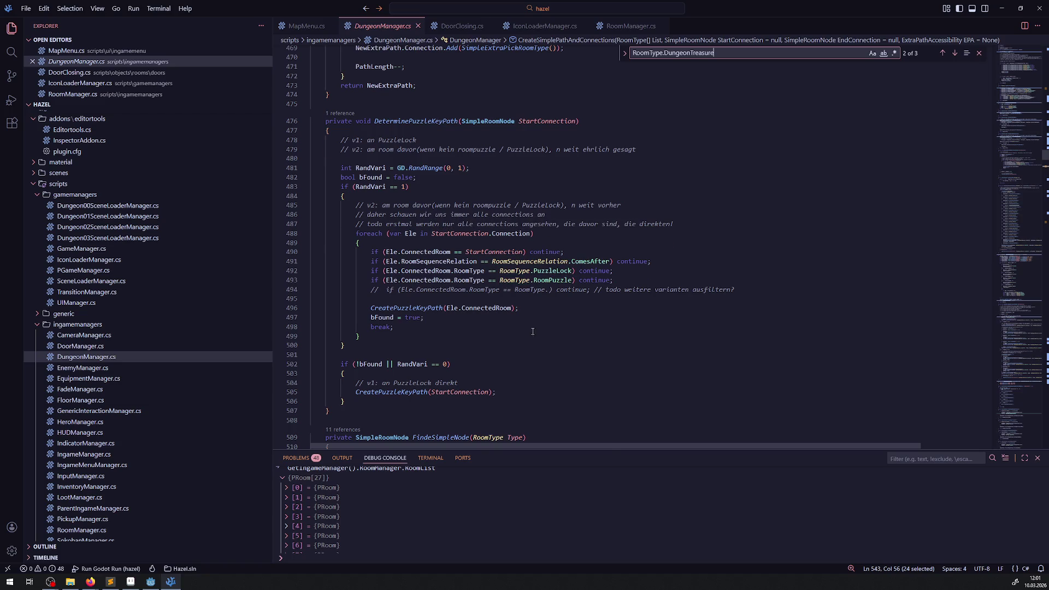
scroll(529, 332, "up", 6)
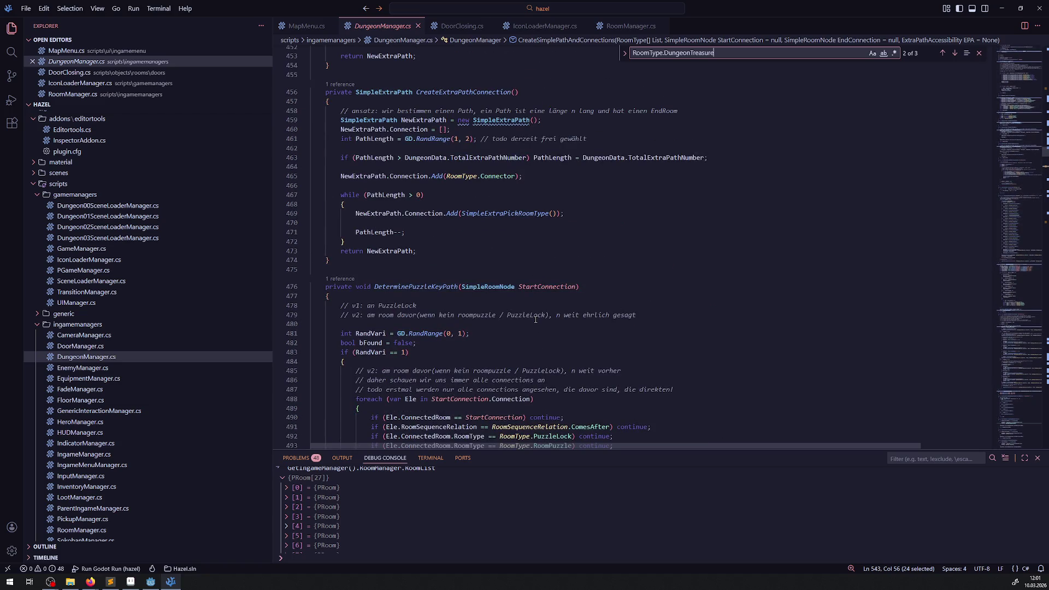
scroll(535, 319, "up", 15)
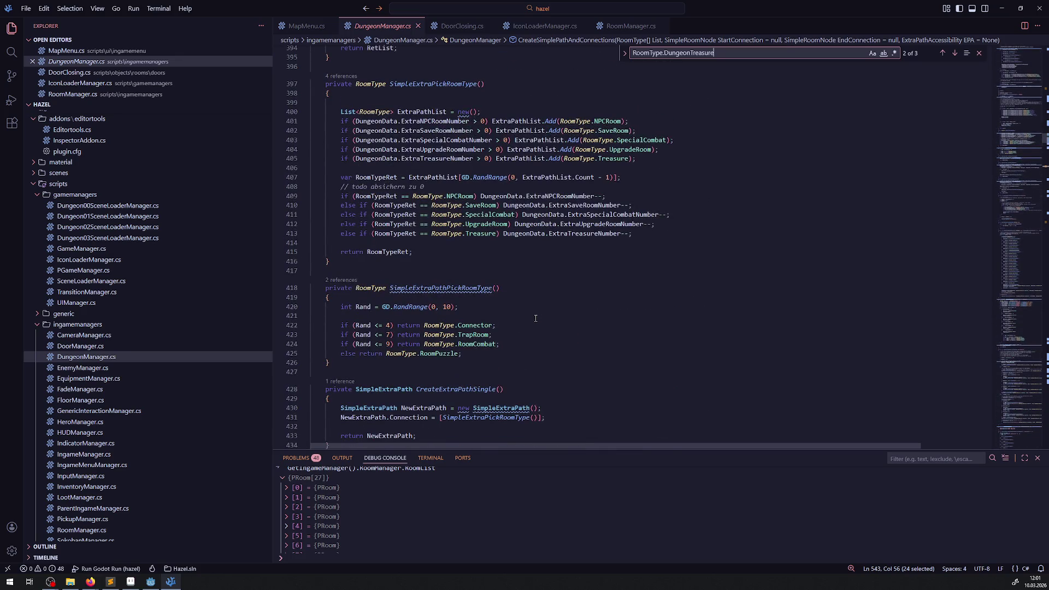
scroll(535, 319, "up", 12)
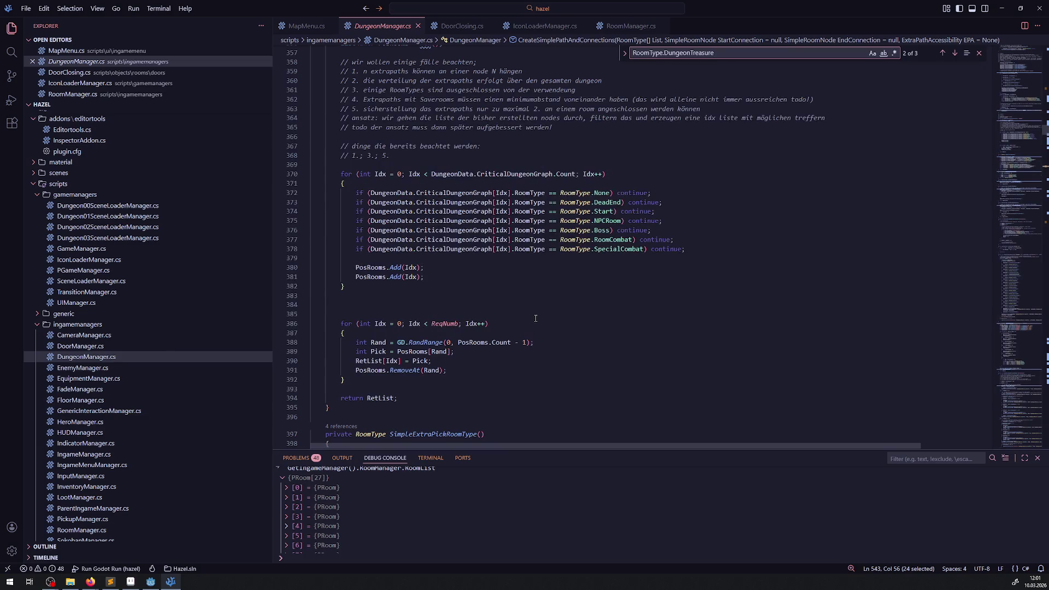
scroll(535, 319, "up", 18)
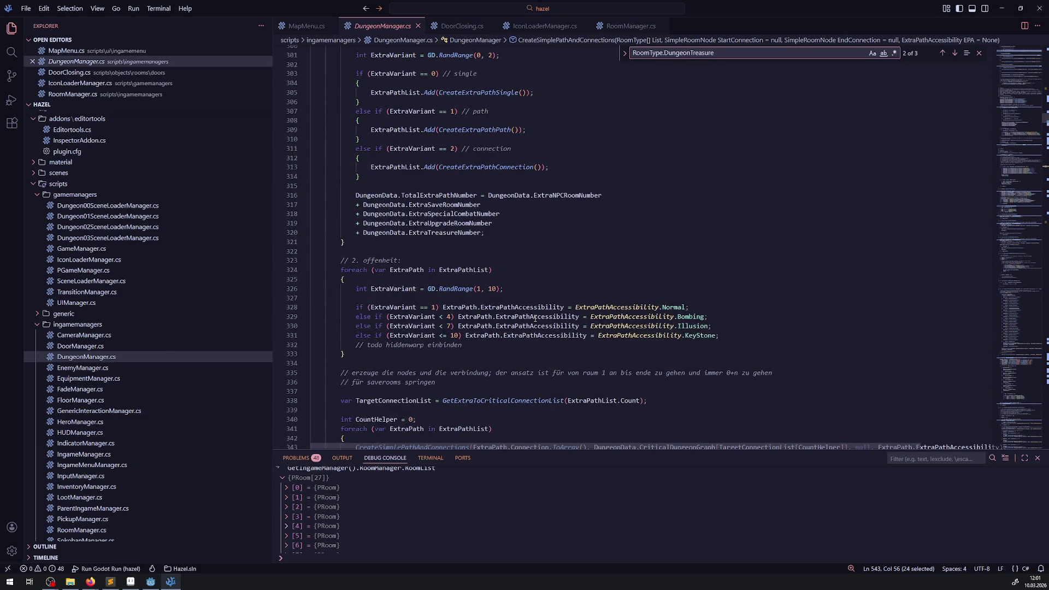
scroll(536, 319, "up", 11)
scroll(535, 319, "down", 5)
scroll(535, 318, "up", 11)
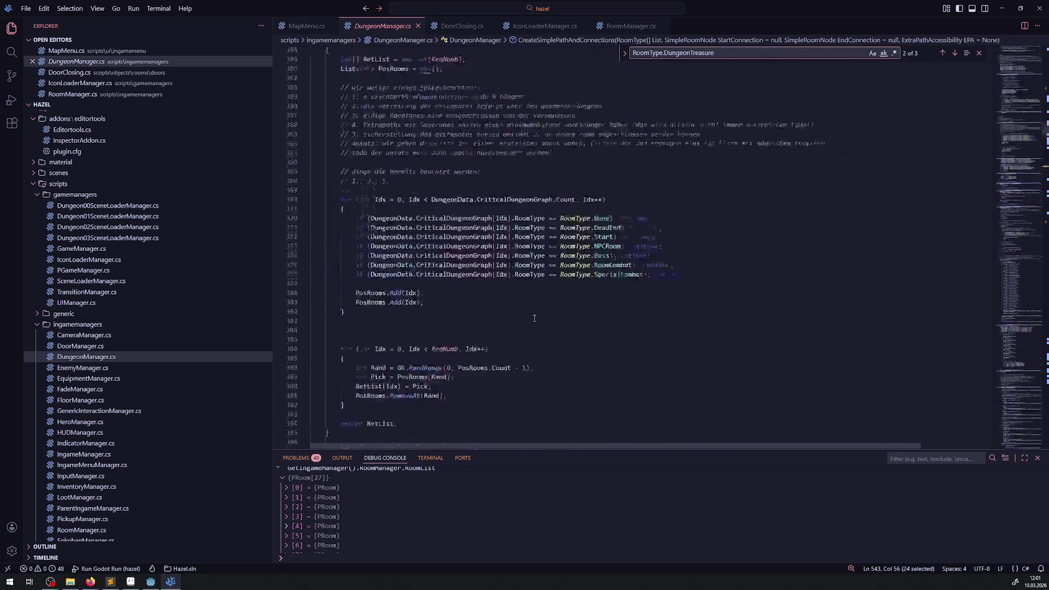
scroll(534, 319, "up", 18)
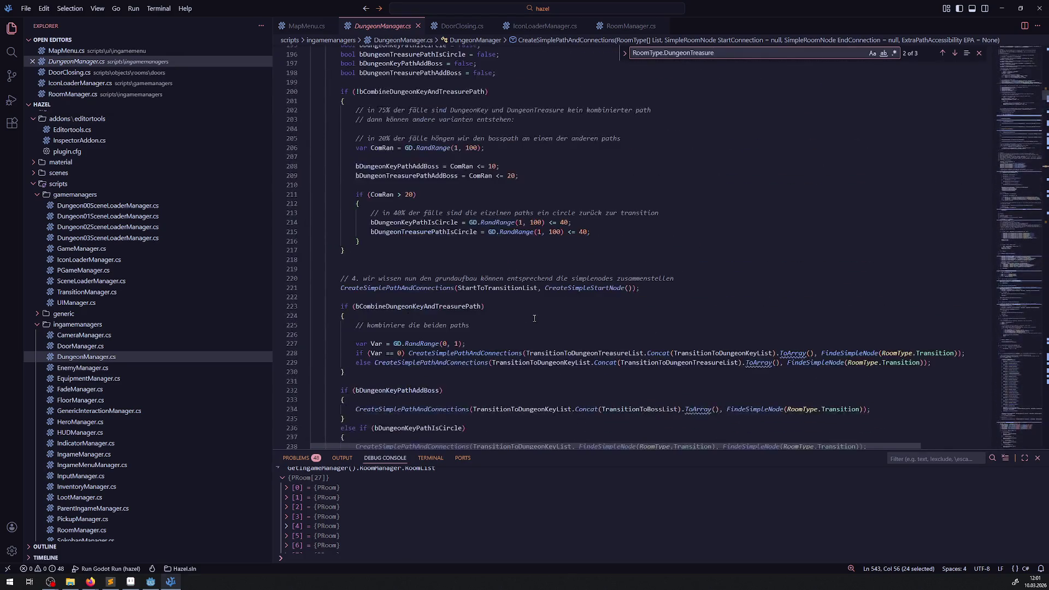
scroll(534, 319, "up", 15)
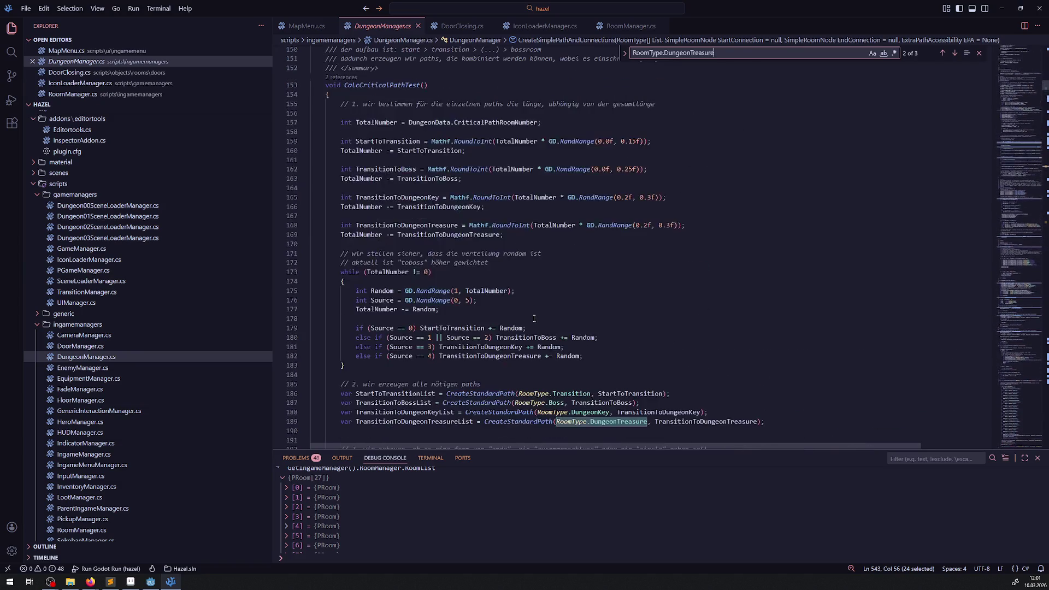
scroll(534, 318, "down", 20)
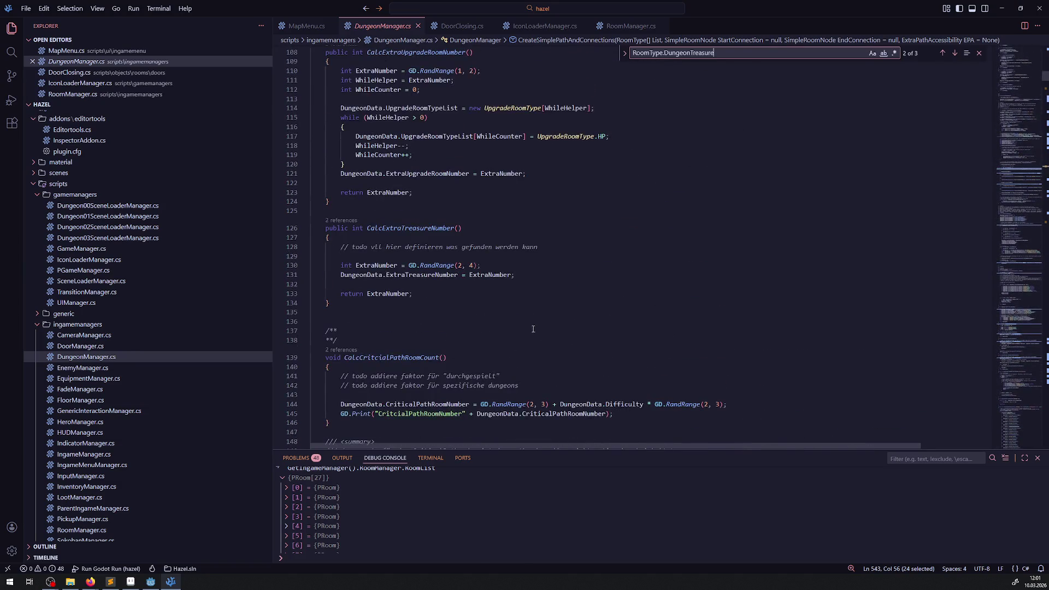
scroll(549, 323, "down", 20)
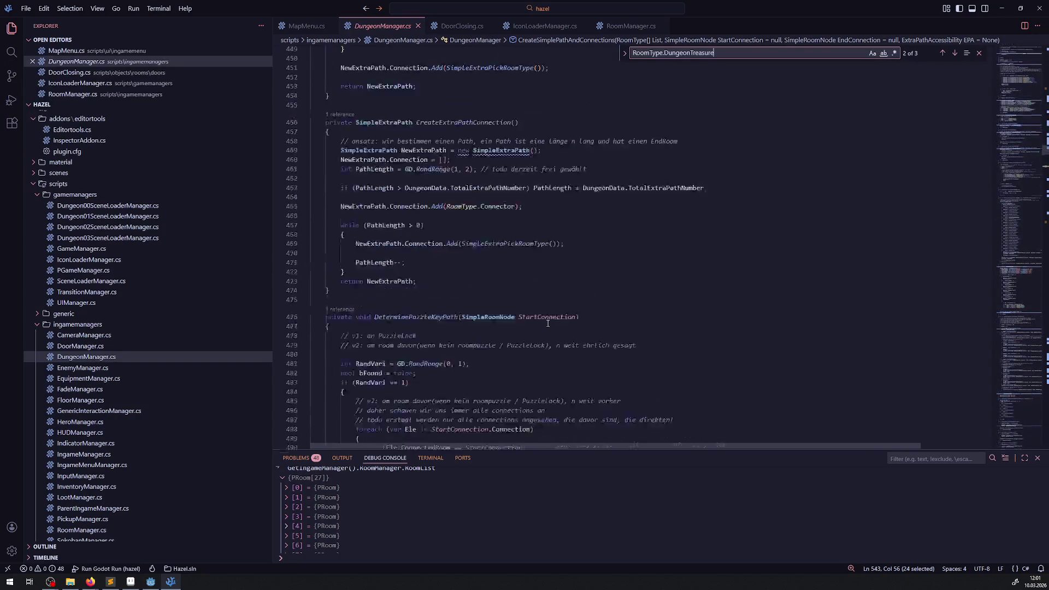
scroll(547, 323, "down", 1)
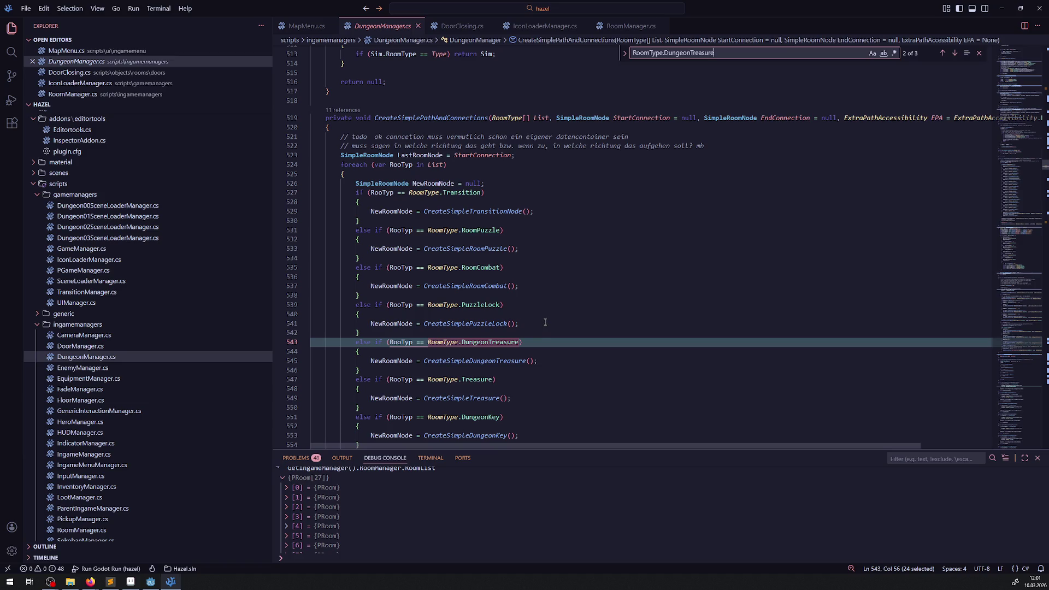
scroll(545, 322, "down", 20)
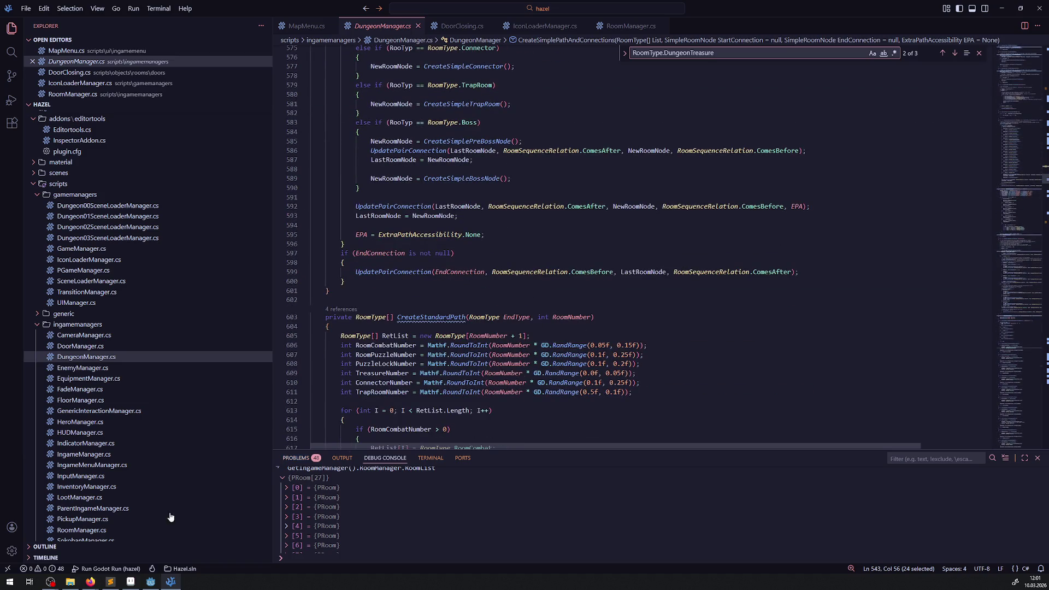
left_click(150, 583)
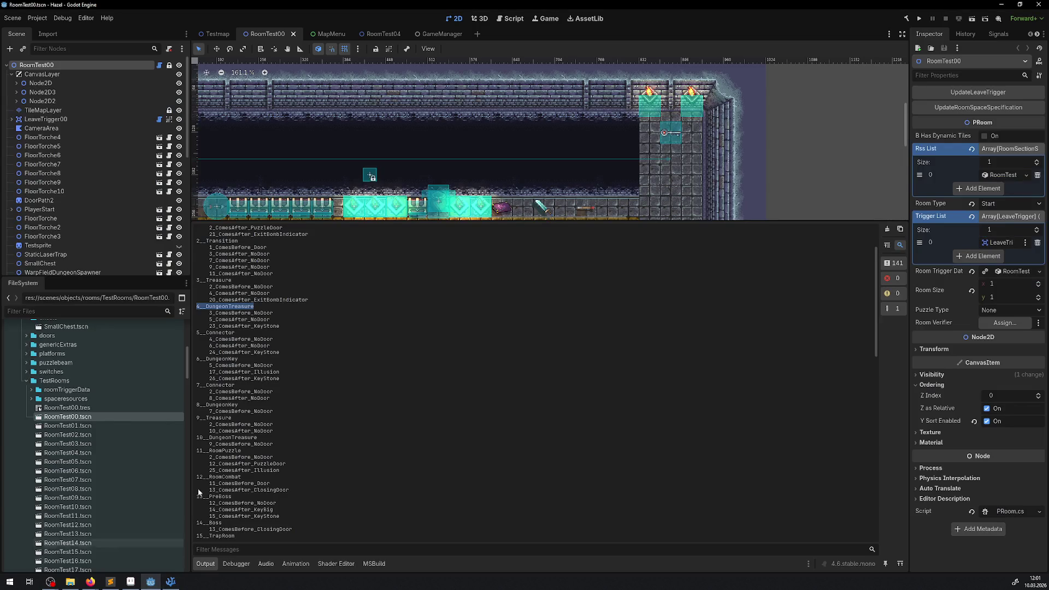
Read the room sequence from the top of the Output log, then bring DungeonManager.cs back.
scroll(246, 339, "up", 5)
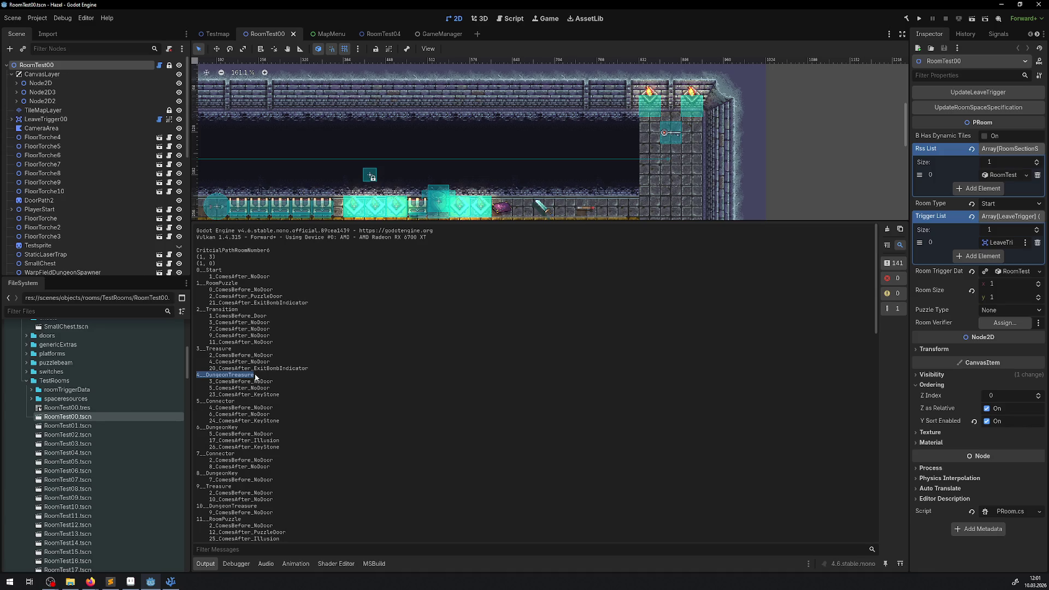
left_click(171, 581)
scroll(483, 309, "down", 20)
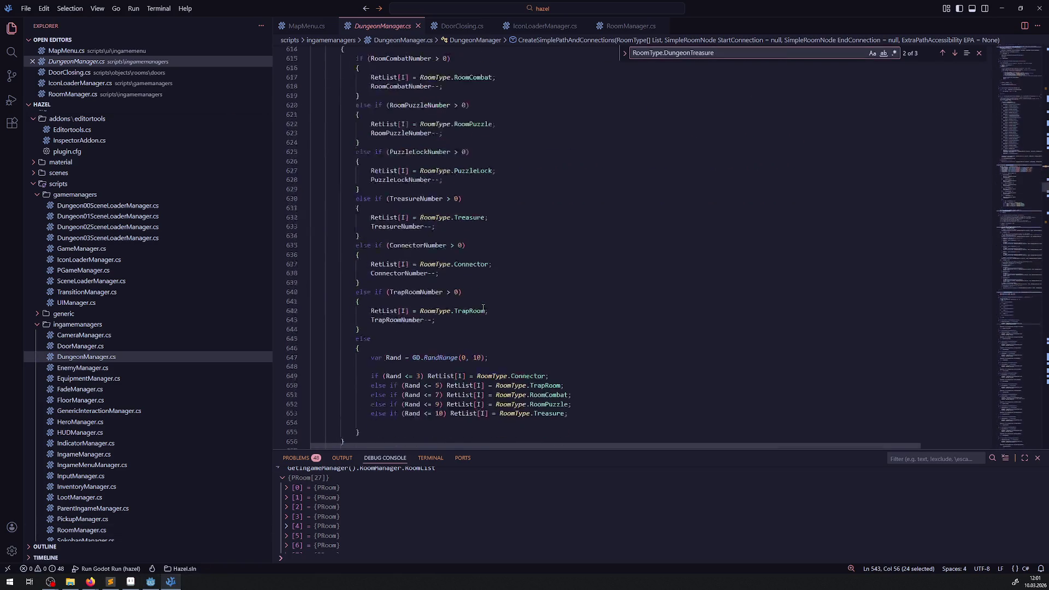
Skim CreateStandardPath and CreatePuzzleKeyPath in DungeonManager.cs, then return to Godot's Output log.
scroll(483, 310, "down", 8)
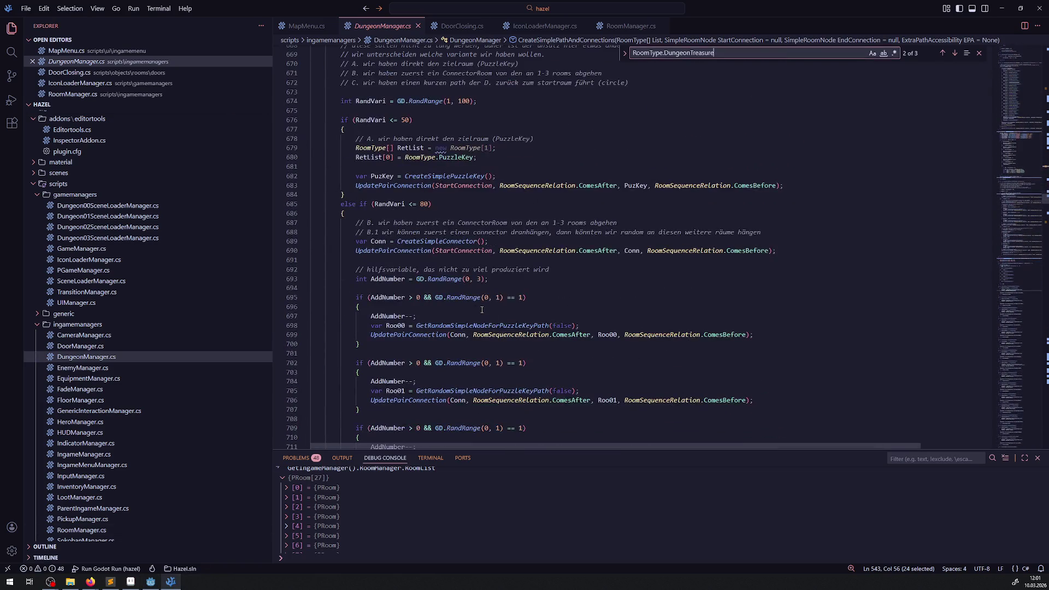
scroll(482, 310, "up", 4)
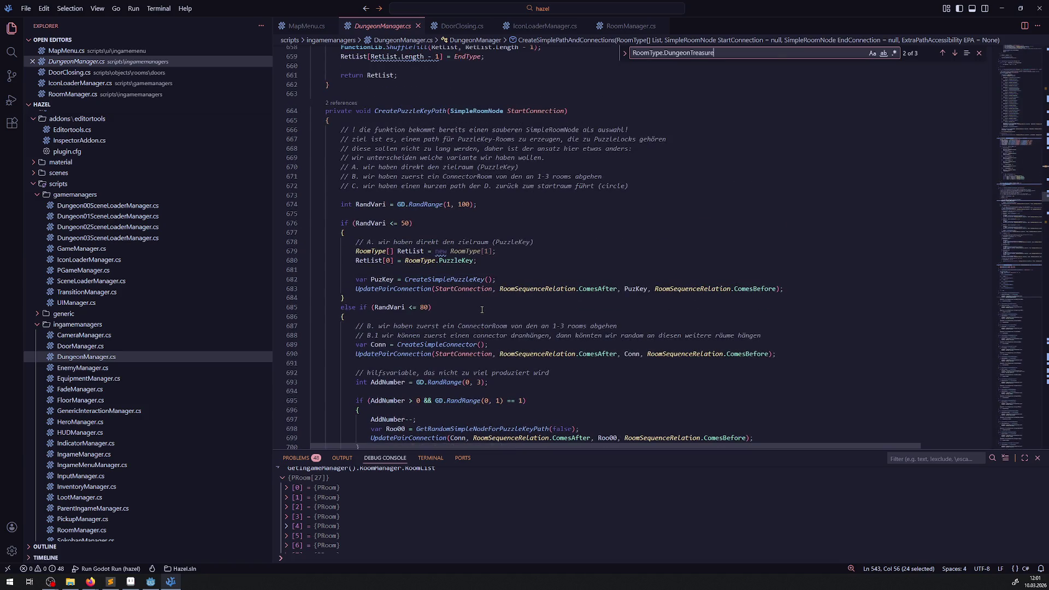
key("alt+Tab")
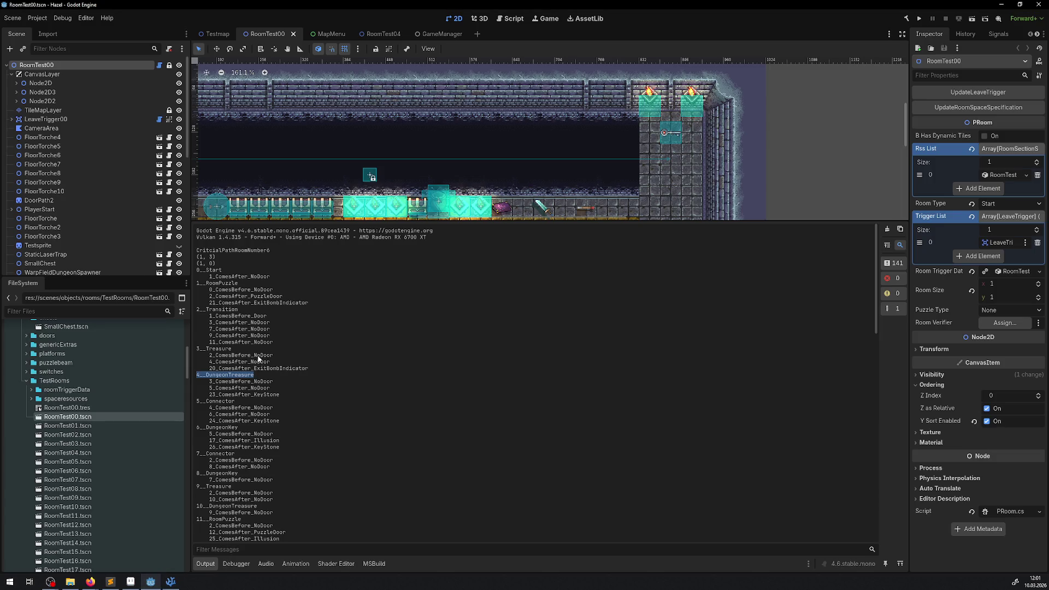
left_click(213, 361)
double_click(212, 361)
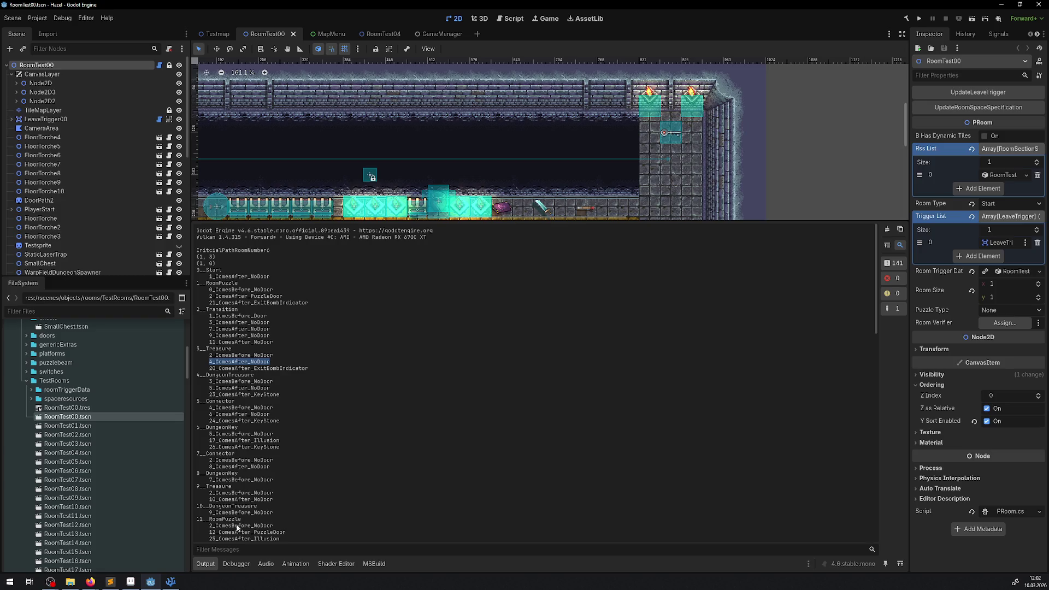
left_click_drag(273, 512, 209, 506)
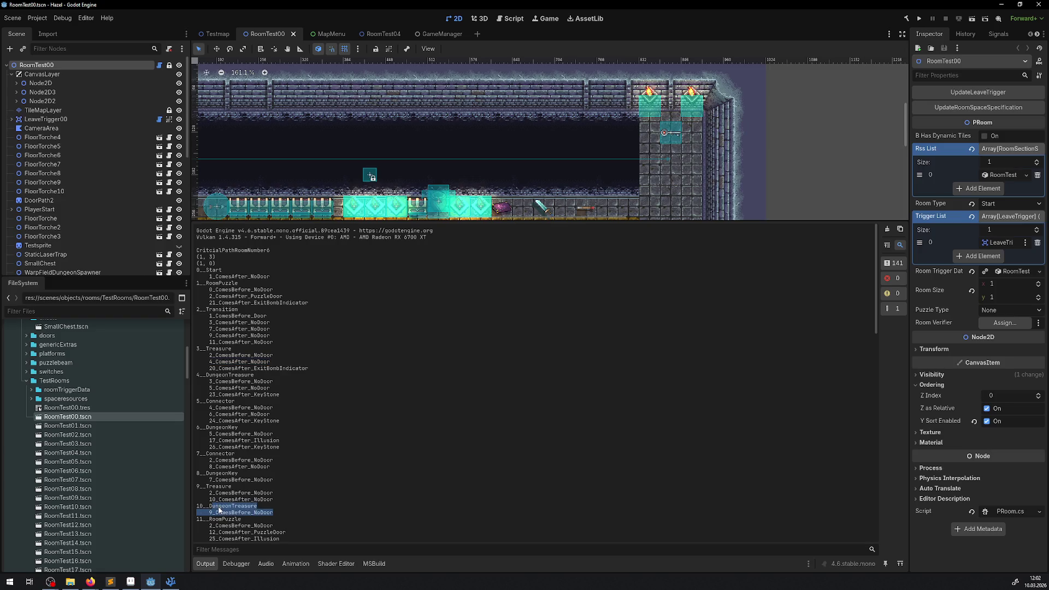
left_click(220, 505)
left_click_drag(209, 493, 276, 492)
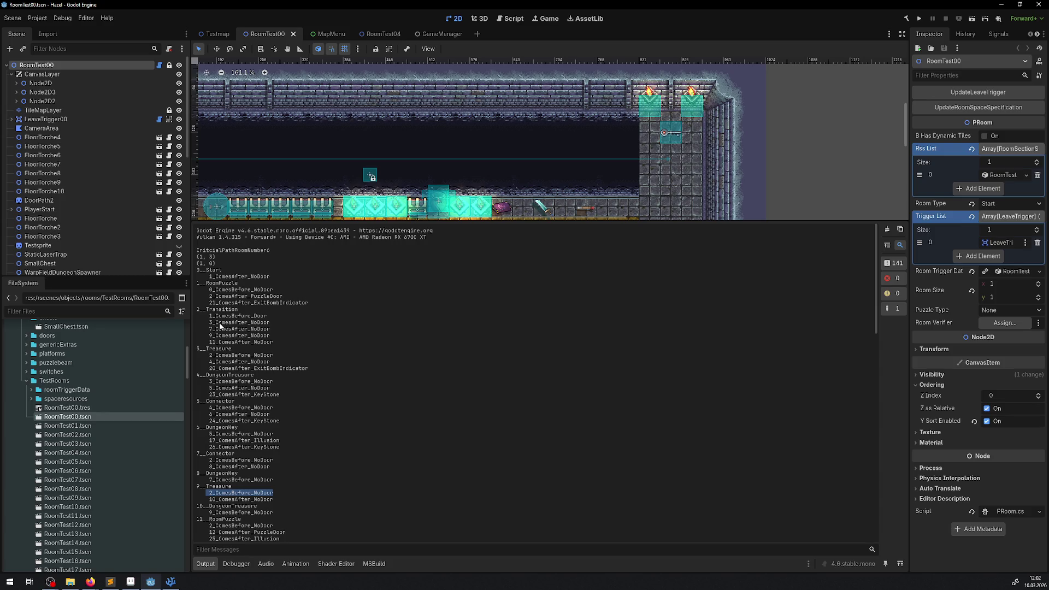
left_click_drag(213, 388, 270, 389)
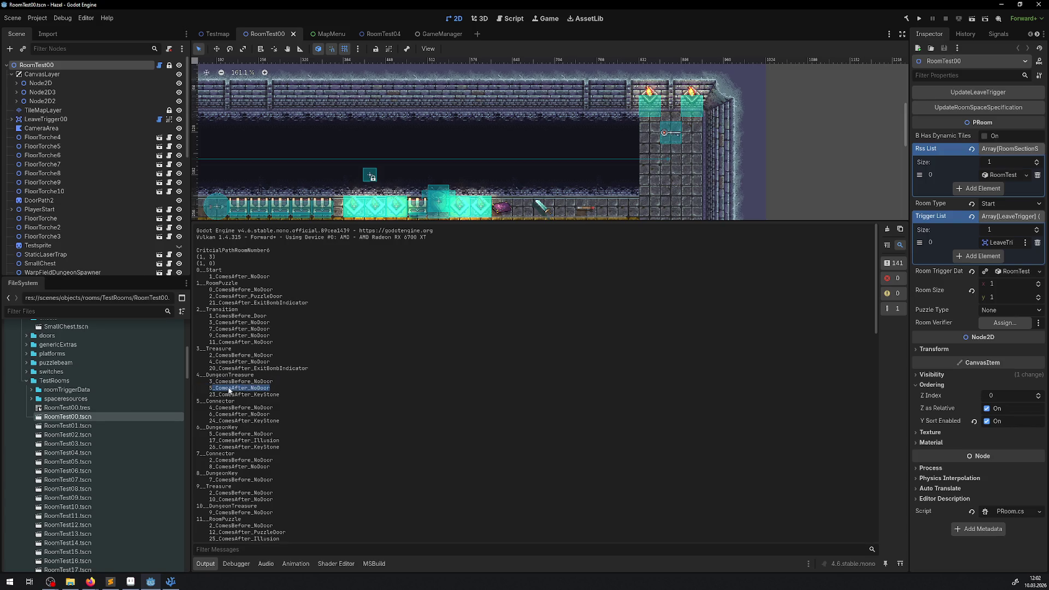
left_click_drag(218, 414, 258, 414)
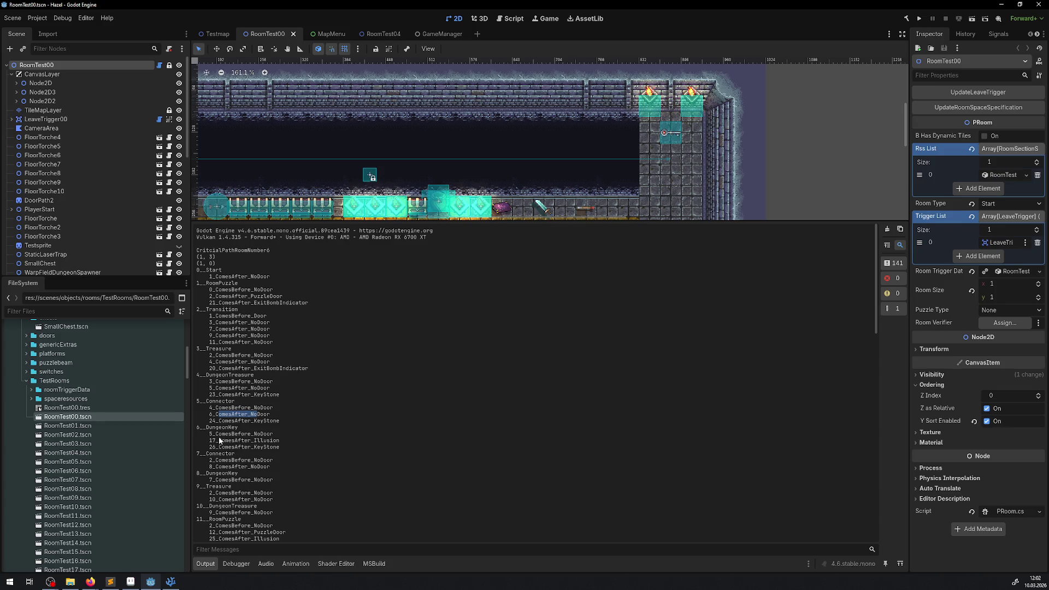
left_click_drag(213, 428, 238, 429)
Bring DungeonManager.cs forward, scroll up to CalcCriticalPathTest and highlight bDungeonKeyPathAddBoss uses.
left_click(170, 582)
scroll(526, 209, "up", 20)
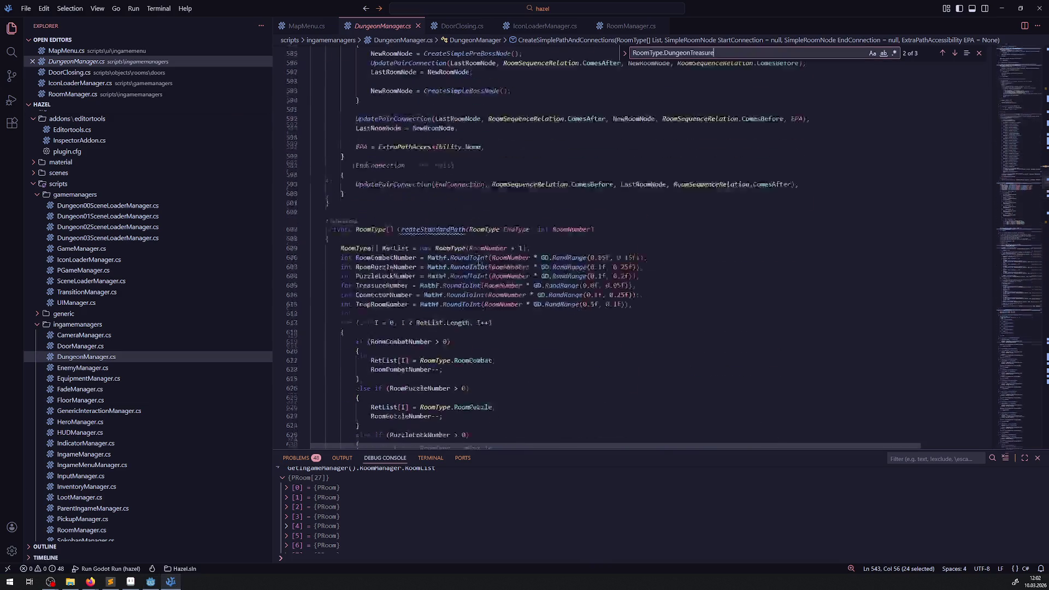
scroll(456, 224, "up", 20)
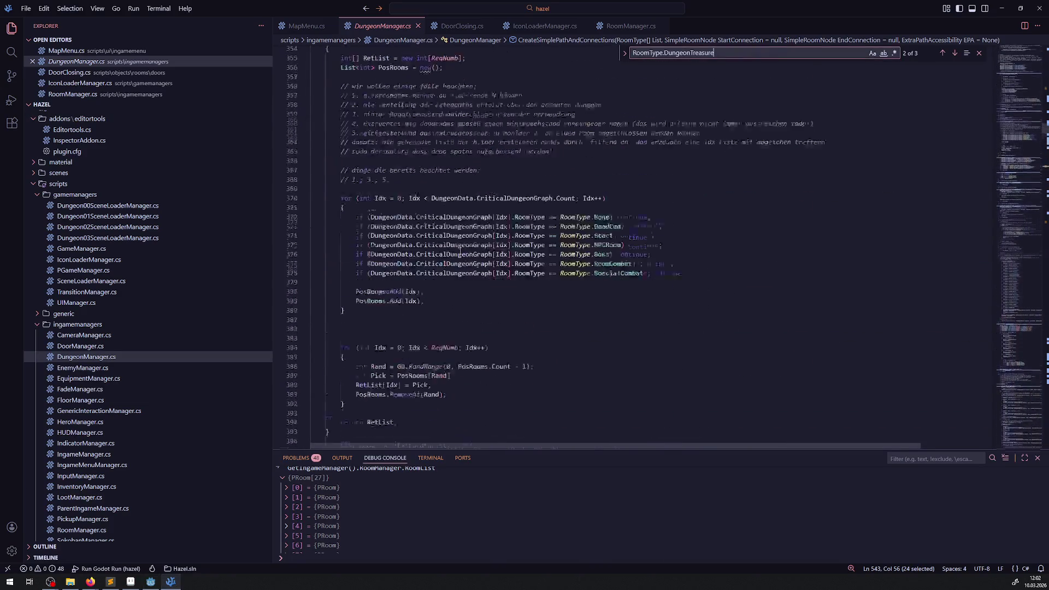
scroll(462, 233, "up", 5)
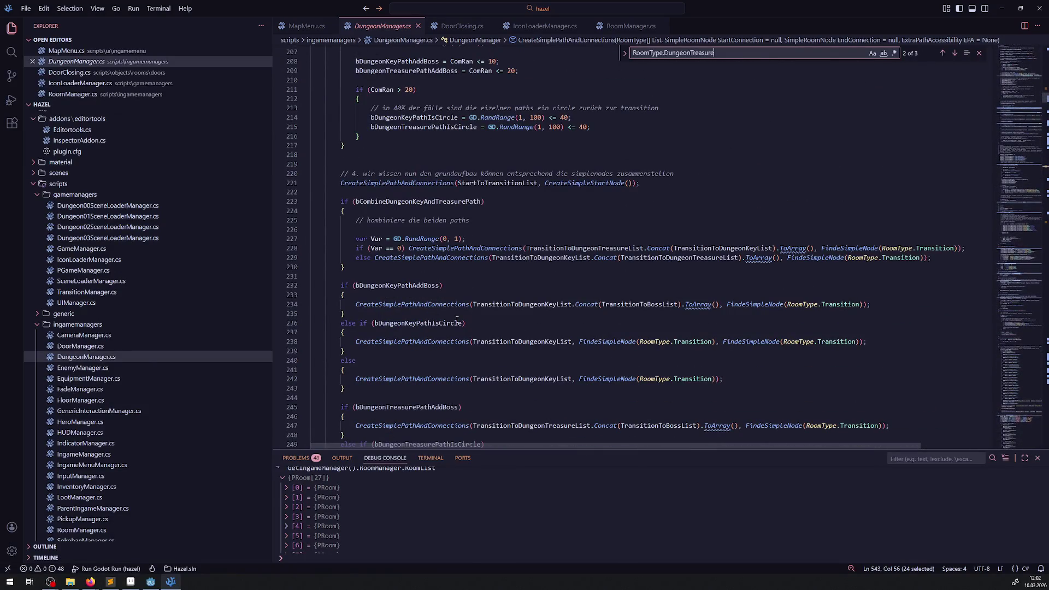
double_click(413, 285)
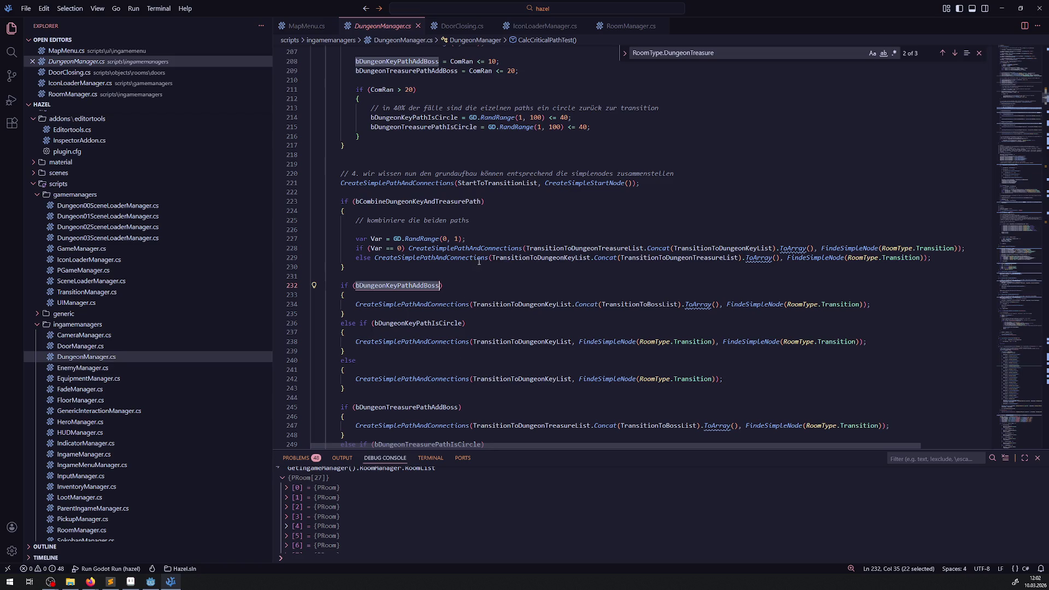
Trace bCombineDungeonKeyAndTreasurePath uses alongside the CreateSimplePathAndConnections call on line 221.
double_click(421, 203)
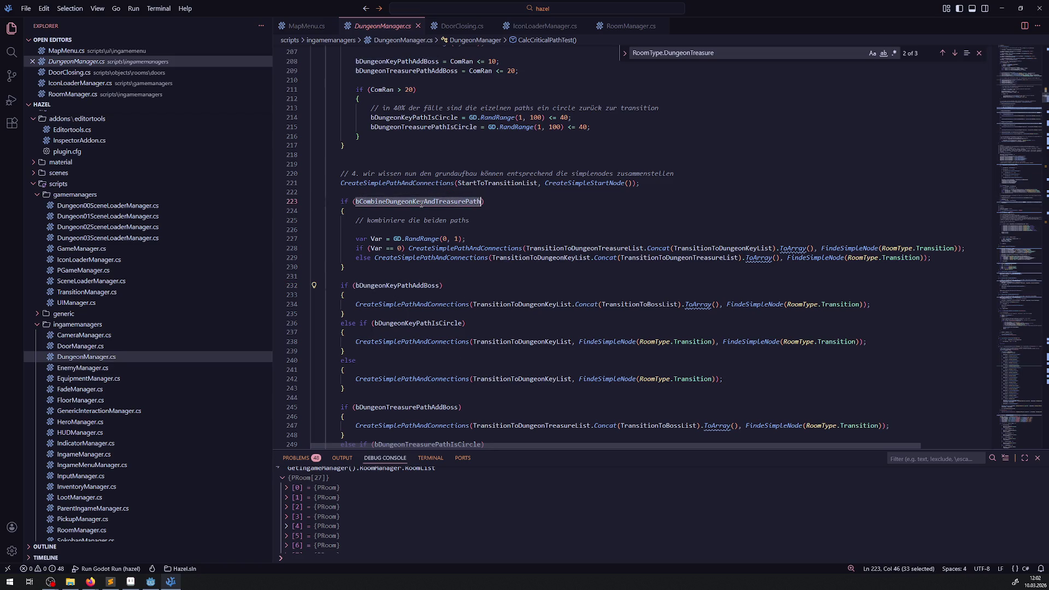
mouse_move(495, 247)
mouse_move(448, 257)
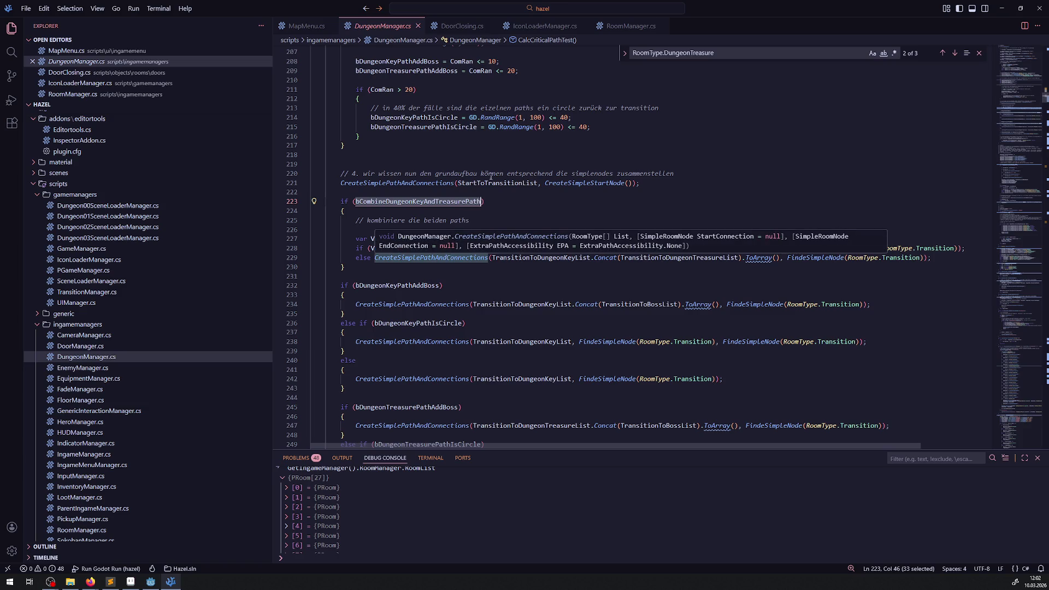
scroll(454, 317, "up", 4)
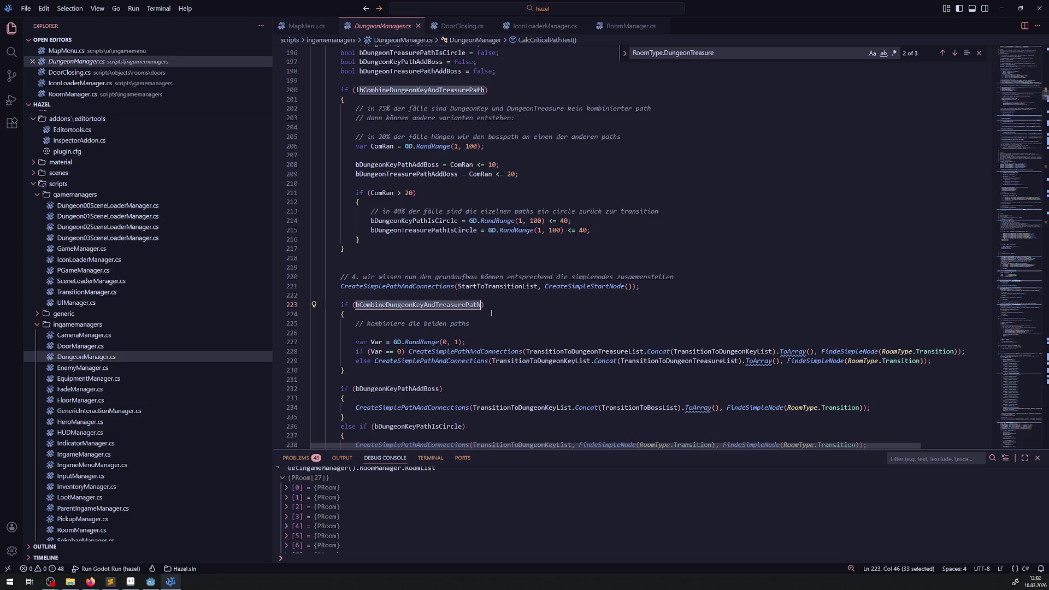
left_click(499, 312)
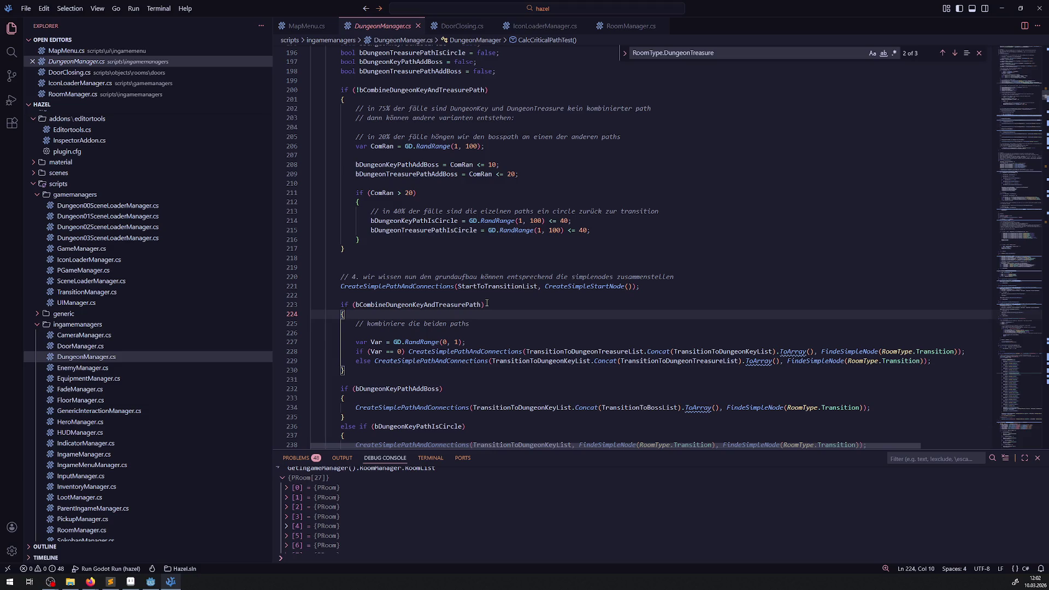
left_click(404, 288)
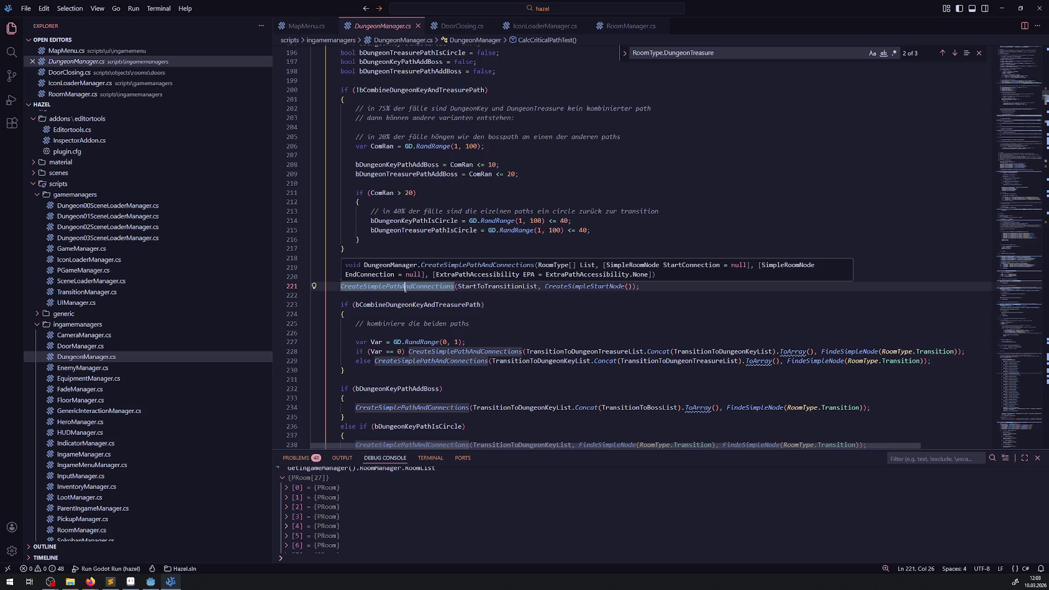
double_click(412, 304)
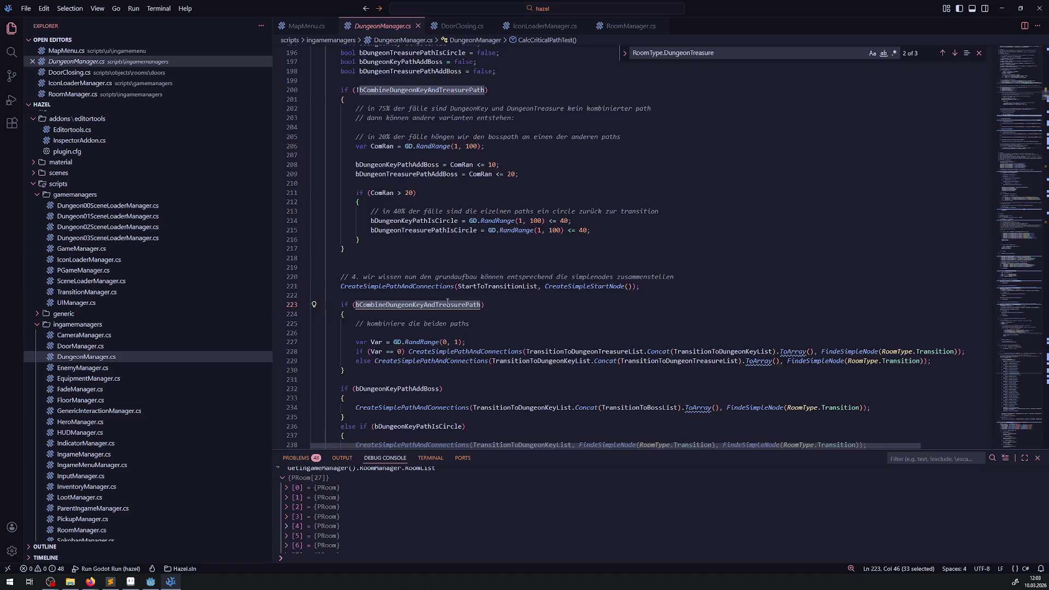
scroll(452, 309, "down", 2)
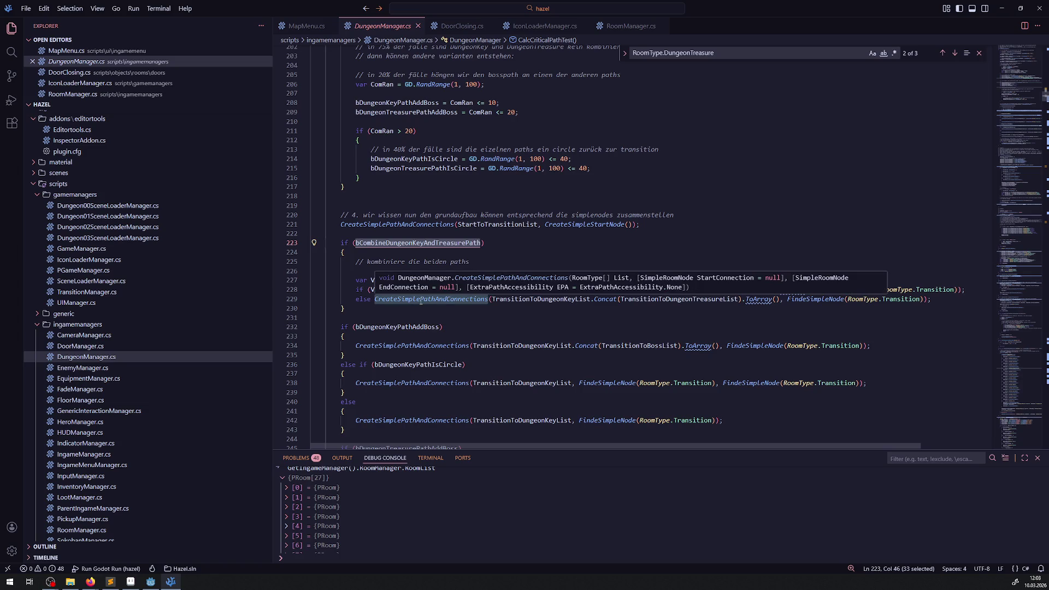
scroll(472, 223, "up", 5)
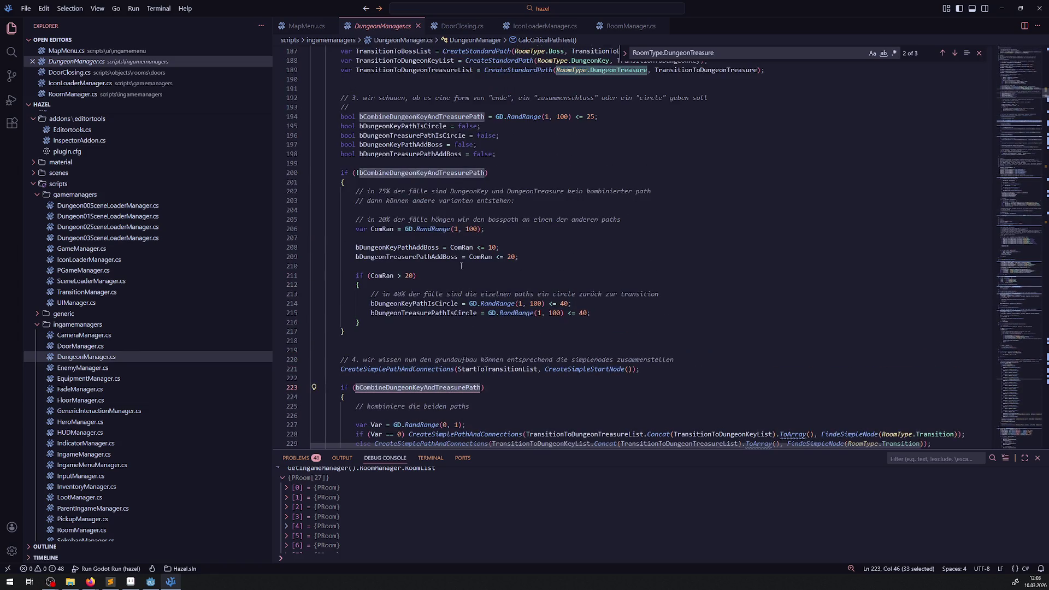
double_click(415, 132)
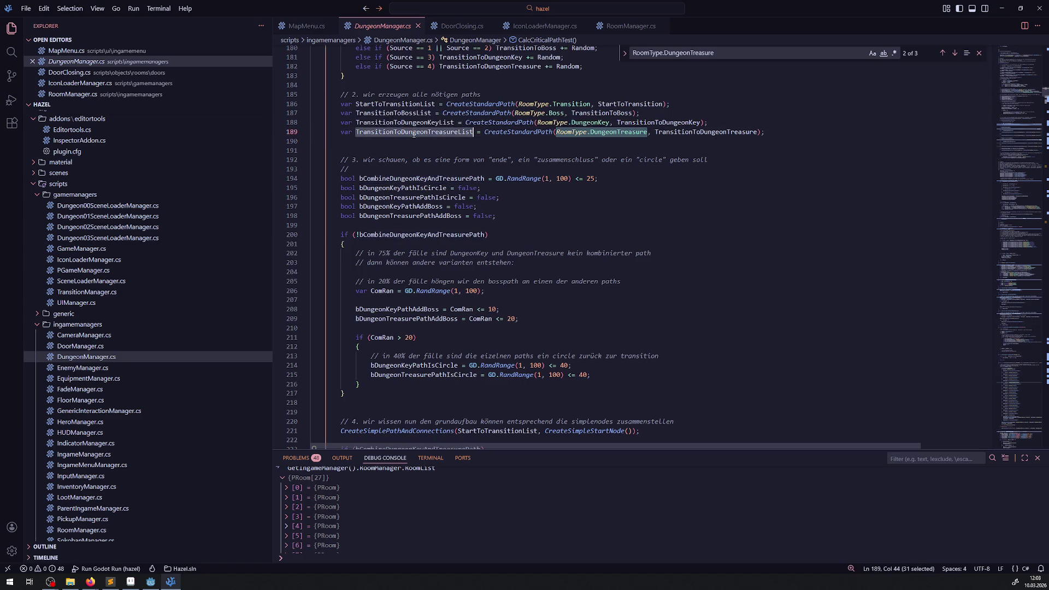
scroll(614, 320, "down", 10)
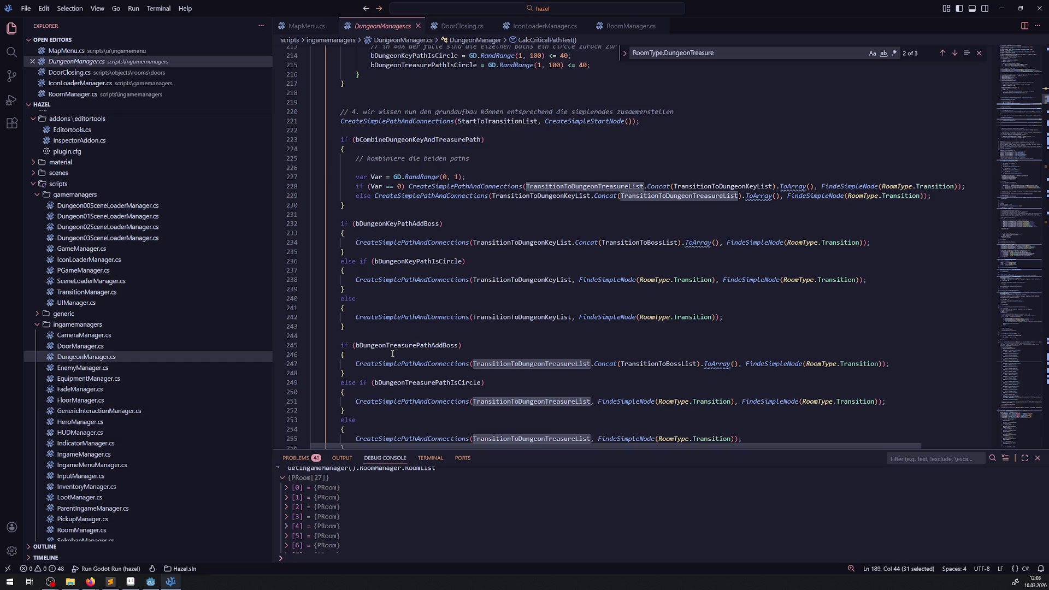
mouse_move(443, 345)
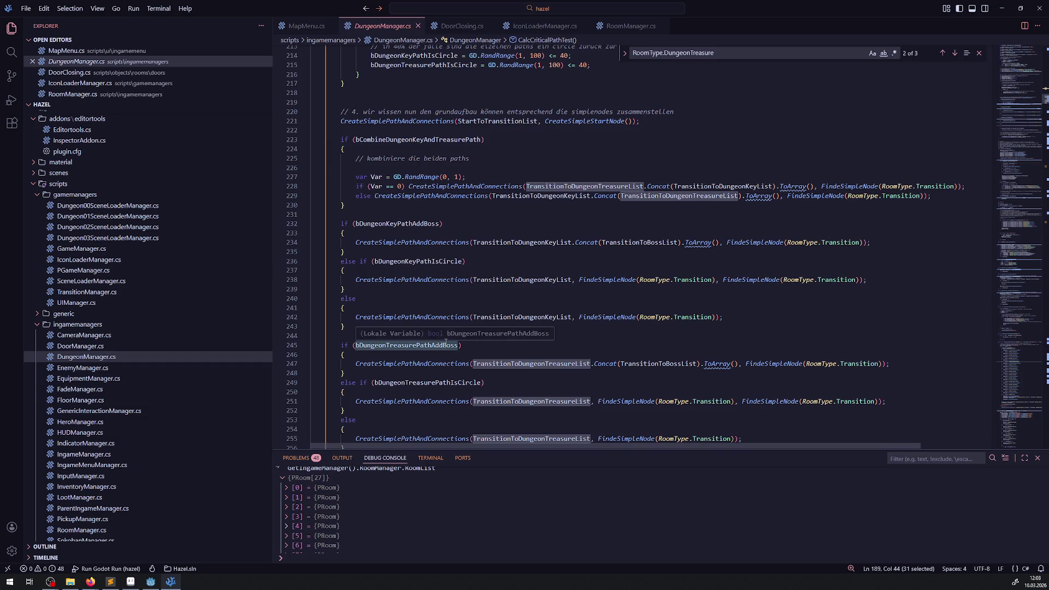
mouse_move(491, 360)
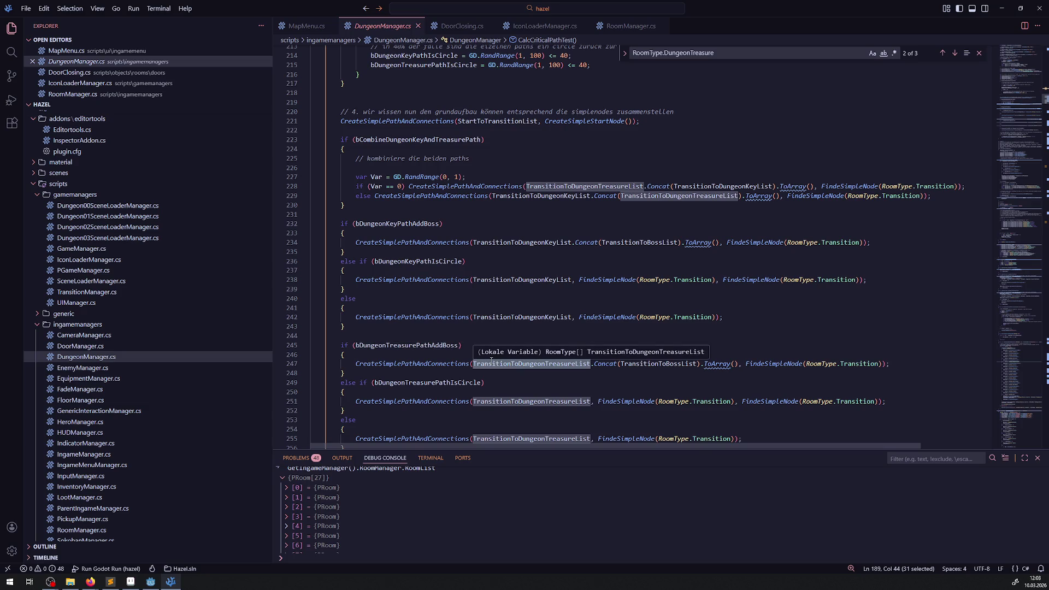
mouse_move(403, 365)
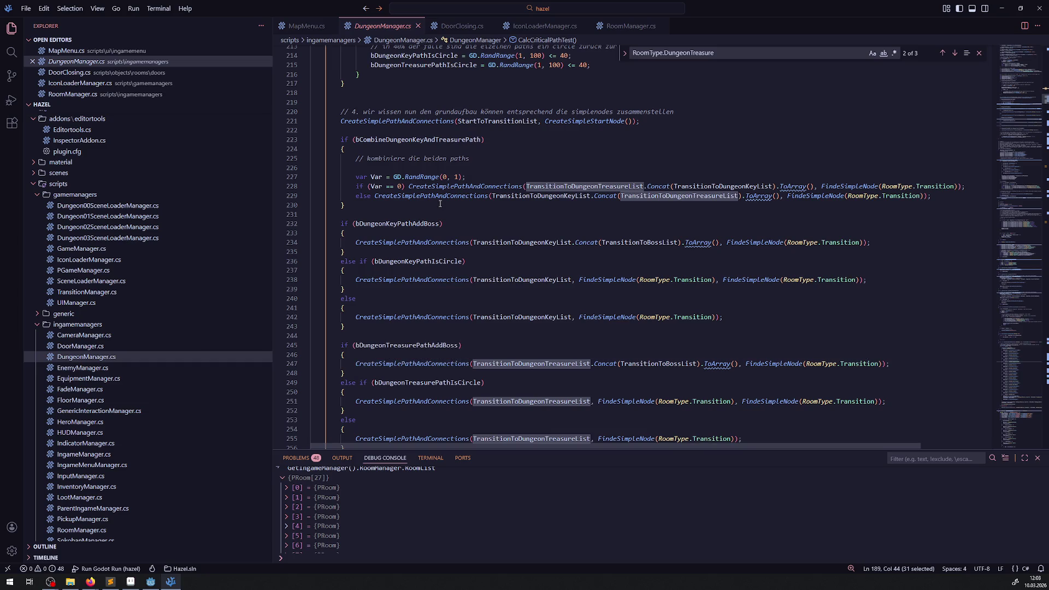
scroll(532, 334, "down", 2)
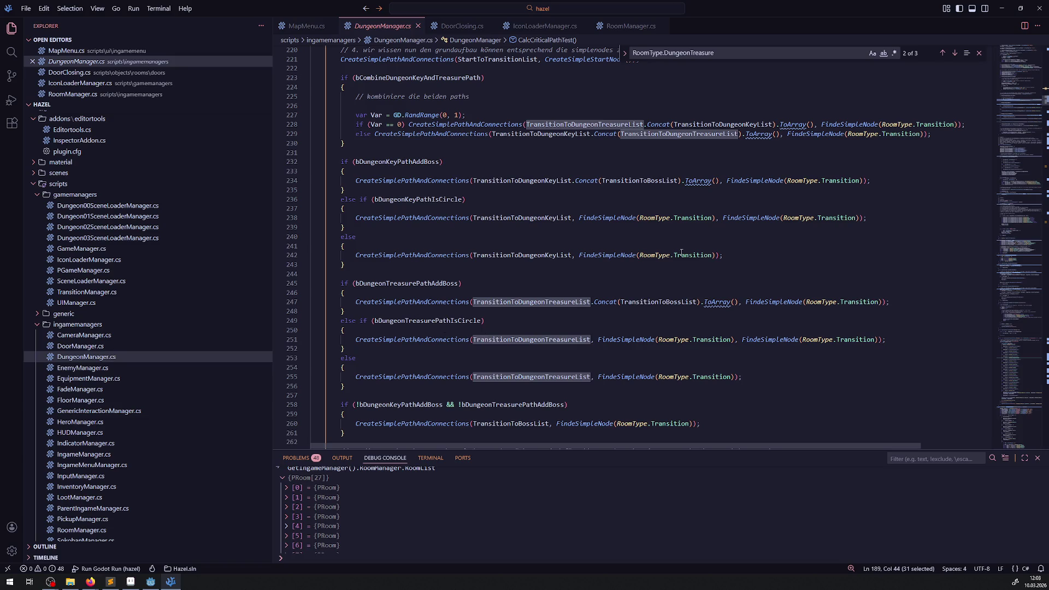
scroll(420, 223, "up", 3)
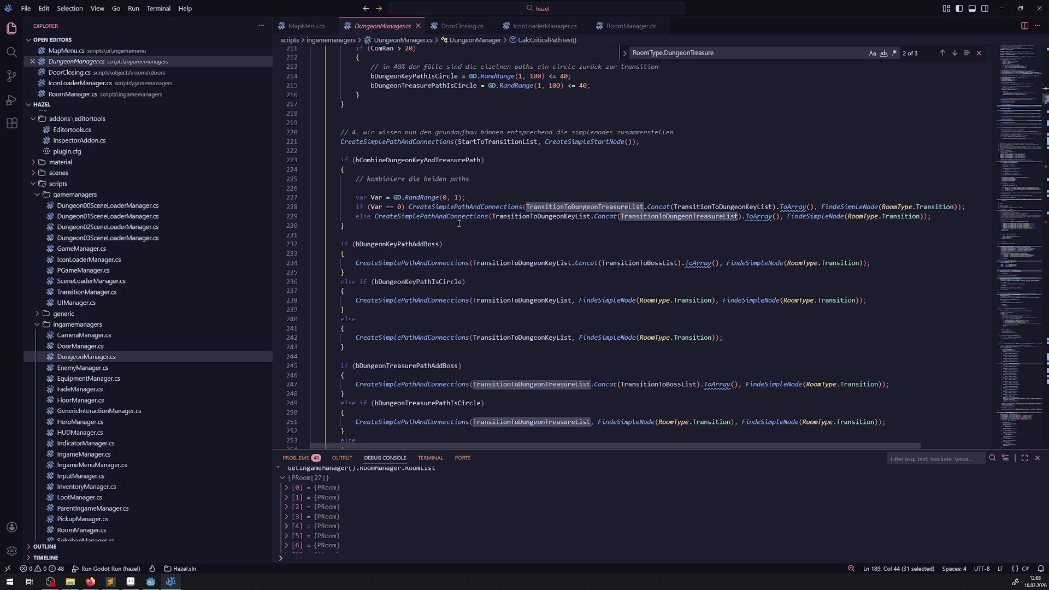
mouse_move(448, 214)
mouse_move(540, 216)
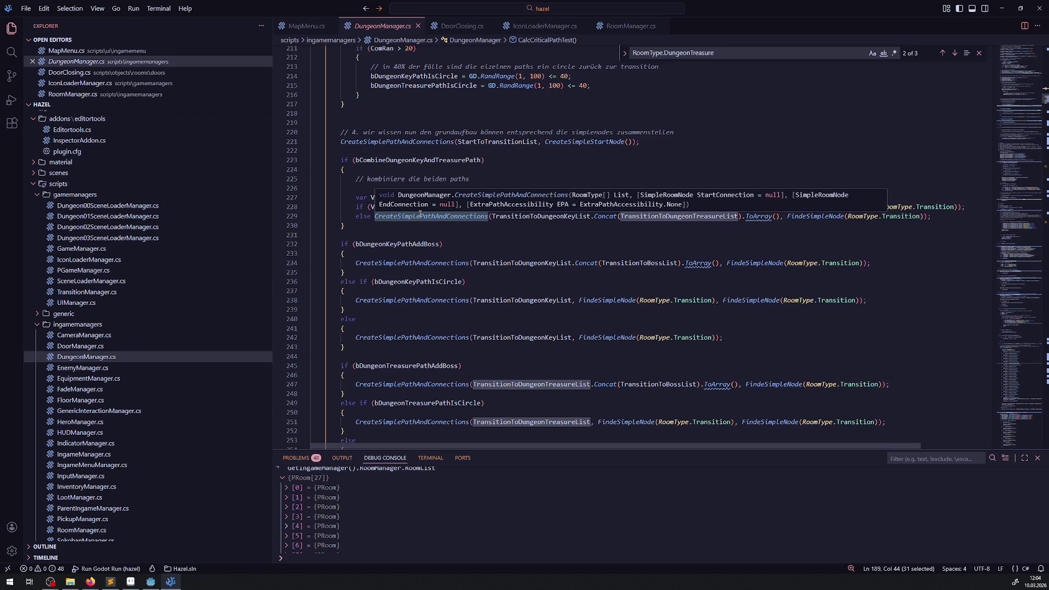
mouse_move(406, 241)
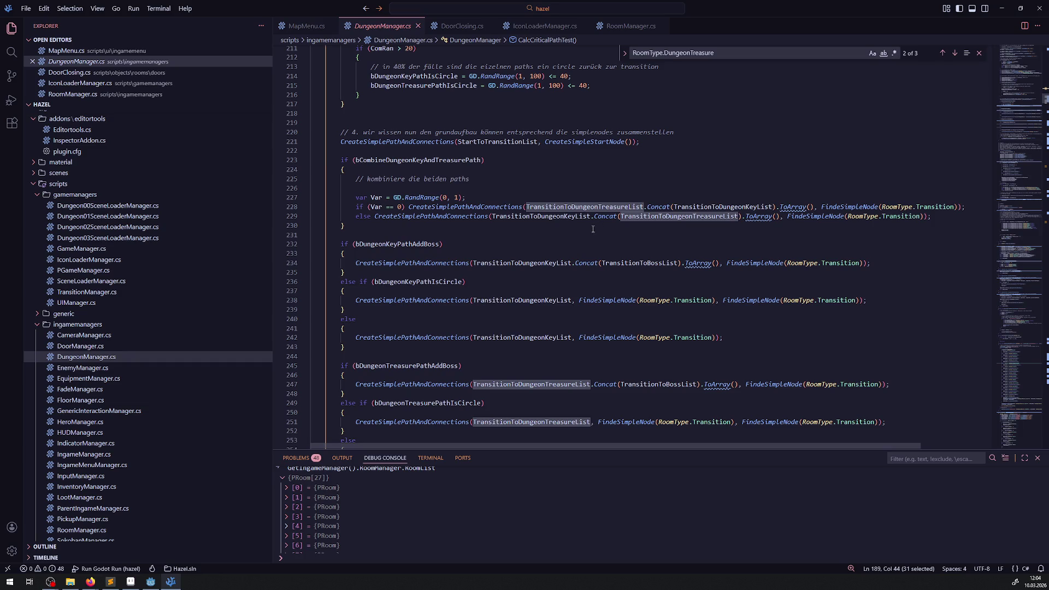
double_click(711, 207)
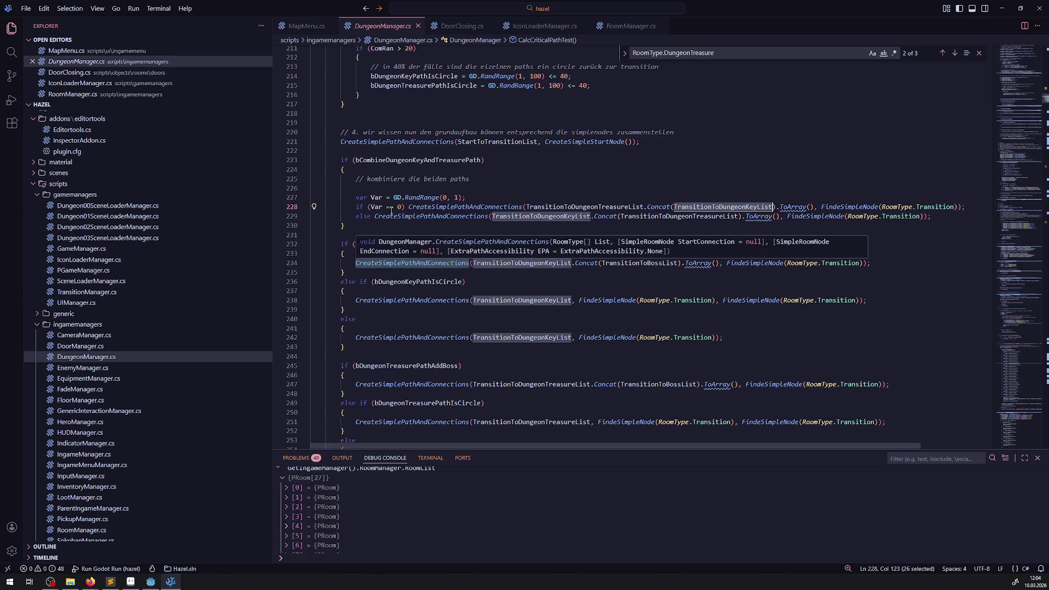
Scroll through the path flags and clear the TransitionToDungeonKeyList highlighting.
scroll(394, 202, "down", 3)
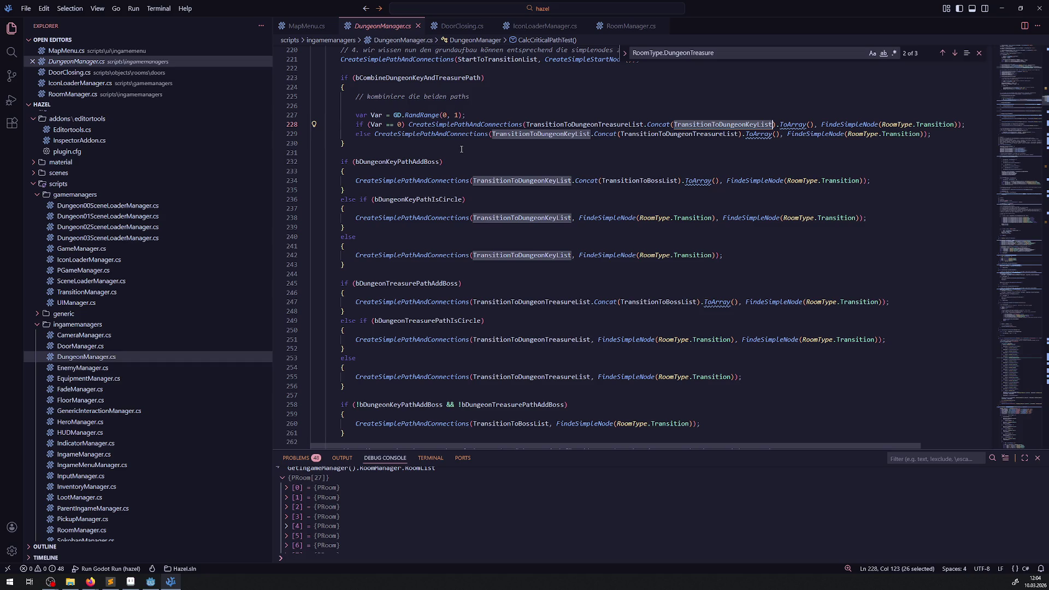
scroll(477, 293, "up", 8)
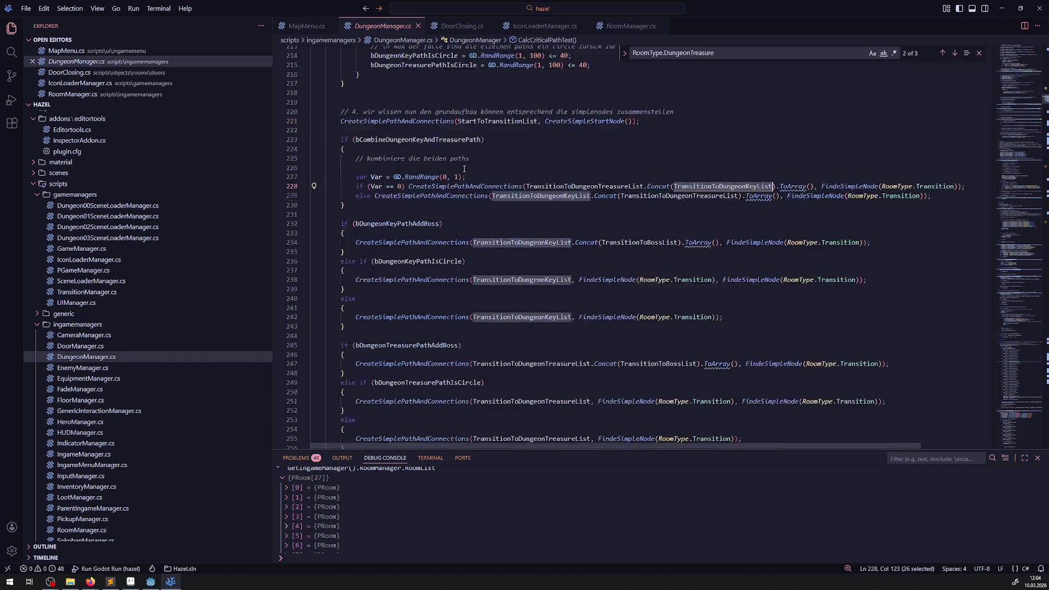
scroll(477, 294, "up", 3)
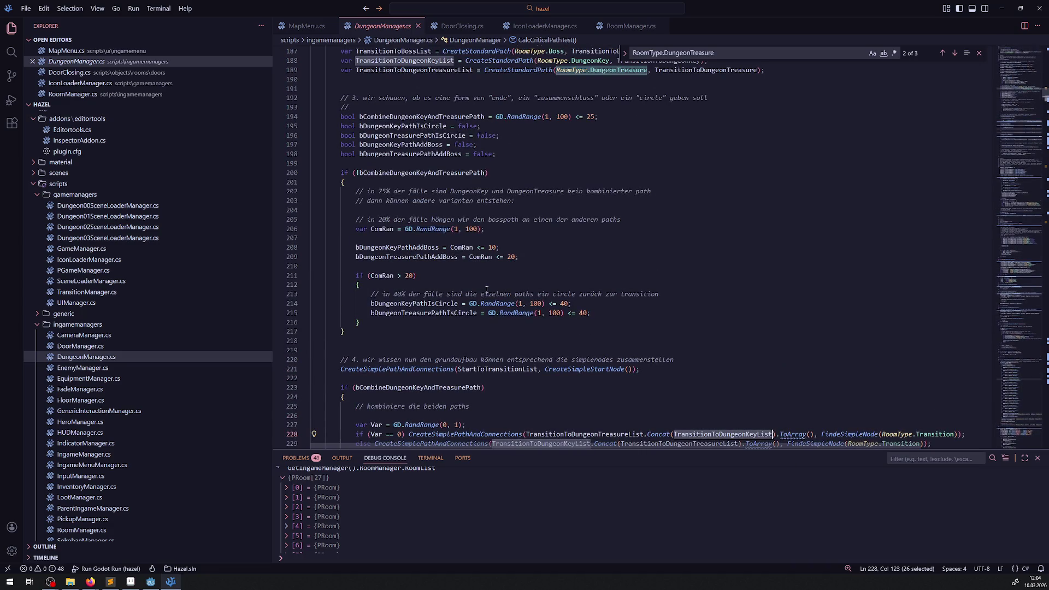
scroll(487, 287, "up", 2)
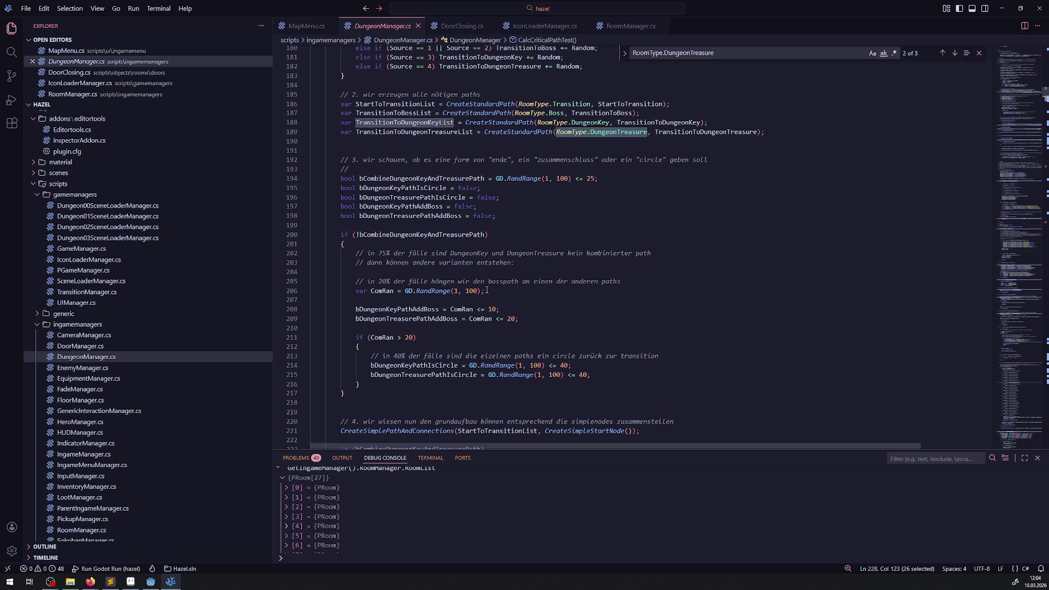
scroll(487, 290, "down", 2)
scroll(489, 283, "down", 3)
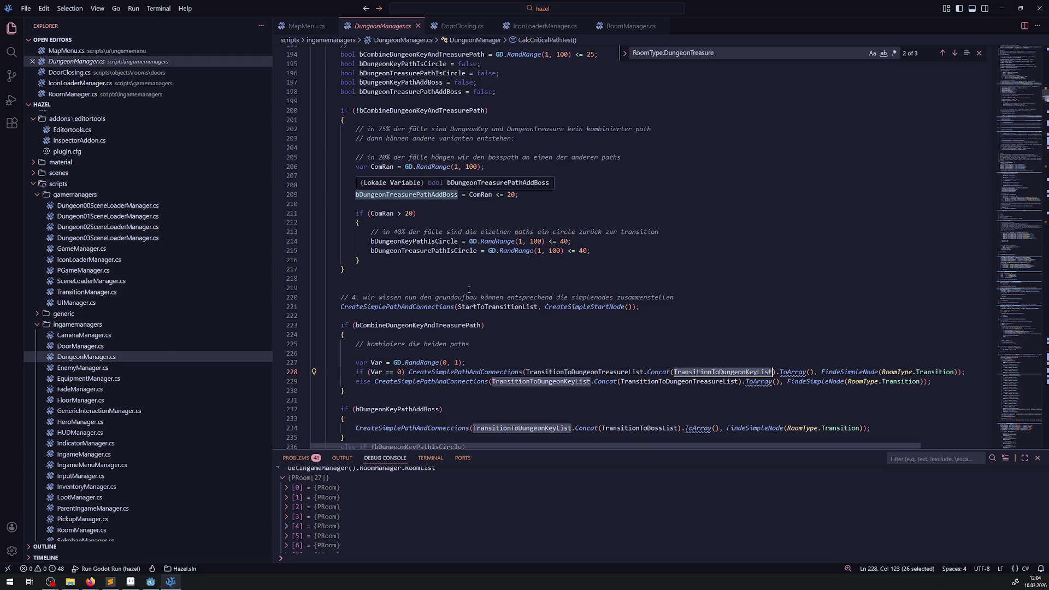
scroll(504, 293, "down", 2)
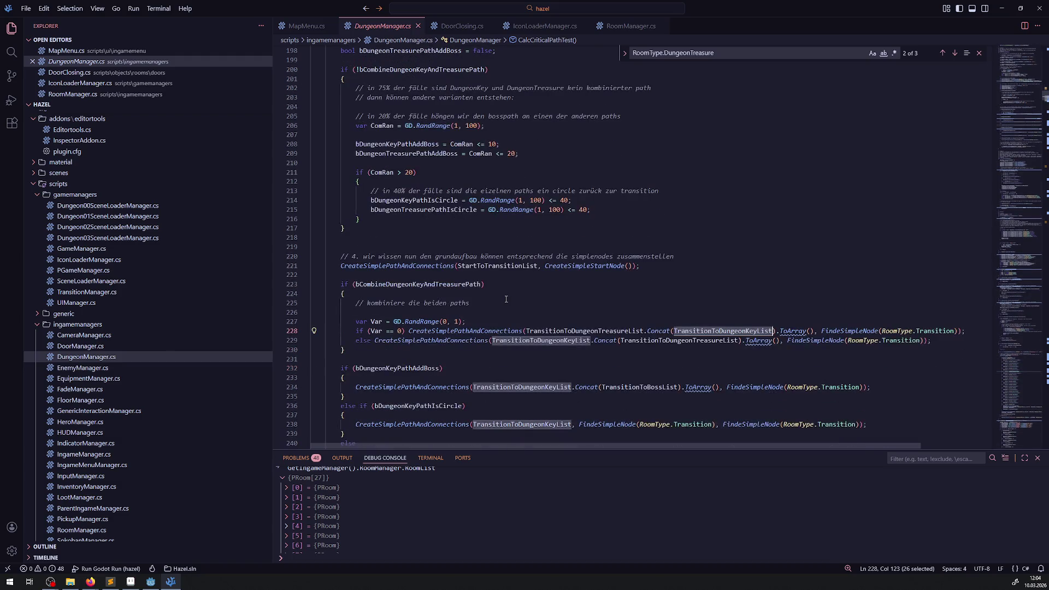
scroll(506, 295, "down", 2)
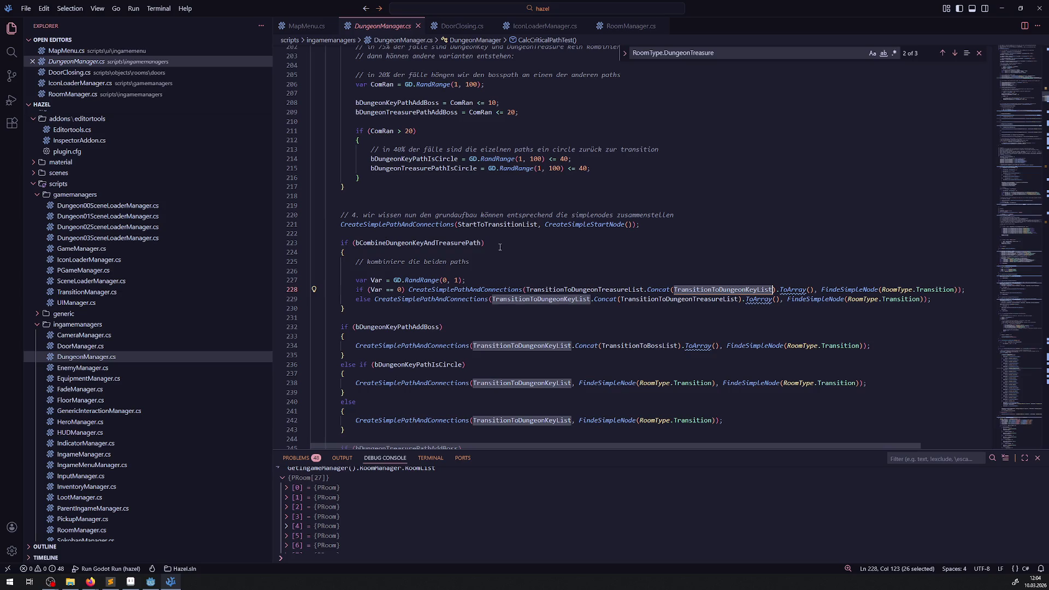
left_click(523, 252)
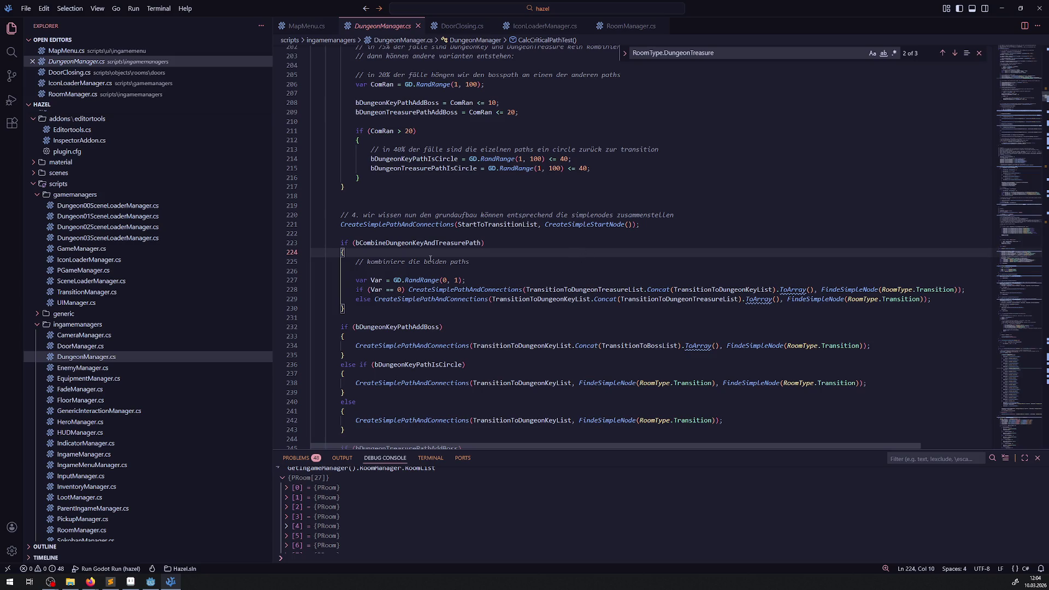
Highlight every use of bCombineDungeonKeyAndTreasurePath and review the surrounding branches.
double_click(418, 242)
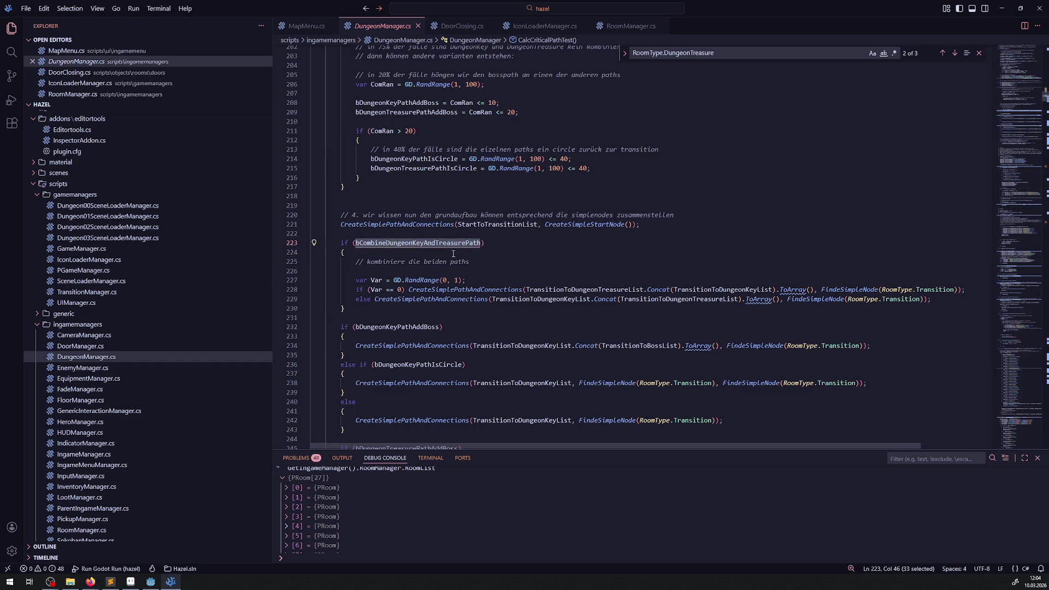
scroll(470, 299, "up", 4)
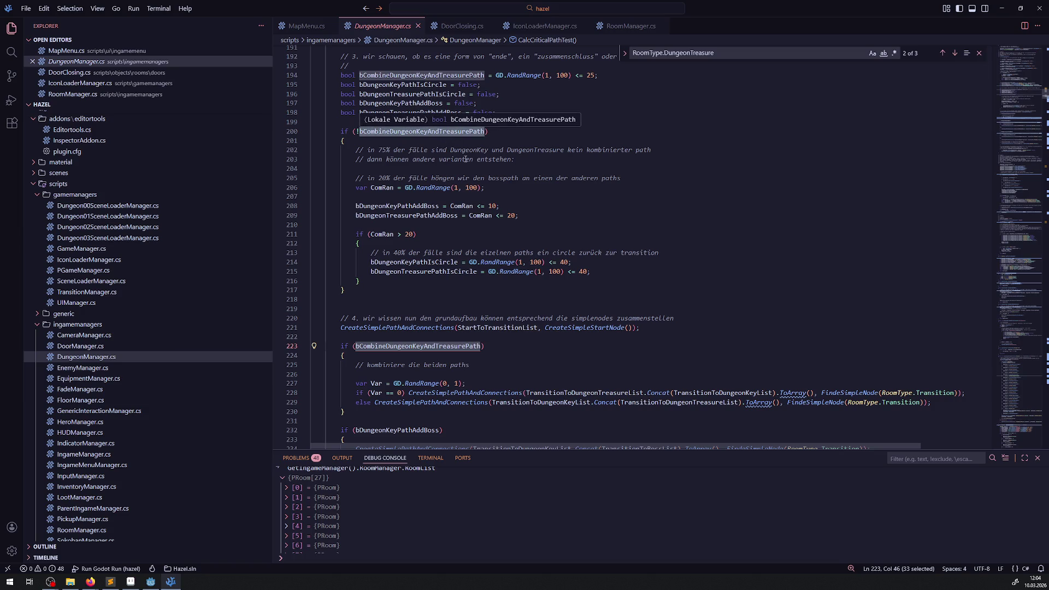
scroll(448, 299, "up", 1)
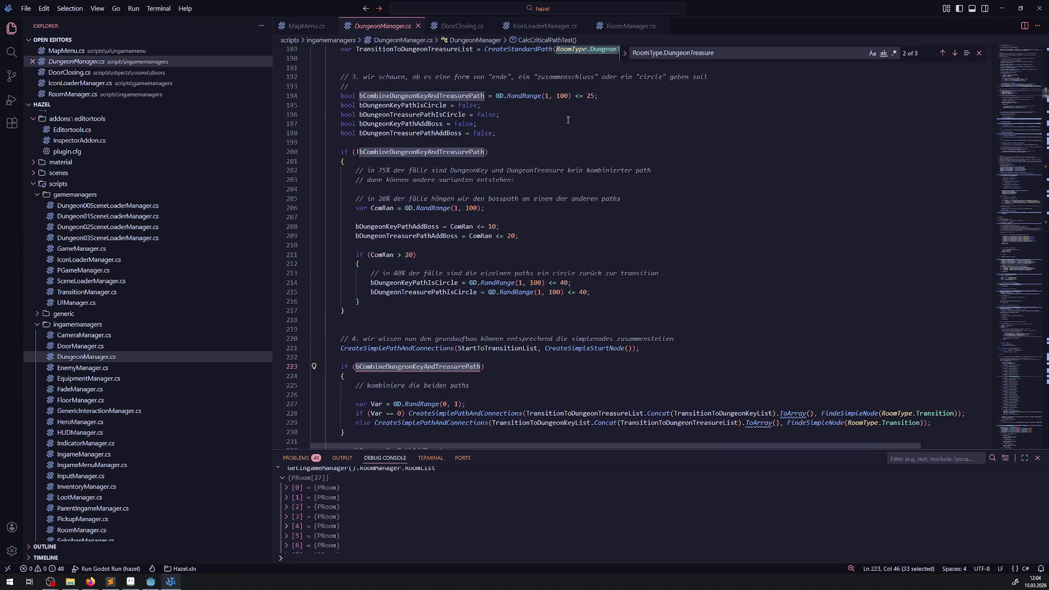
scroll(466, 333, "down", 3)
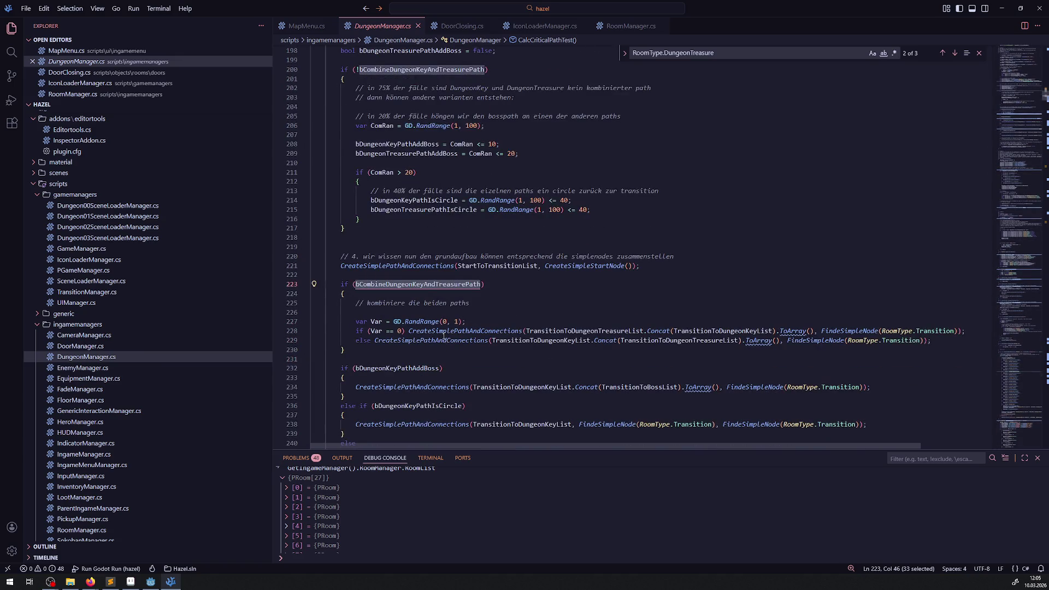
scroll(481, 346, "down", 2)
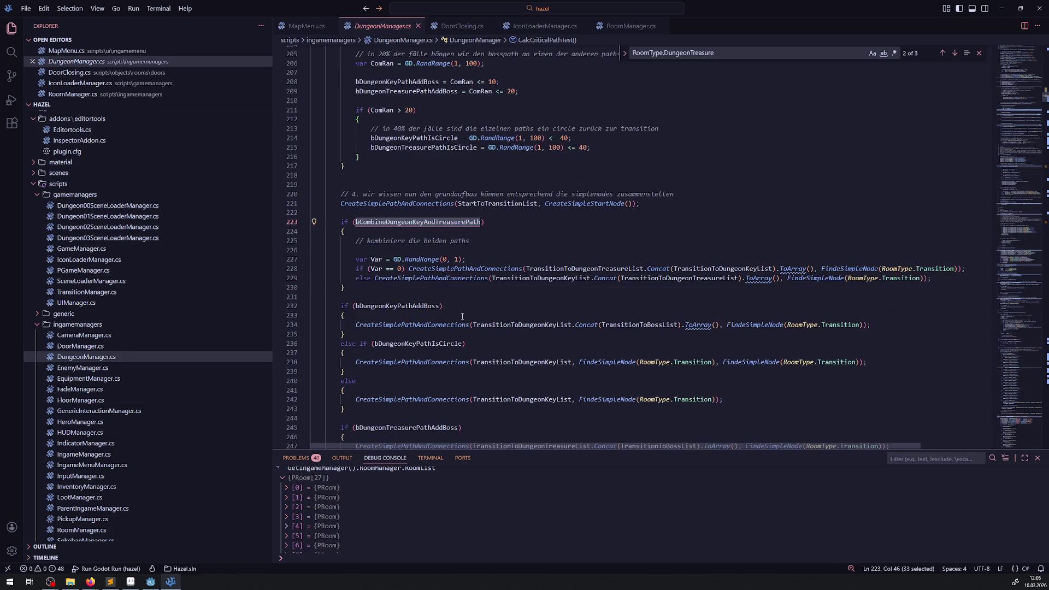
Bring up navigation options for the CreateSimplePathAndConnections call on line 228.
mouse_move(440, 273)
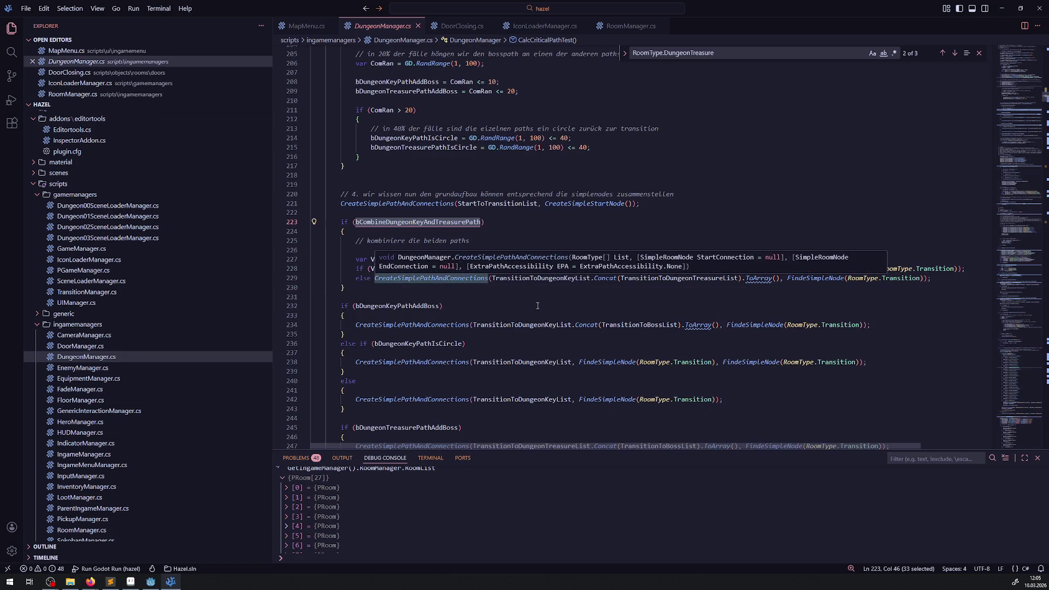
left_click(536, 305)
left_click(451, 268)
right_click(451, 268)
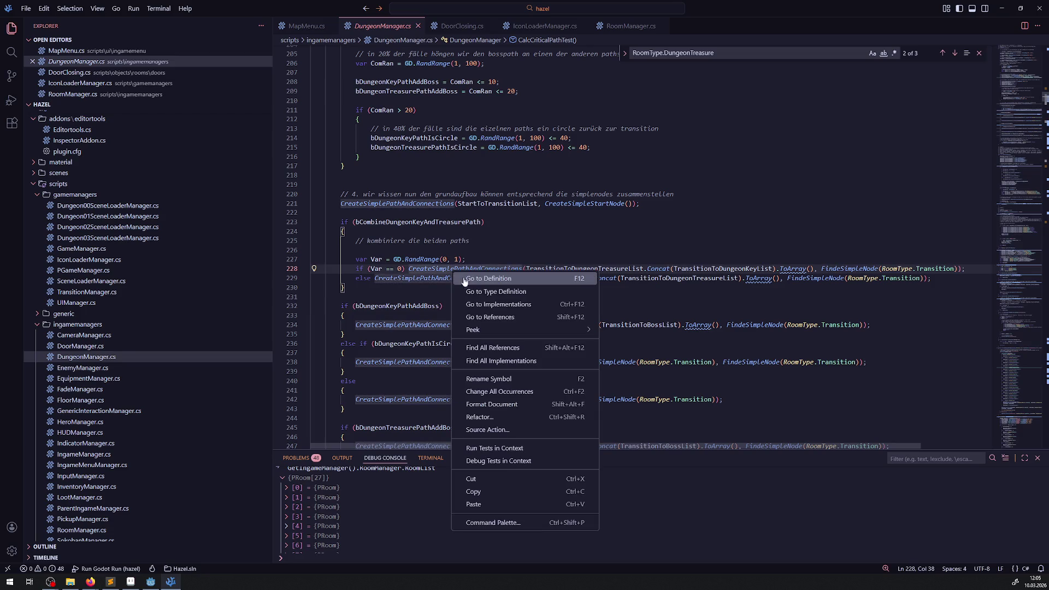
Go to the CreateSimplePathAndConnections definition, then on to CreateSimpleRoomCombat's definition.
left_click(473, 280)
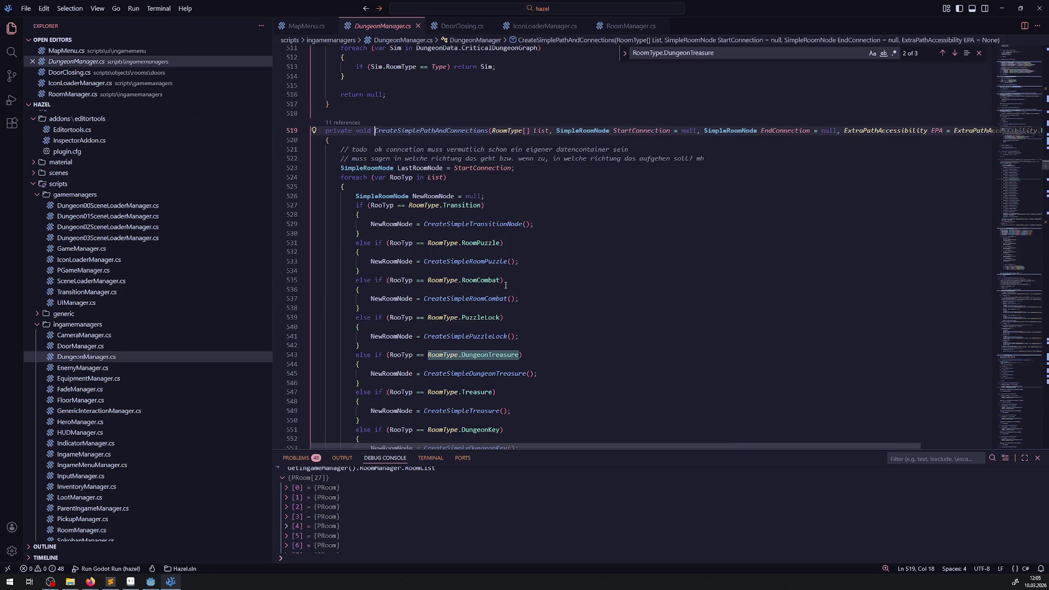
mouse_move(490, 303)
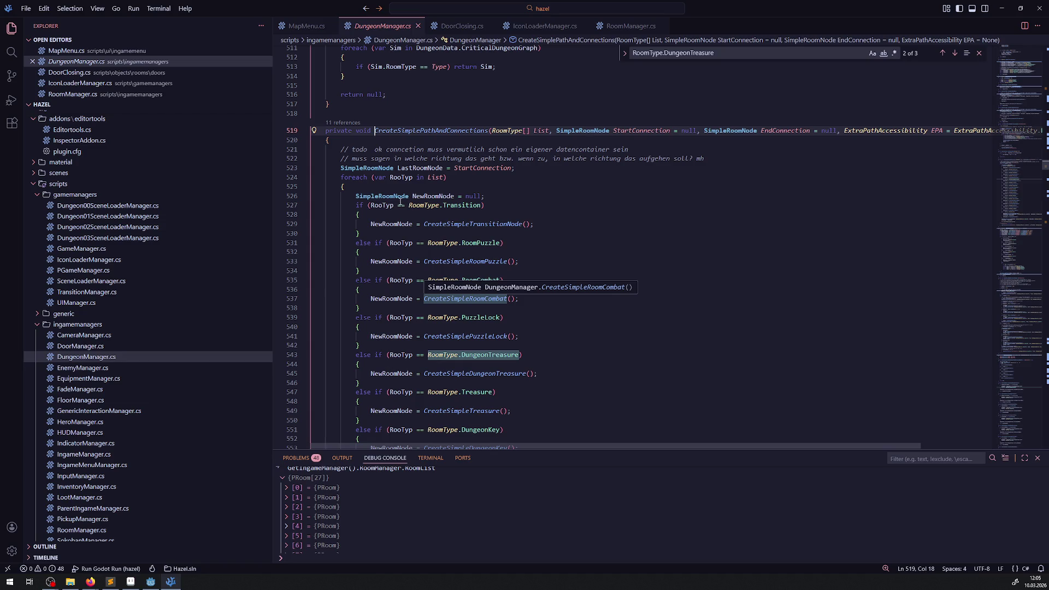
right_click(447, 302)
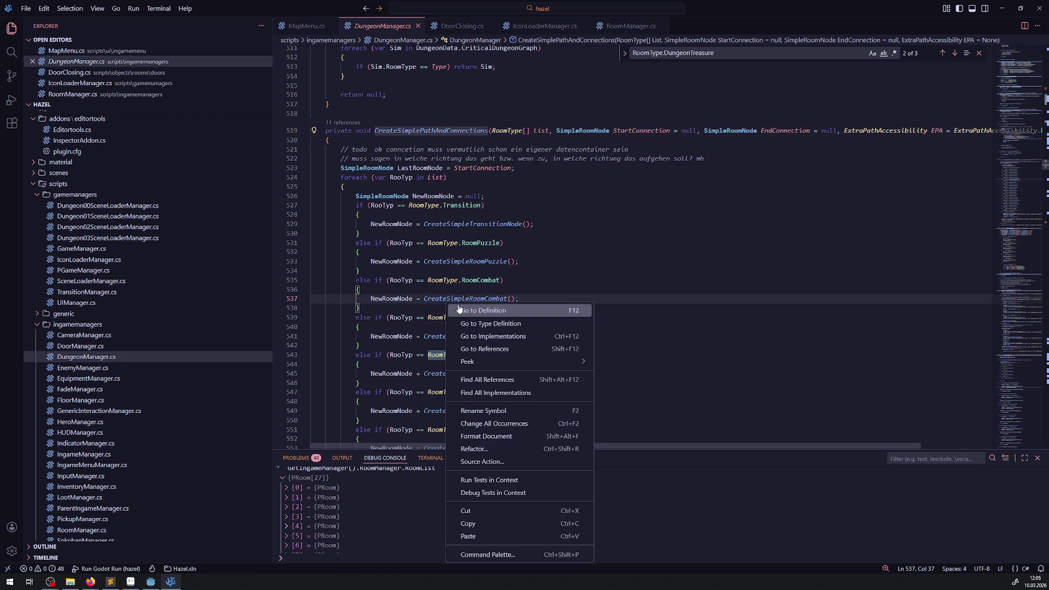
left_click(465, 307)
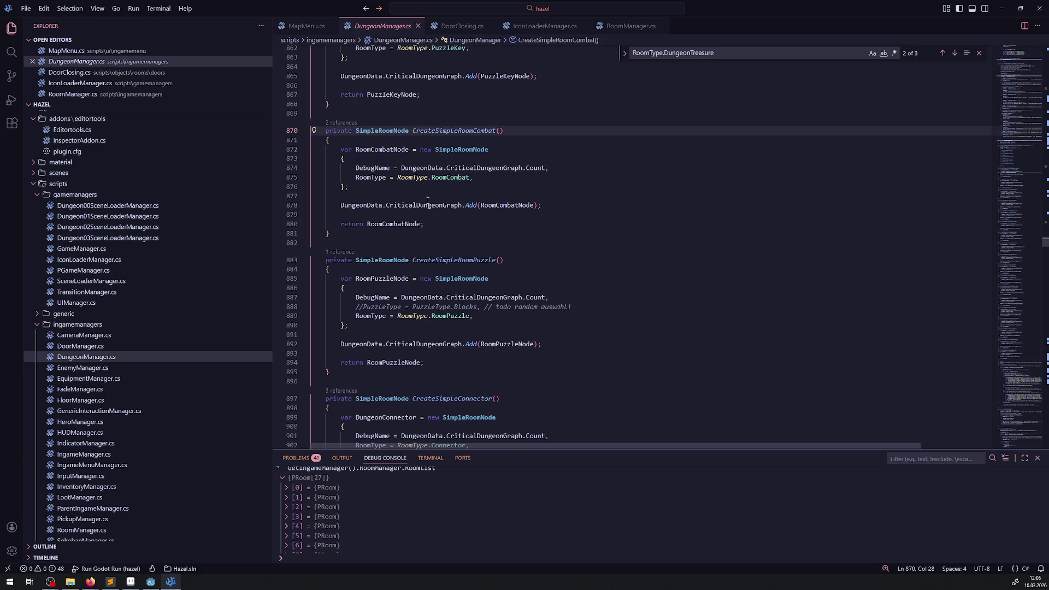
Navigate back to the line 228 call and highlight every use of CreateSimplePathAndConnections.
key("alt+Left")
left_click(497, 153)
key("alt+Left")
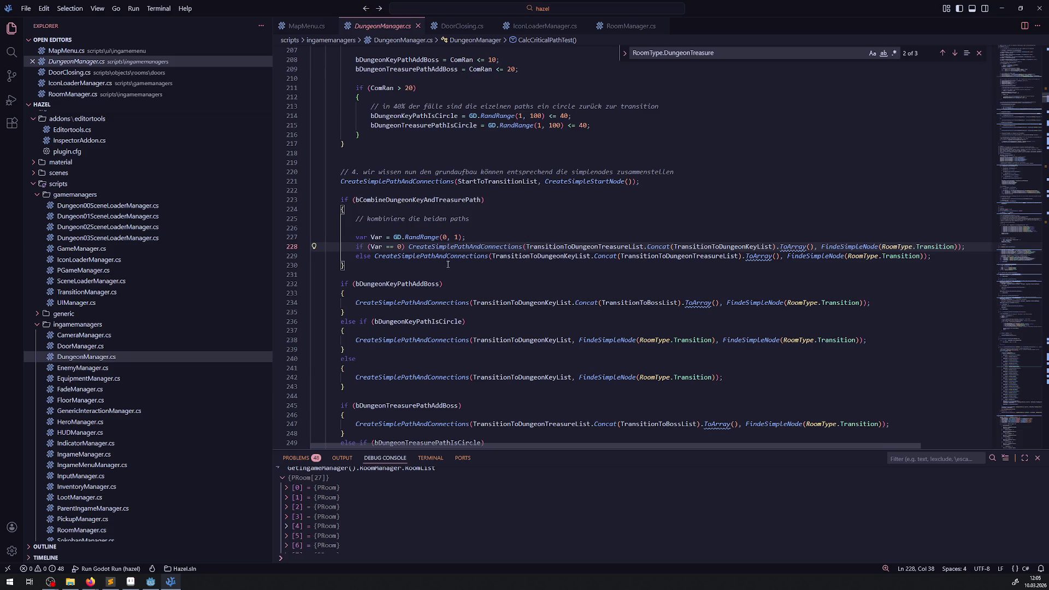
double_click(438, 257)
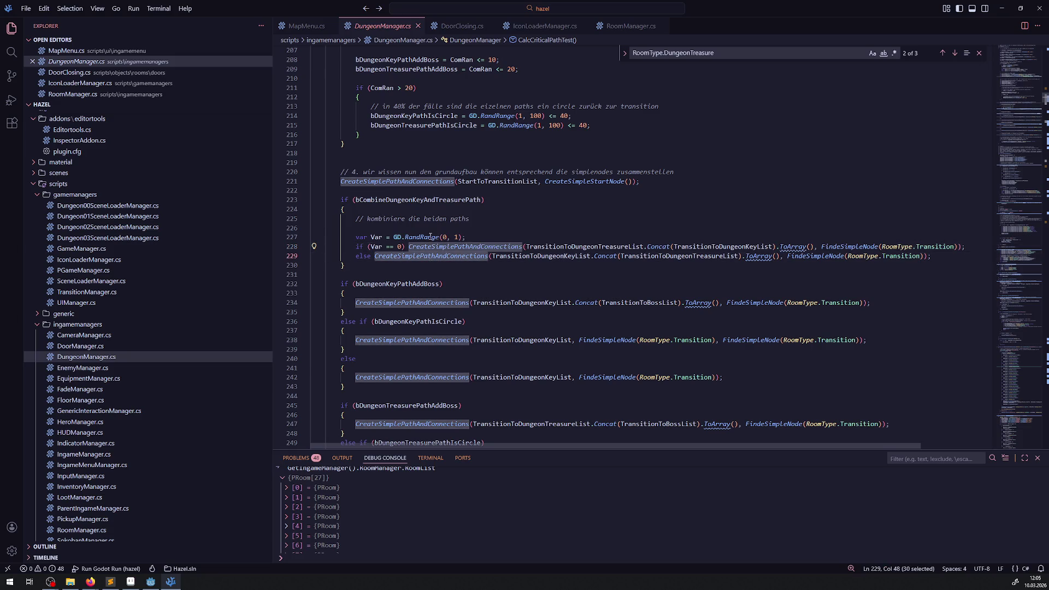